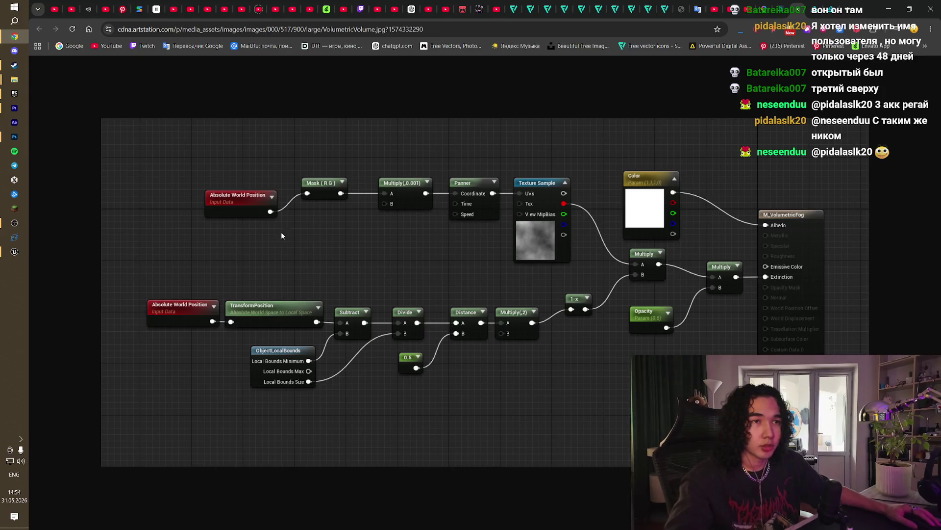
Step: Add an Absolute World Position node to the M_Fog graph and move it left
{"action": "key", "text": "alt+Tab"}
{"action": "right_click", "coordinate": [380, 201]}
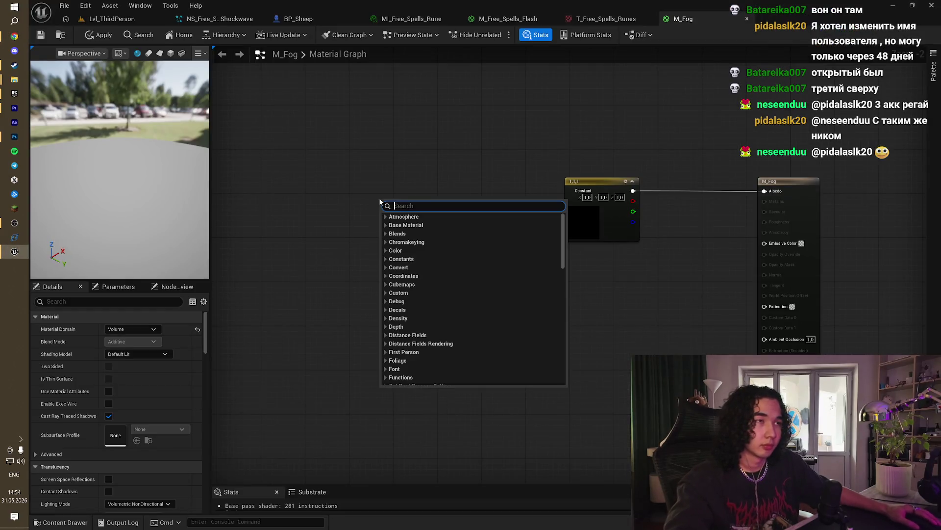
{"action": "type", "text": "world"}
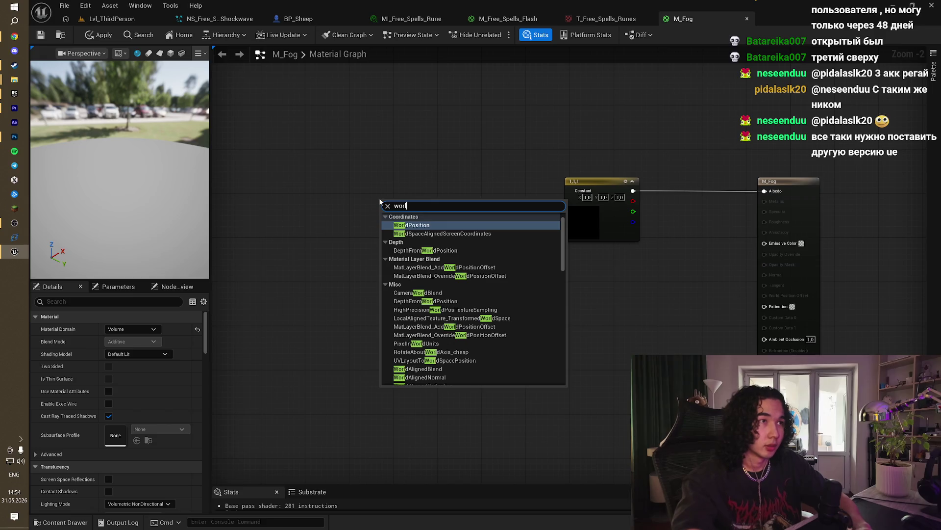
{"action": "key", "text": "Return"}
{"action": "left_click_drag", "start_coordinate": [398, 202], "coordinate": [355, 191]}
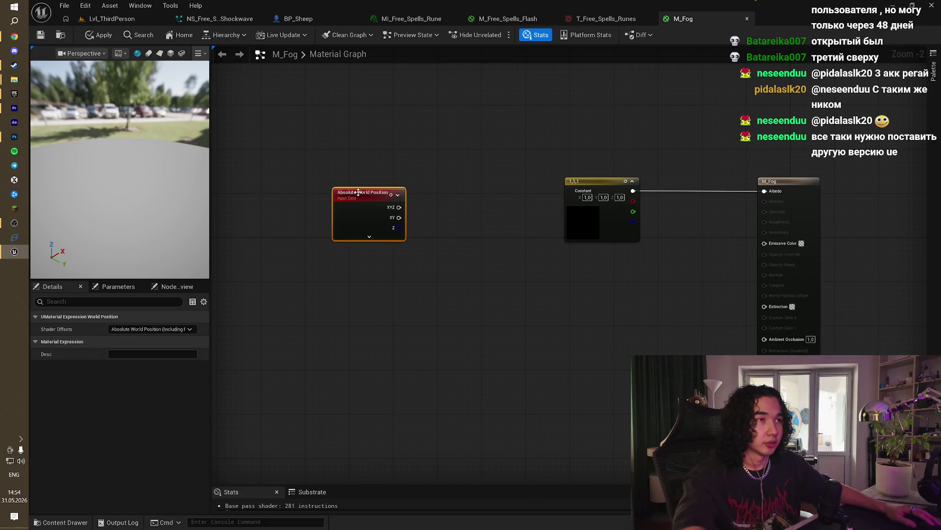
Step: Compare against the reference fog graph in Chrome, then shift the node further left
{"action": "key", "text": "alt+Tab"}
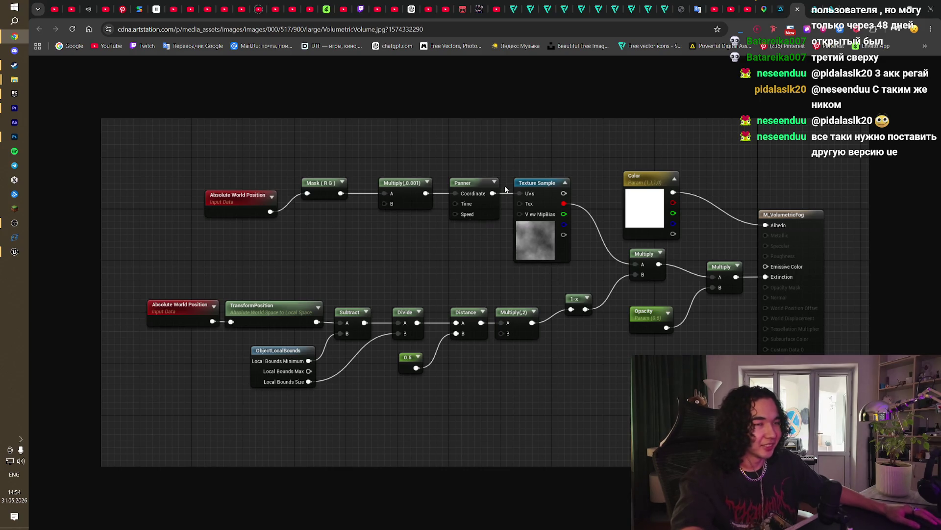
{"action": "key", "text": "alt+Tab"}
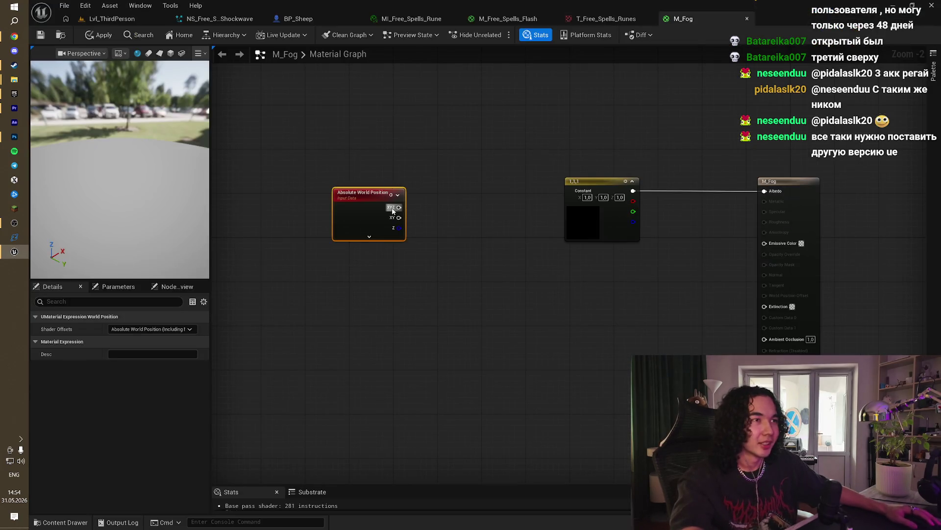
{"action": "key", "text": "alt+Tab"}
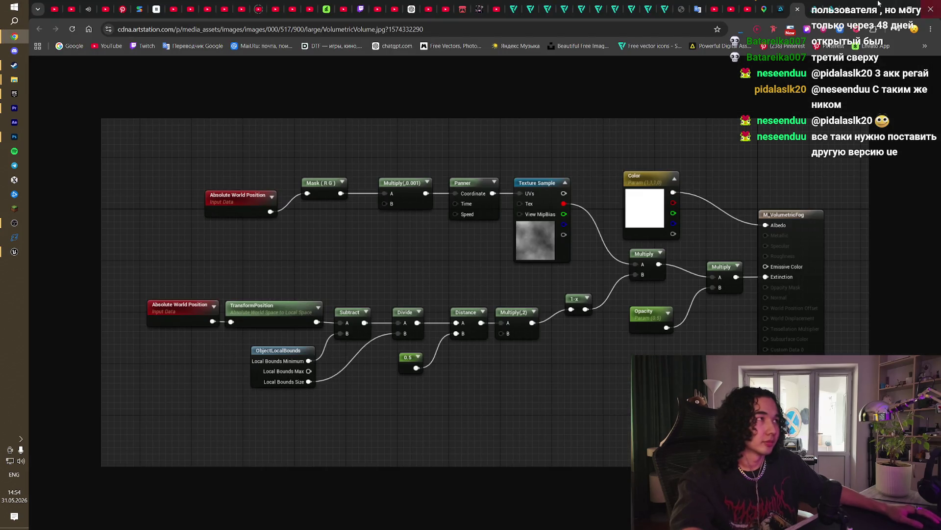
{"action": "key", "text": "alt+Left"}
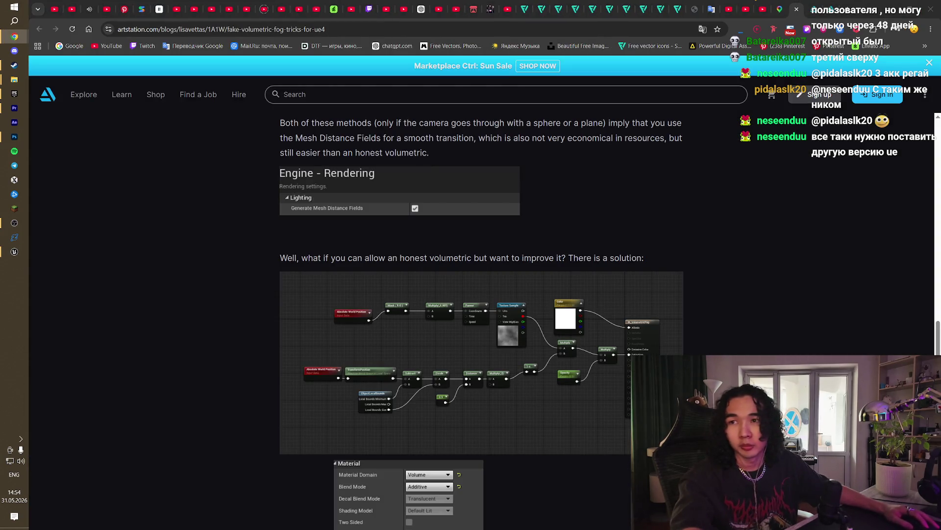
{"action": "key", "text": "alt+Tab"}
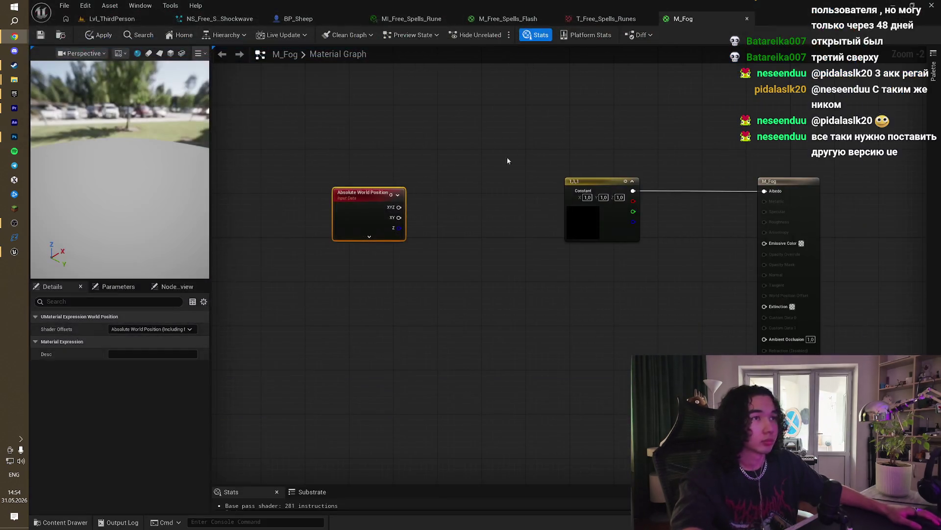
{"action": "left_click_drag", "start_coordinate": [507, 161], "coordinate": [568, 219]}
{"action": "left_click_drag", "start_coordinate": [456, 266], "coordinate": [336, 280]}
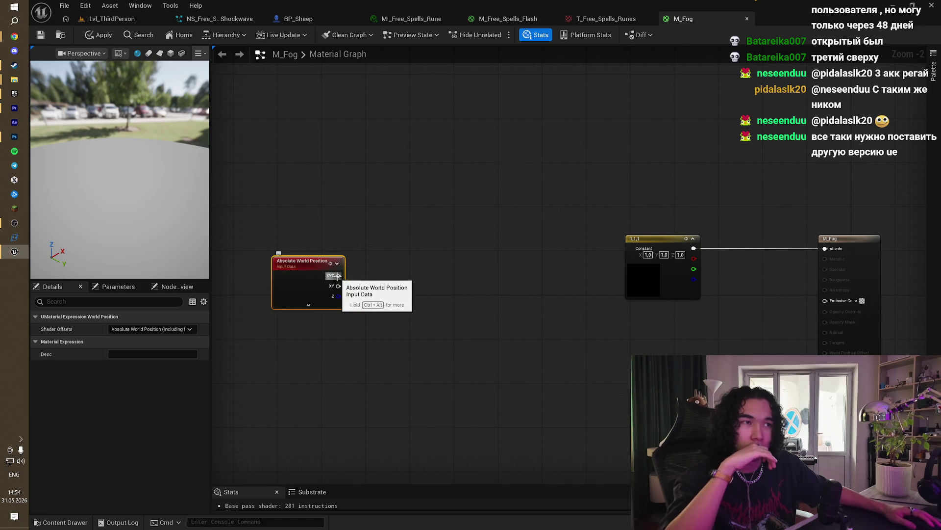
Step: Wire a Mask (R G) from XYZ into a Multiply with B set to 0,001
{"action": "left_click_drag", "start_coordinate": [337, 275], "coordinate": [423, 265]}
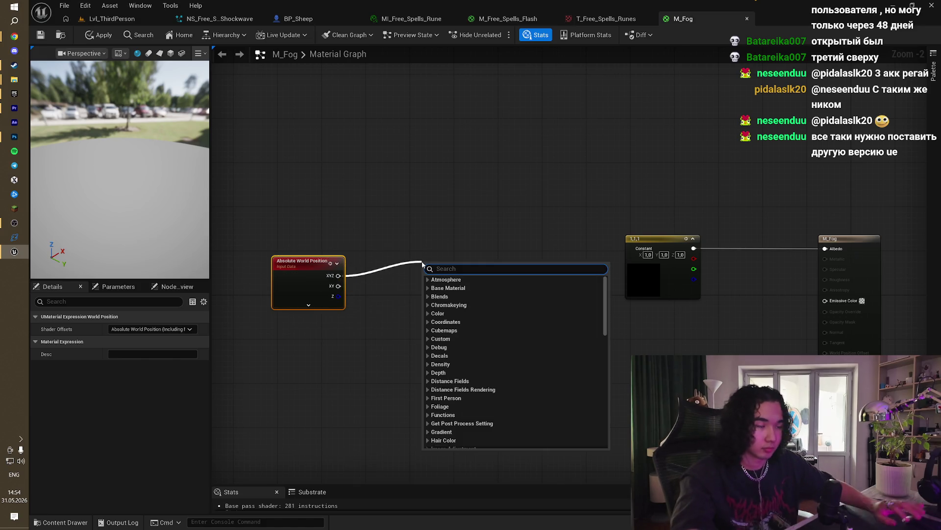
{"action": "type", "text": "mask"}
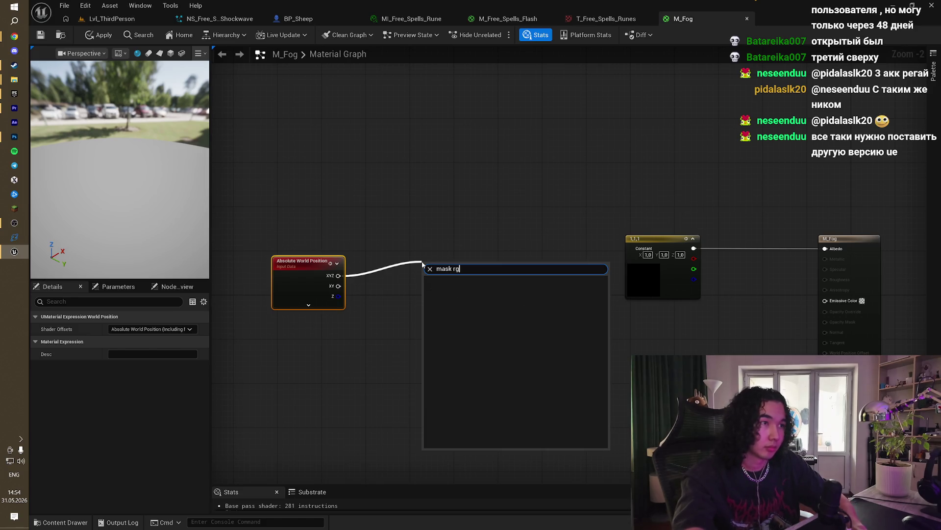
{"action": "key", "text": "Return"}
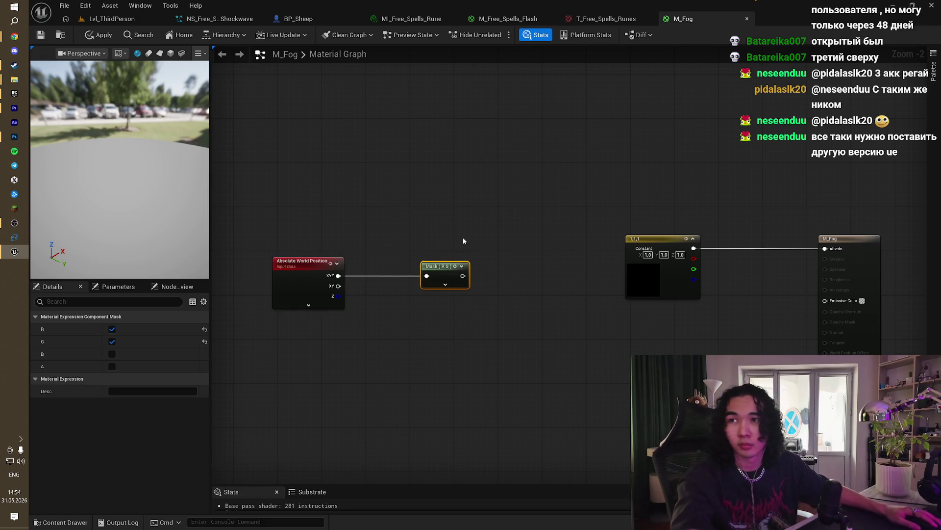
{"action": "mouse_move", "coordinate": [425, 267]}
{"action": "left_mouse_down"}
{"action": "mouse_move", "coordinate": [408, 267]}
{"action": "mouse_move", "coordinate": [439, 287]}
{"action": "mouse_move", "coordinate": [507, 269]}
{"action": "left_mouse_up"}
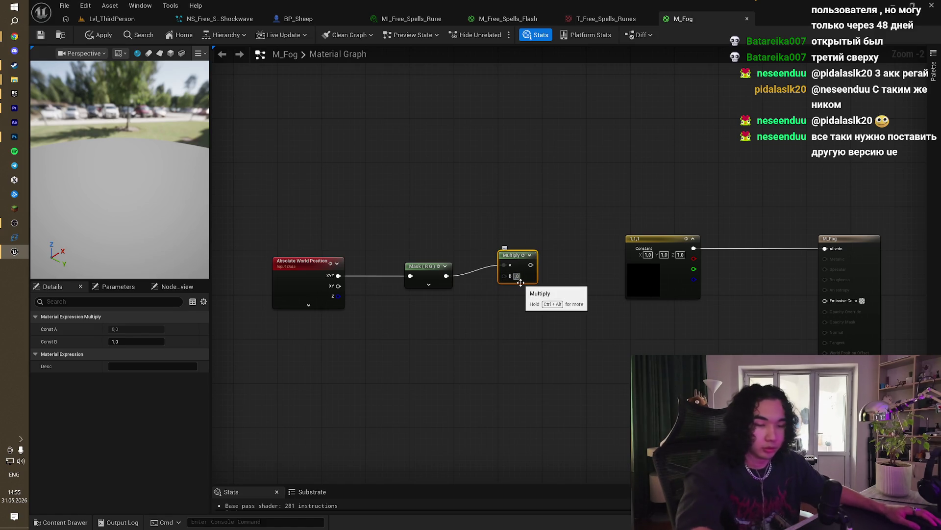
{"action": "left_click", "coordinate": [518, 276]}
{"action": "type", "text": "0,001"}
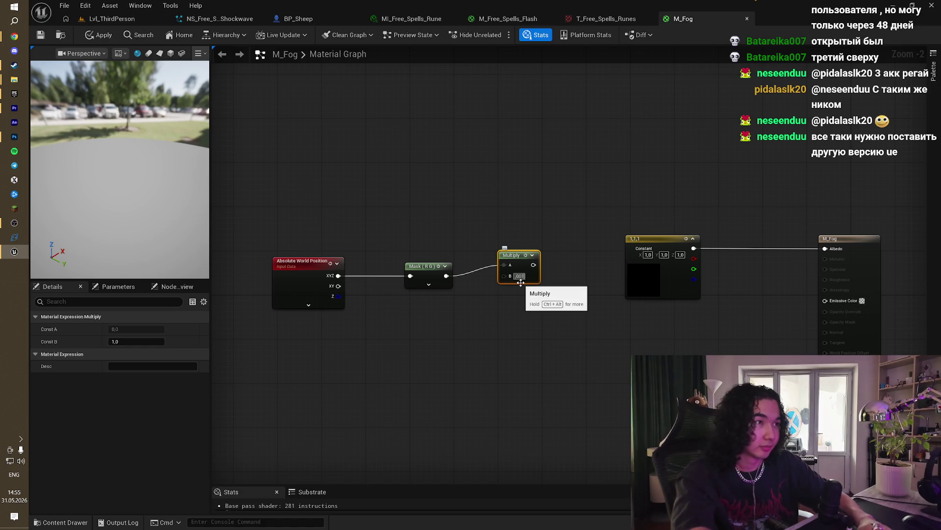
{"action": "key", "text": "Return"}
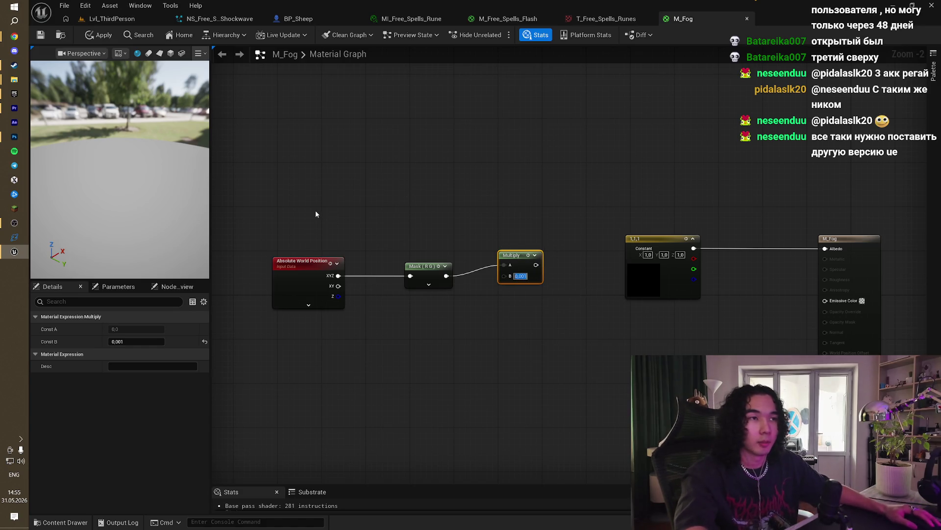
Step: Move the three nodes up-left and add a Panner fed by the Multiply
{"action": "left_click_drag", "start_coordinate": [315, 210], "coordinate": [559, 295]}
{"action": "mouse_move", "coordinate": [536, 265]}
{"action": "left_mouse_down"}
{"action": "mouse_move", "coordinate": [441, 238]}
{"action": "mouse_move", "coordinate": [517, 244]}
{"action": "left_mouse_up"}
{"action": "type", "text": "pe"}
{"action": "key", "text": "BackSpace"}
{"action": "type", "text": "anner"}
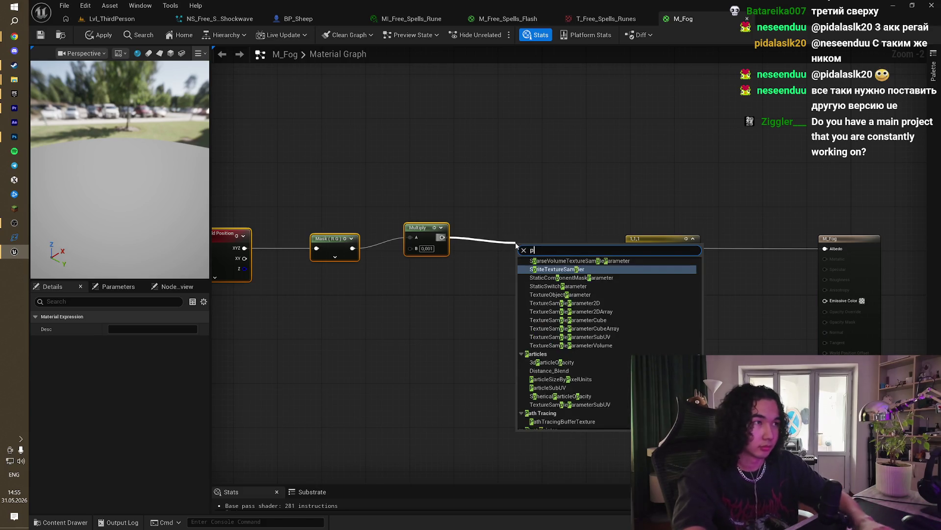
{"action": "key", "text": "Return"}
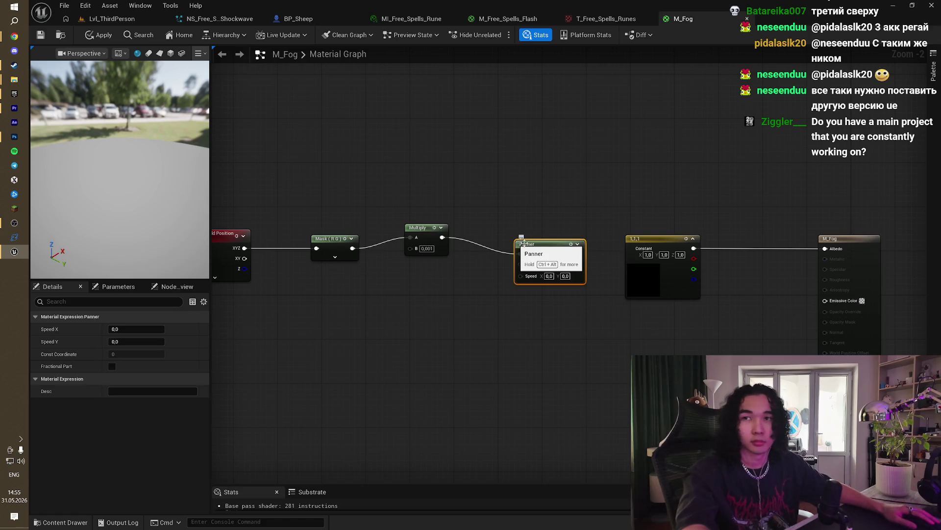
{"action": "mouse_move", "coordinate": [564, 184]}
{"action": "left_mouse_down"}
{"action": "mouse_move", "coordinate": [484, 170]}
{"action": "mouse_move", "coordinate": [494, 167]}
{"action": "left_mouse_up"}
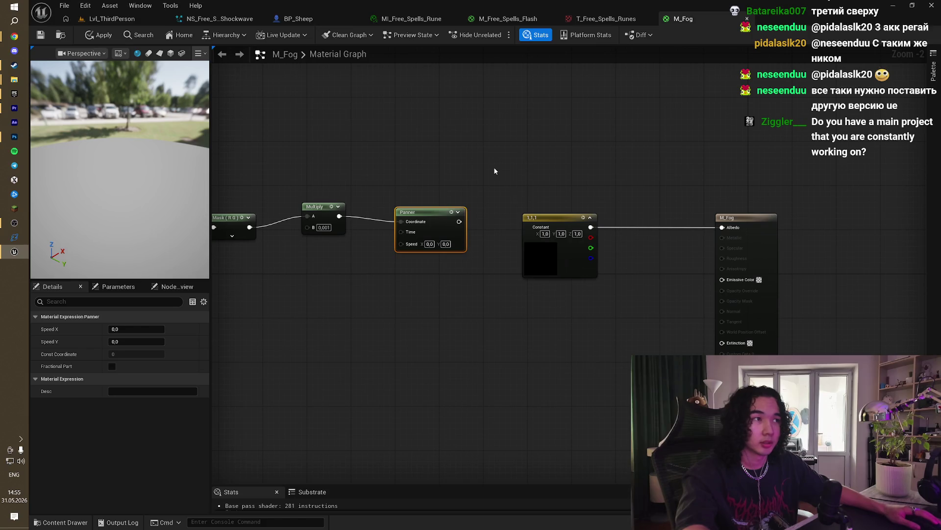
Step: Move the white 1,1,1 constant up and right, leaving its colour unchanged
{"action": "left_click", "coordinate": [535, 181]}
{"action": "left_click", "coordinate": [544, 255]}
{"action": "double_click", "coordinate": [546, 256]}
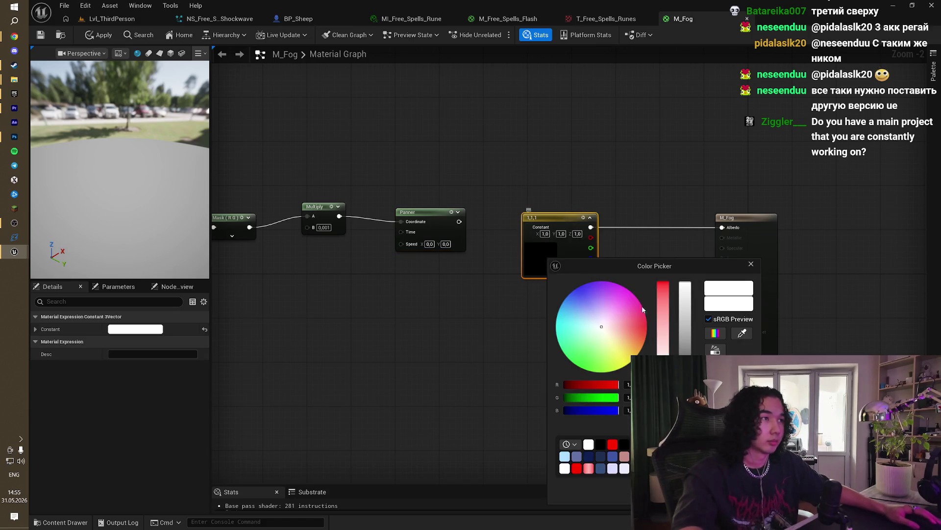
{"action": "key", "text": "Escape"}
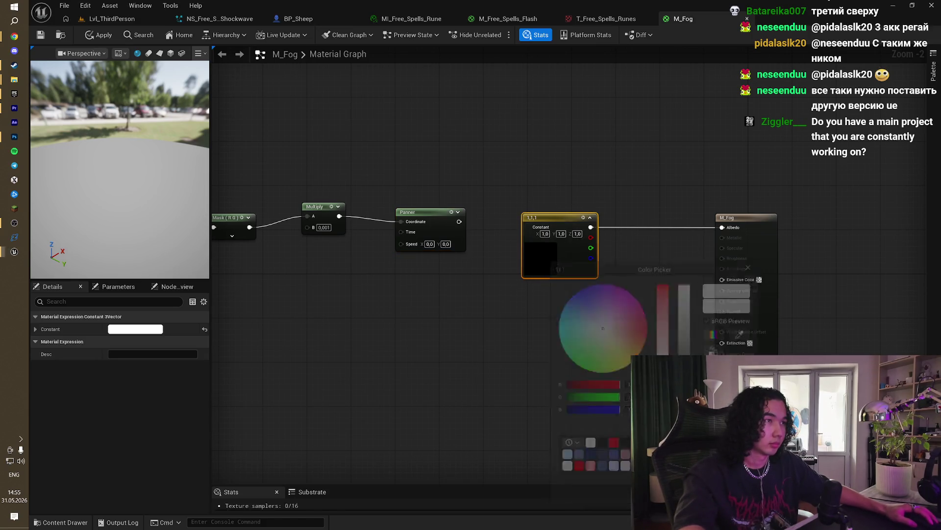
{"action": "left_click_drag", "start_coordinate": [549, 220], "coordinate": [582, 149]}
Step: Recheck that the constant stays white and pull a connection off the Panner output
{"action": "double_click", "coordinate": [567, 188]}
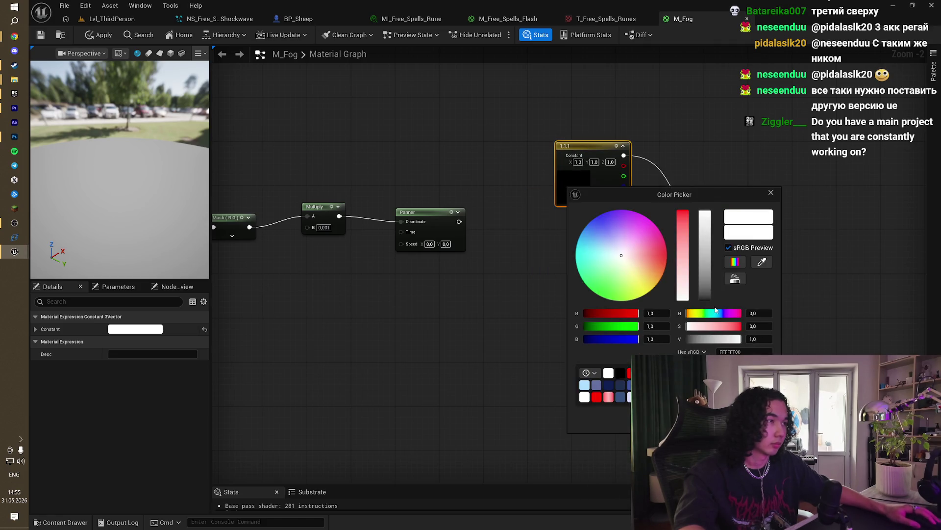
{"action": "mouse_move", "coordinate": [707, 202]}
{"action": "left_mouse_down"}
{"action": "mouse_move", "coordinate": [706, 255]}
{"action": "mouse_move", "coordinate": [707, 211]}
{"action": "left_mouse_up"}
{"action": "key", "text": "Escape"}
{"action": "double_click", "coordinate": [573, 192]}
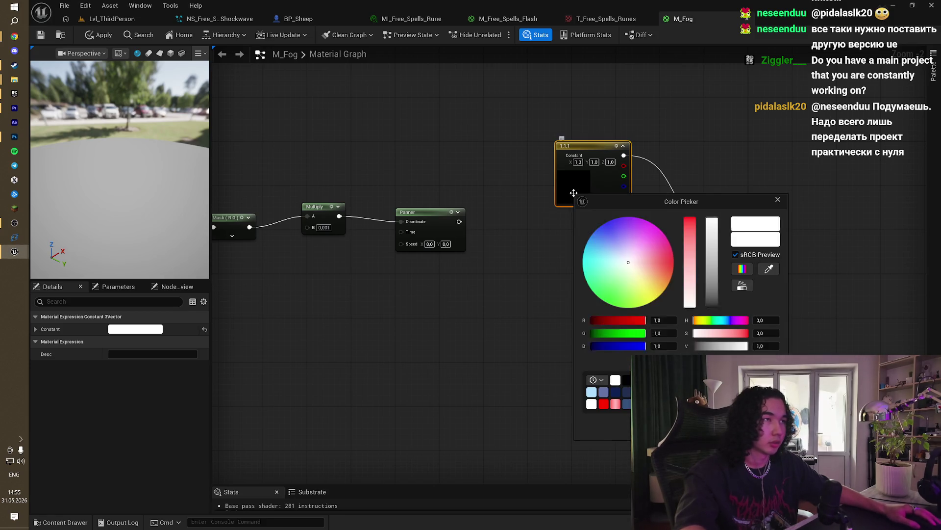
{"action": "key", "text": "Escape"}
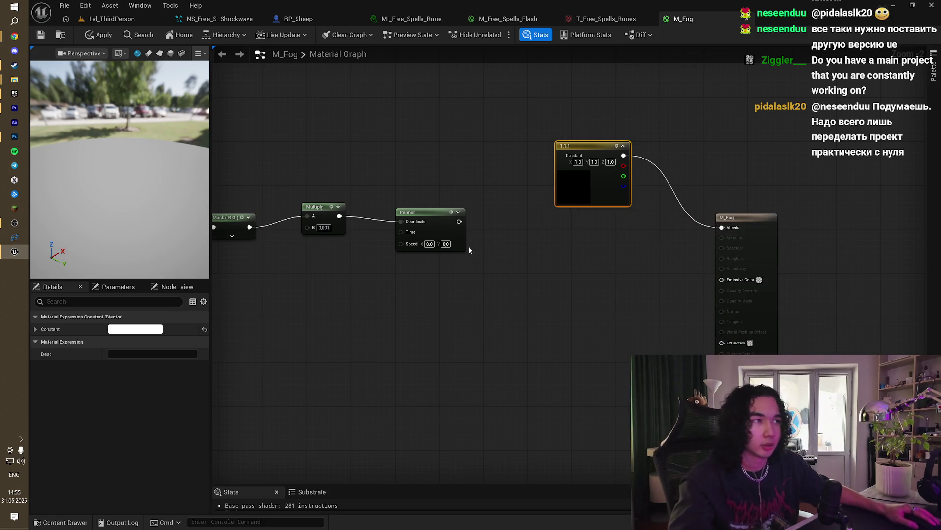
{"action": "left_click_drag", "start_coordinate": [459, 222], "coordinate": [511, 255]}
{"action": "type", "text": "textu"}
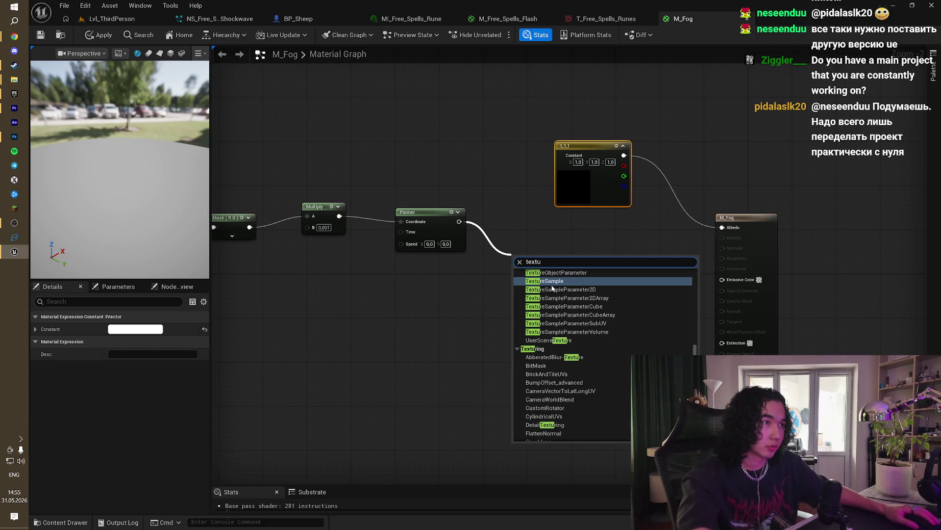
{"action": "left_click", "coordinate": [540, 280]}
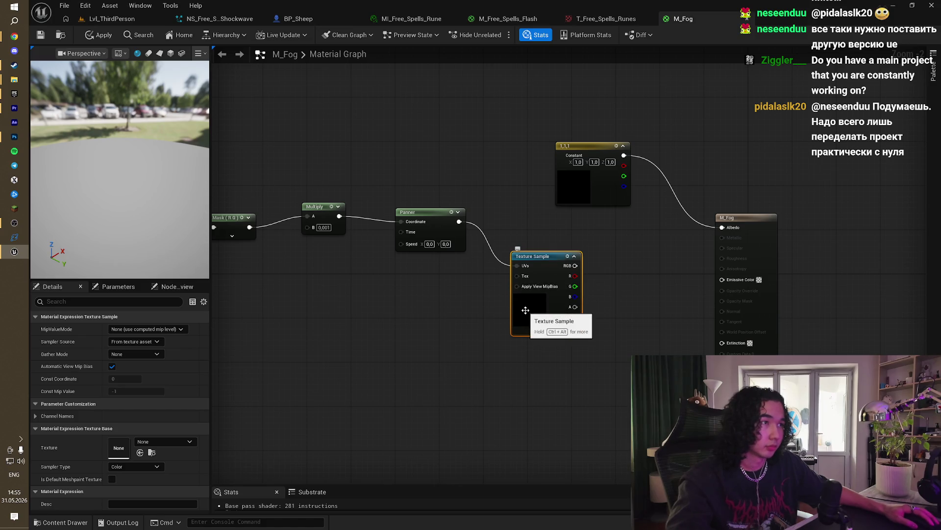
{"action": "key", "text": "Delete"}
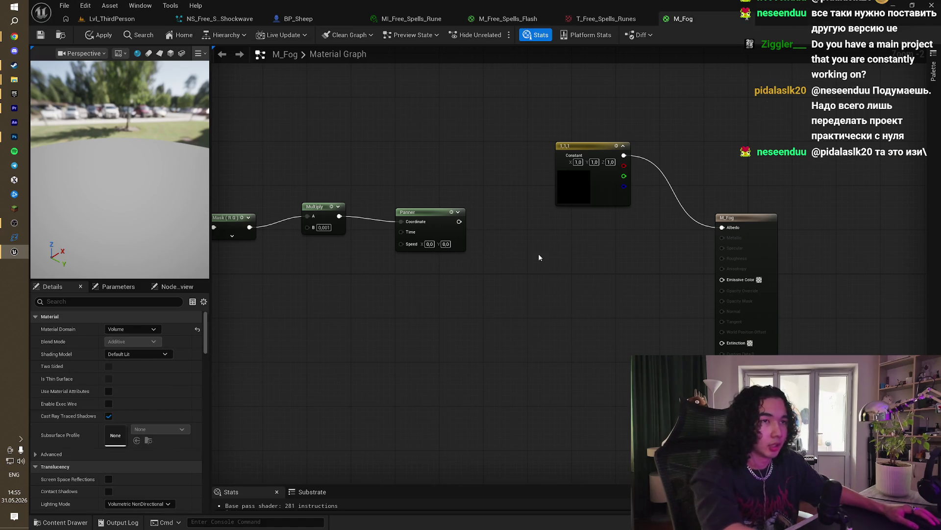
{"action": "right_click", "coordinate": [391, 333]}
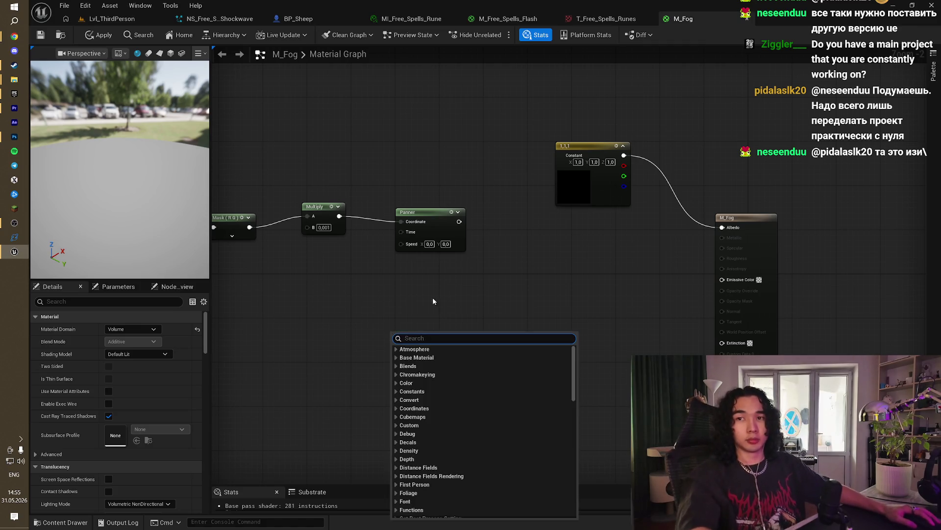
{"action": "key", "text": "Escape"}
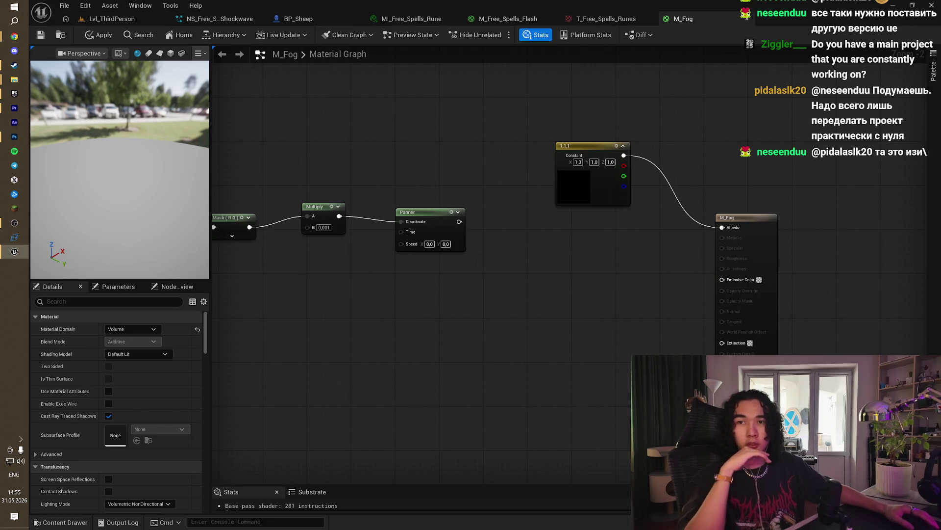
{"action": "left_click_drag", "start_coordinate": [448, 326], "coordinate": [443, 294]}
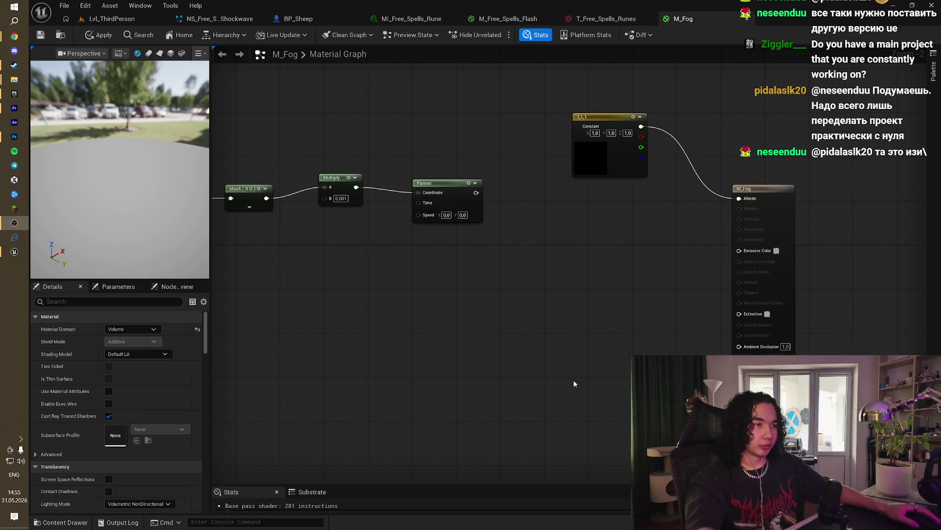
{"action": "key", "text": "ctrl+space"}
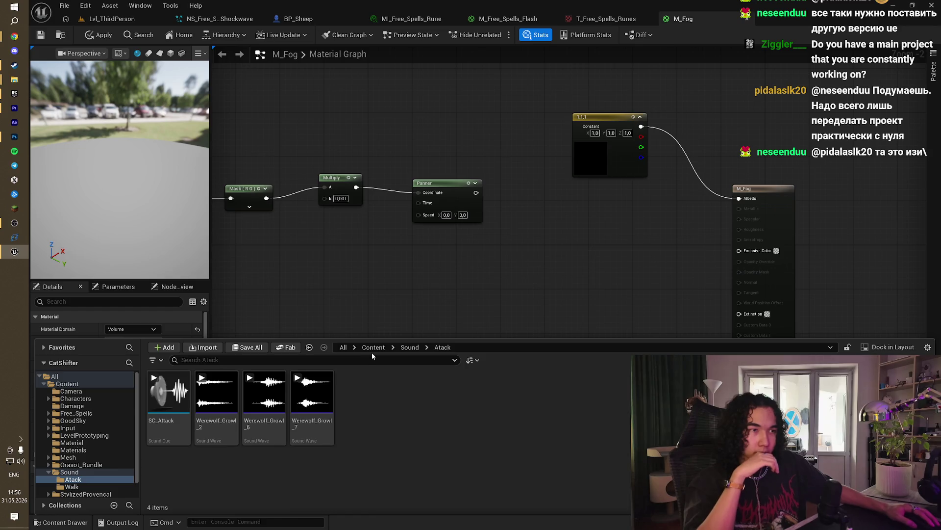
Step: Search Content for 'noise' and drag T_Noise into the M_Fog graph as a Texture Sample
{"action": "left_click", "coordinate": [373, 347]}
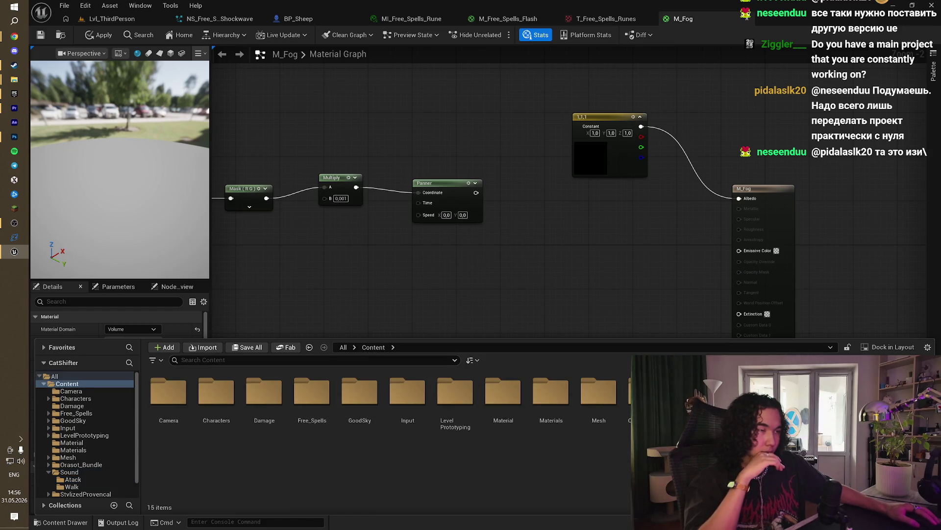
{"action": "left_click", "coordinate": [405, 360]}
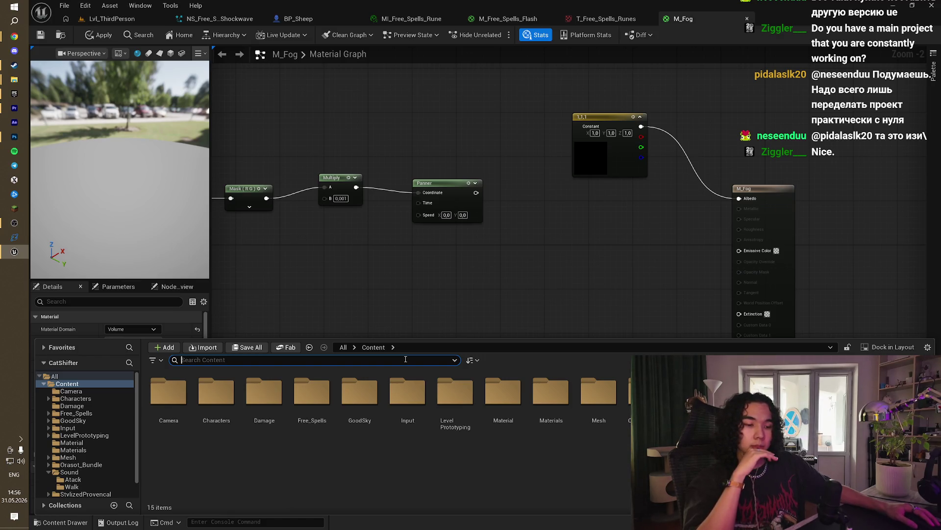
{"action": "type", "text": "no"}
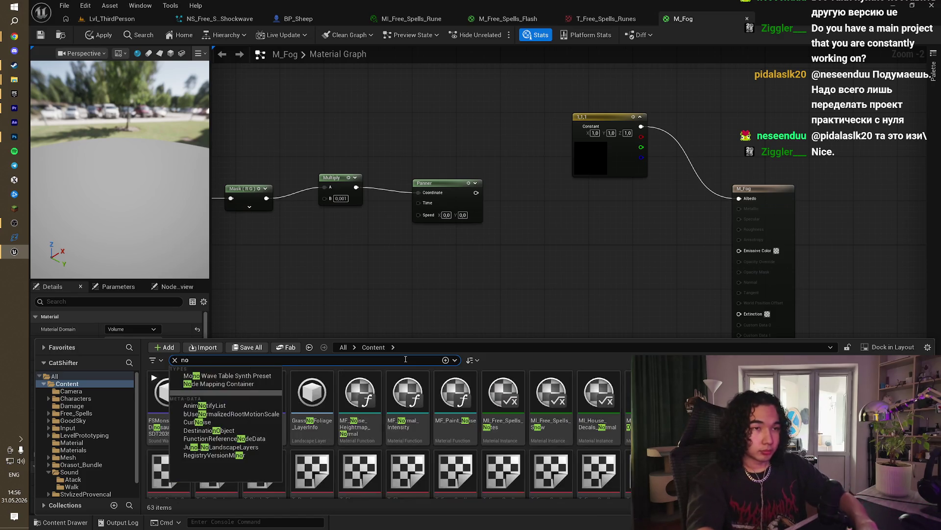
{"action": "type", "text": "ise"}
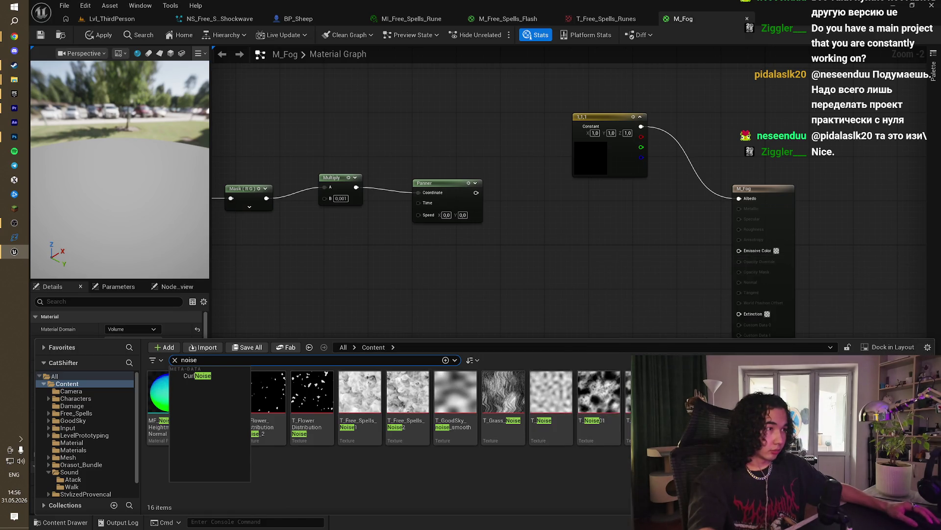
{"action": "mouse_move", "coordinate": [562, 393]}
{"action": "left_mouse_down"}
{"action": "mouse_move", "coordinate": [544, 213]}
{"action": "mouse_move", "coordinate": [524, 203]}
{"action": "mouse_move", "coordinate": [537, 213]}
{"action": "mouse_move", "coordinate": [523, 210]}
{"action": "left_mouse_up"}
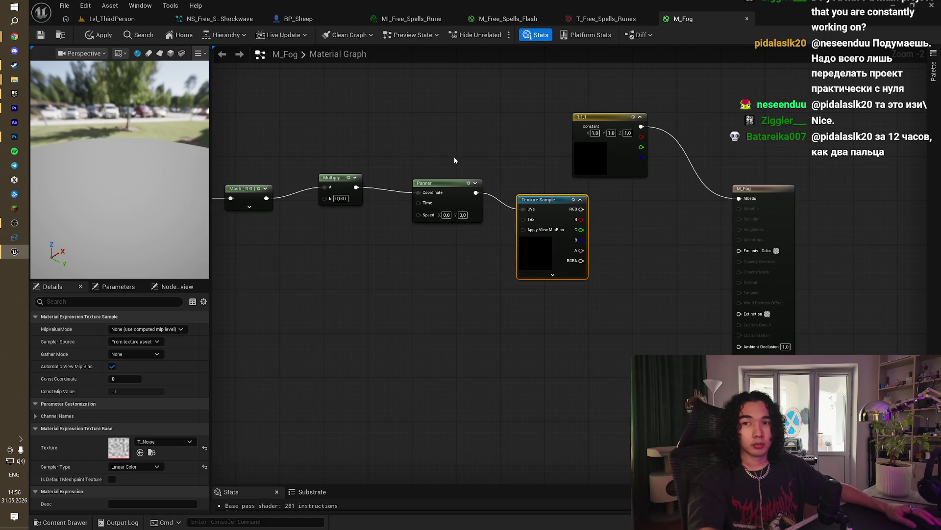
Step: Chain a second Multiply after the first and connect it to Extinction
{"action": "key", "text": "alt+Tab"}
{"action": "key", "text": "Escape"}
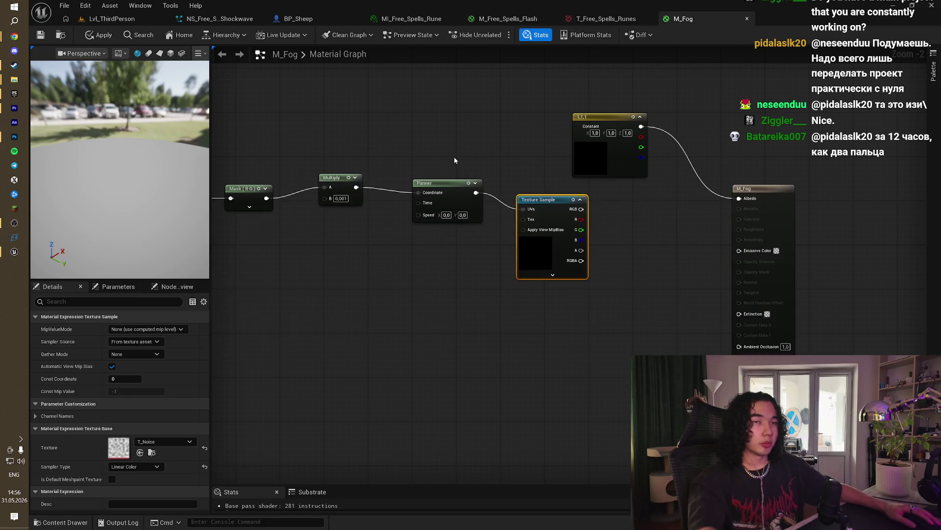
{"action": "mouse_move", "coordinate": [582, 209]}
{"action": "left_mouse_down"}
{"action": "mouse_move", "coordinate": [550, 201]}
{"action": "mouse_move", "coordinate": [608, 245]}
{"action": "left_mouse_up"}
{"action": "left_click_drag", "start_coordinate": [719, 179], "coordinate": [768, 174]}
{"action": "mouse_move", "coordinate": [634, 245]}
{"action": "left_mouse_down"}
{"action": "mouse_move", "coordinate": [720, 267]}
{"action": "mouse_move", "coordinate": [784, 258]}
{"action": "mouse_move", "coordinate": [757, 270]}
{"action": "mouse_move", "coordinate": [760, 302]}
{"action": "left_mouse_up"}
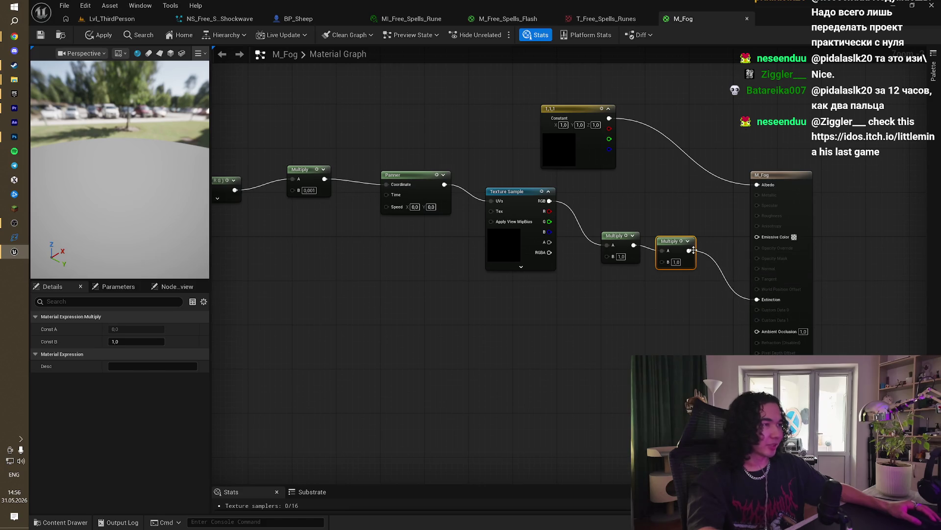
{"action": "left_click_drag", "start_coordinate": [614, 293], "coordinate": [637, 270]}
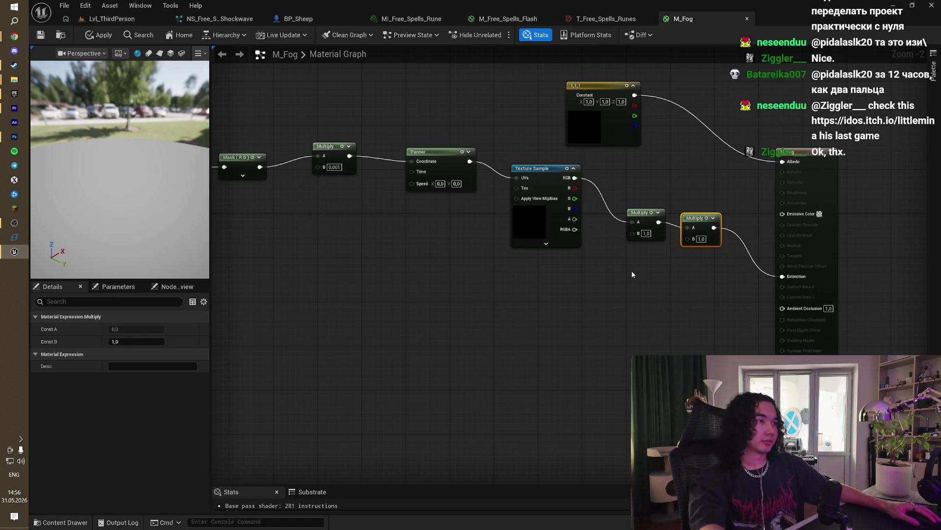
Step: Add a 0.5 Constant and wire it into the second Multiply
{"action": "left_click", "coordinate": [632, 271]}
{"action": "left_click", "coordinate": [659, 284]}
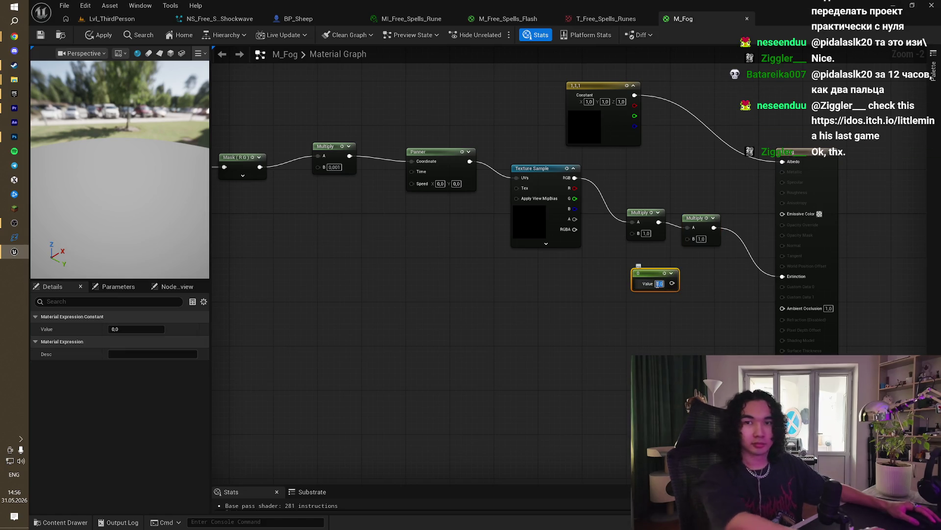
{"action": "type", "text": "0.5"}
{"action": "left_click", "coordinate": [679, 291]}
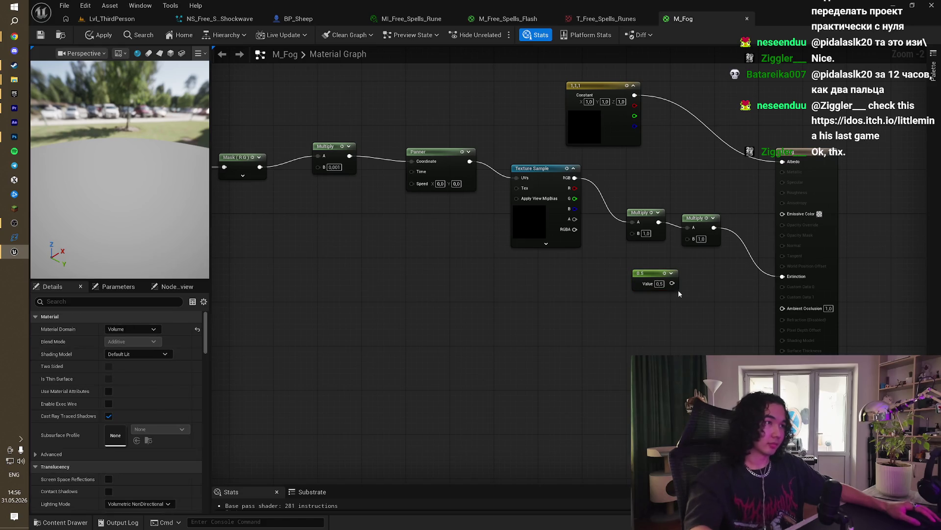
{"action": "left_click_drag", "start_coordinate": [672, 284], "coordinate": [689, 239]}
{"action": "mouse_move", "coordinate": [538, 293]}
{"action": "left_mouse_down"}
{"action": "mouse_move", "coordinate": [621, 304]}
{"action": "mouse_move", "coordinate": [612, 309]}
{"action": "left_mouse_up"}
Step: Duplicate the Absolute World Position node below and feed it into a TransformPosition node
{"action": "left_click_drag", "start_coordinate": [447, 288], "coordinate": [510, 292]}
{"action": "left_click", "coordinate": [304, 173]}
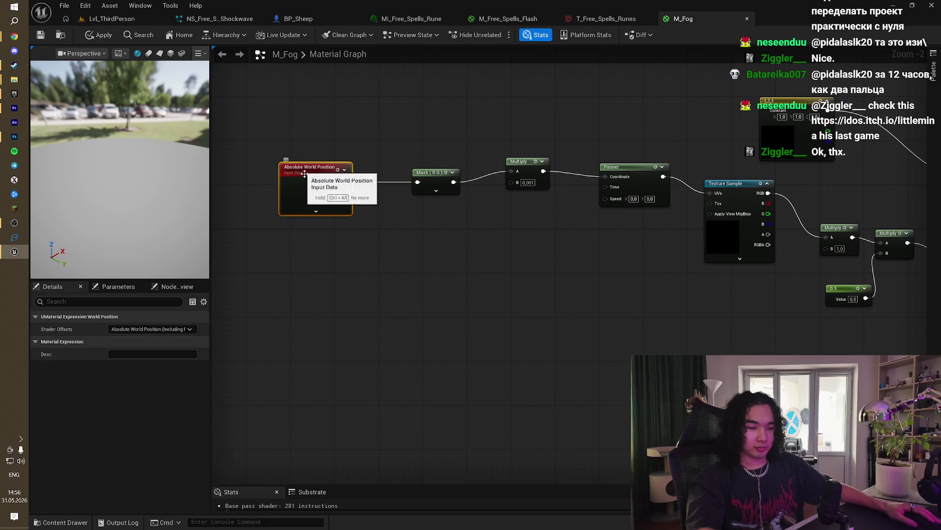
{"action": "key", "text": "ctrl+d"}
{"action": "mouse_move", "coordinate": [394, 196]}
{"action": "left_mouse_down"}
{"action": "mouse_move", "coordinate": [369, 260]}
{"action": "mouse_move", "coordinate": [330, 305]}
{"action": "mouse_move", "coordinate": [385, 308]}
{"action": "left_mouse_up"}
{"action": "type", "text": "tr"}
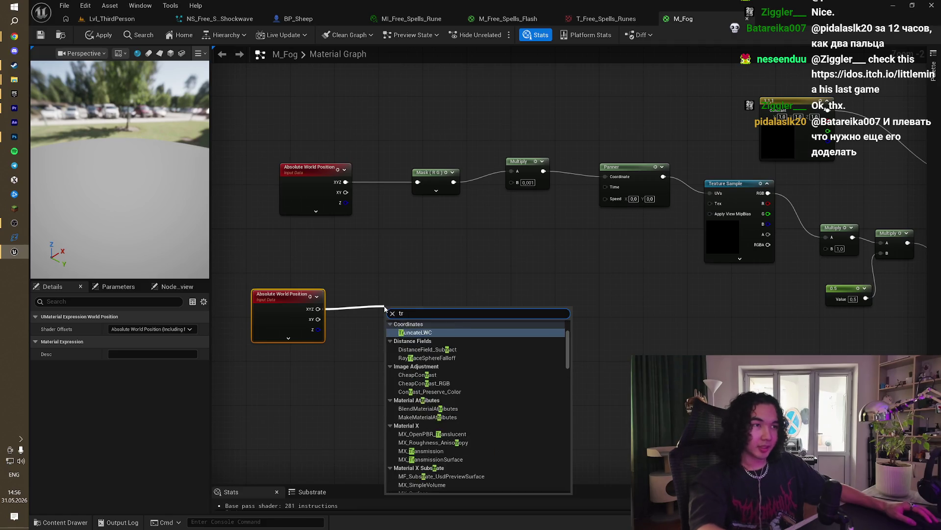
{"action": "type", "text": "ansf"}
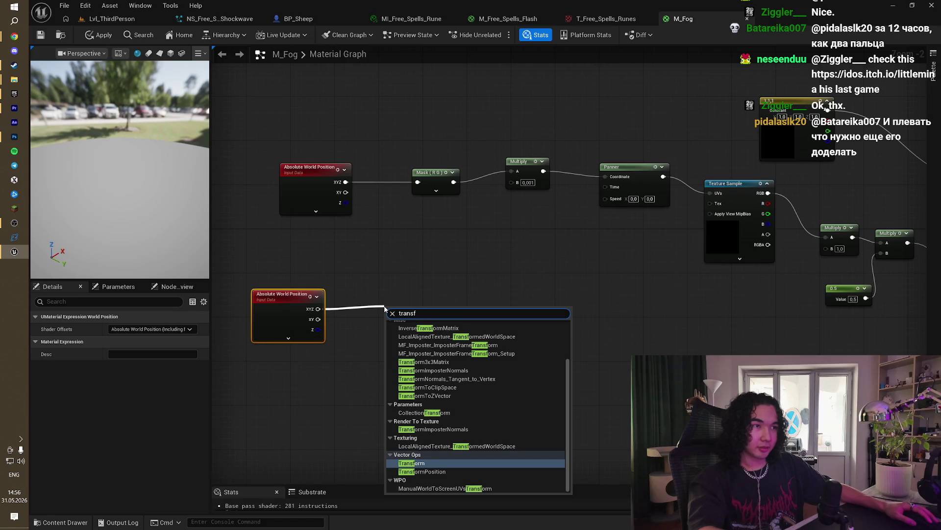
{"action": "left_click", "coordinate": [422, 471]}
{"action": "left_click_drag", "start_coordinate": [419, 319], "coordinate": [410, 312]}
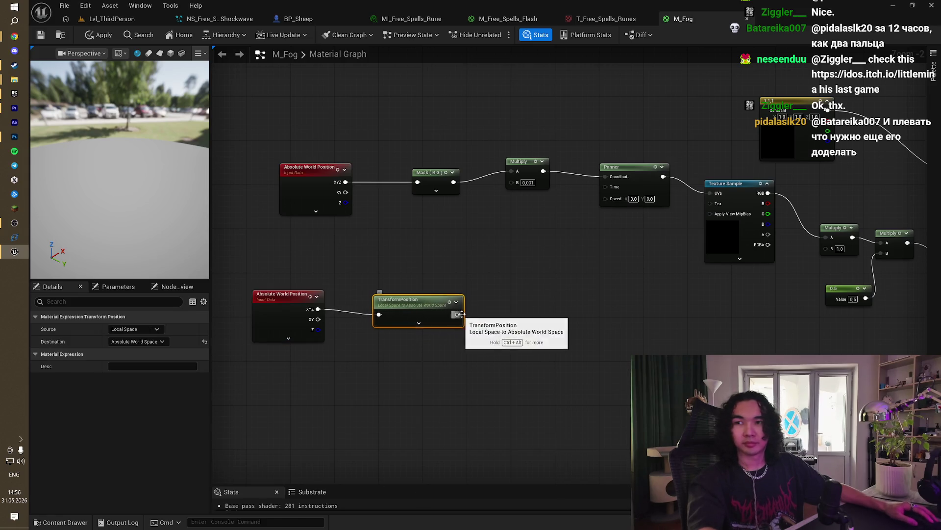
{"action": "left_click", "coordinate": [510, 310]}
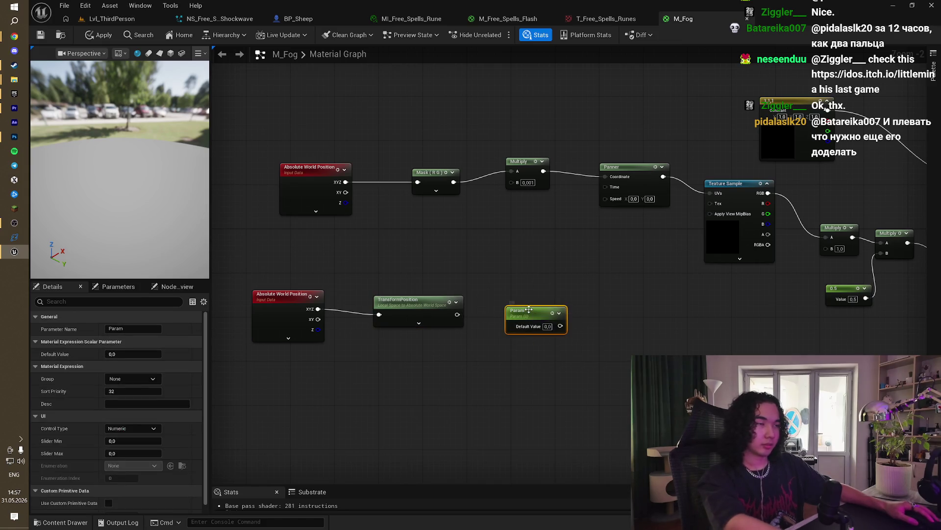
{"action": "key", "text": "Delete"}
Step: Add a Subtract node after TransformPosition and bring up the reference in Chrome
{"action": "left_click_drag", "start_coordinate": [456, 315], "coordinate": [487, 320]}
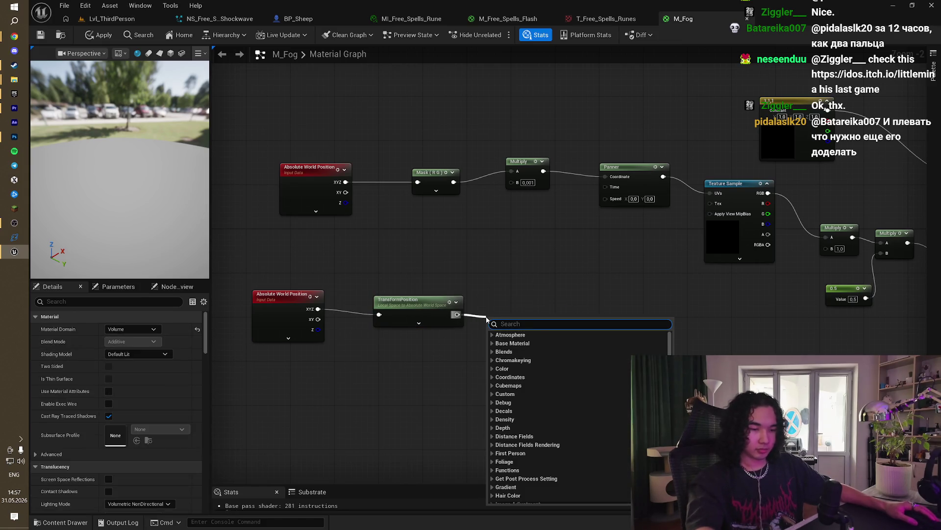
{"action": "type", "text": "sub"}
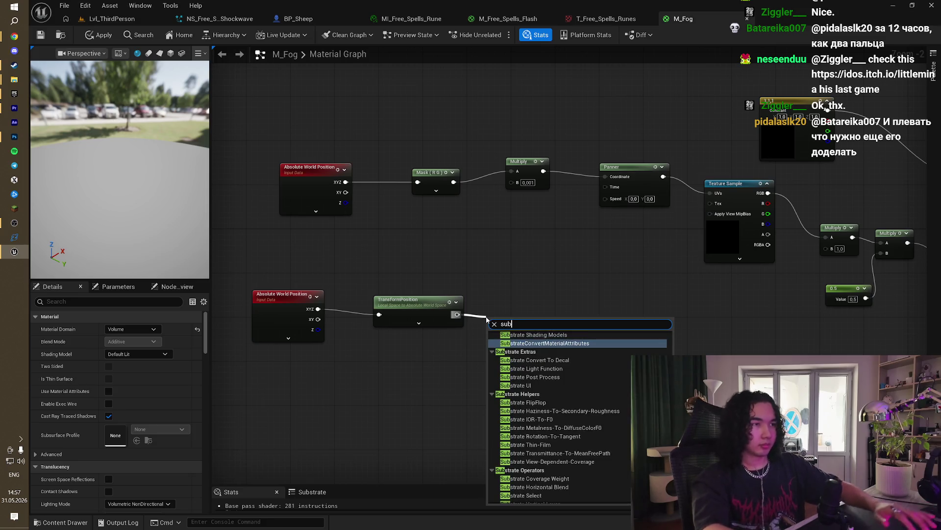
{"action": "type", "text": "s"}
{"action": "type", "text": "tr"}
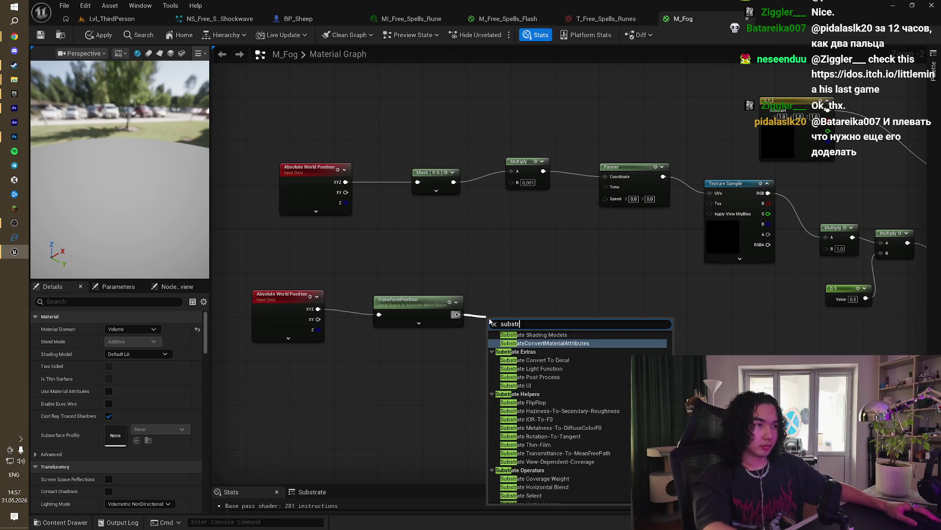
{"action": "type", "text": "ac"}
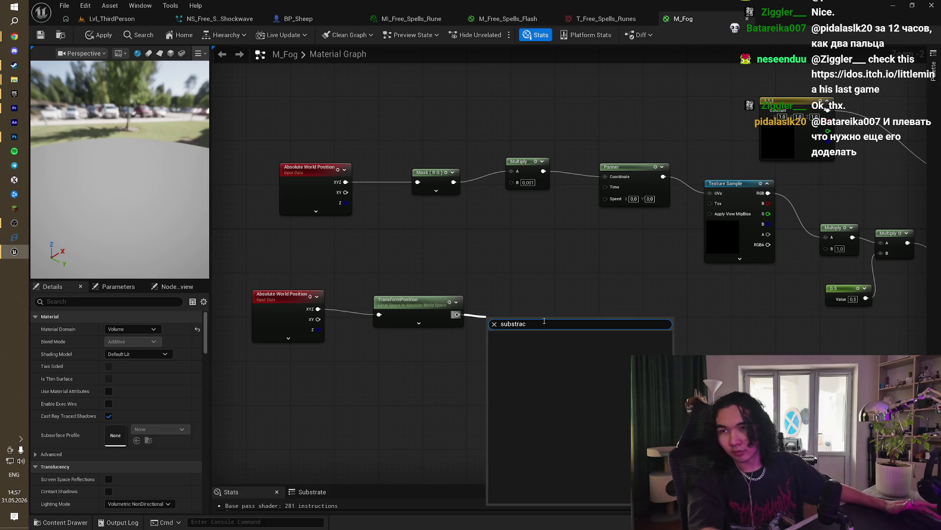
{"action": "key", "text": "BackSpace"}
{"action": "key", "text": "BackSpace"}
{"action": "key", "text": "BackSpace"}
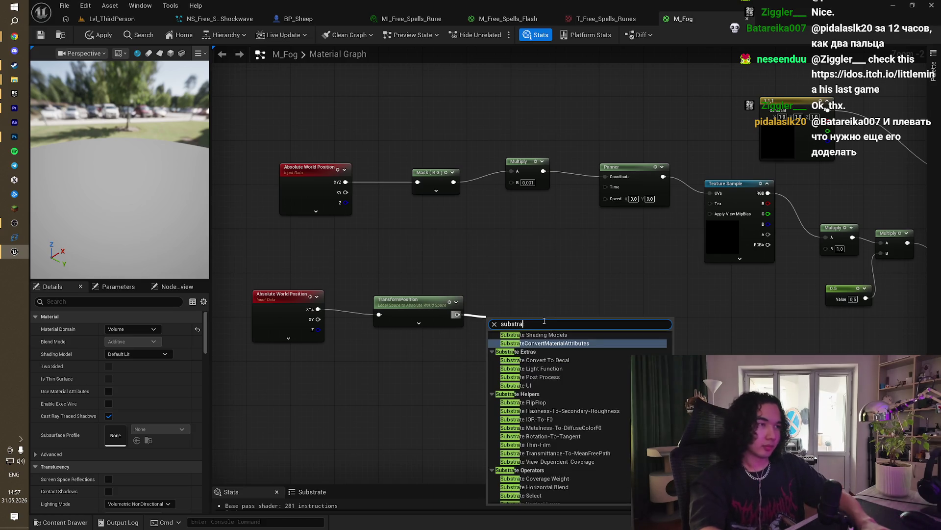
{"action": "type", "text": "t"}
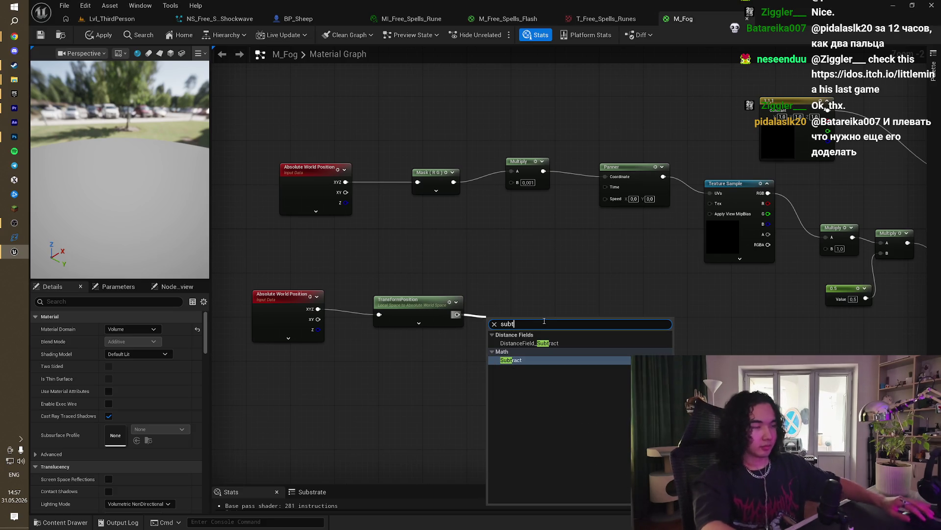
{"action": "key", "text": "Return"}
{"action": "left_click_drag", "start_coordinate": [448, 329], "coordinate": [477, 305]}
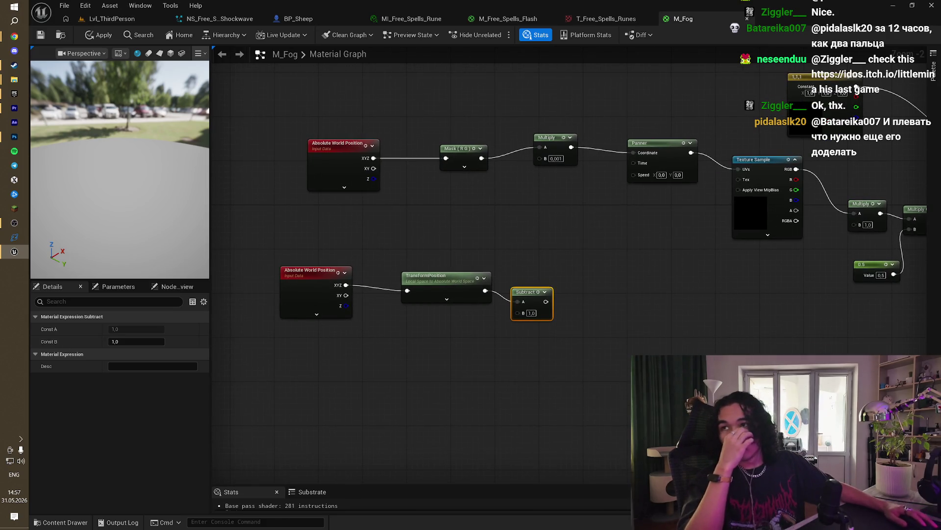
{"action": "left_click", "coordinate": [14, 36]}
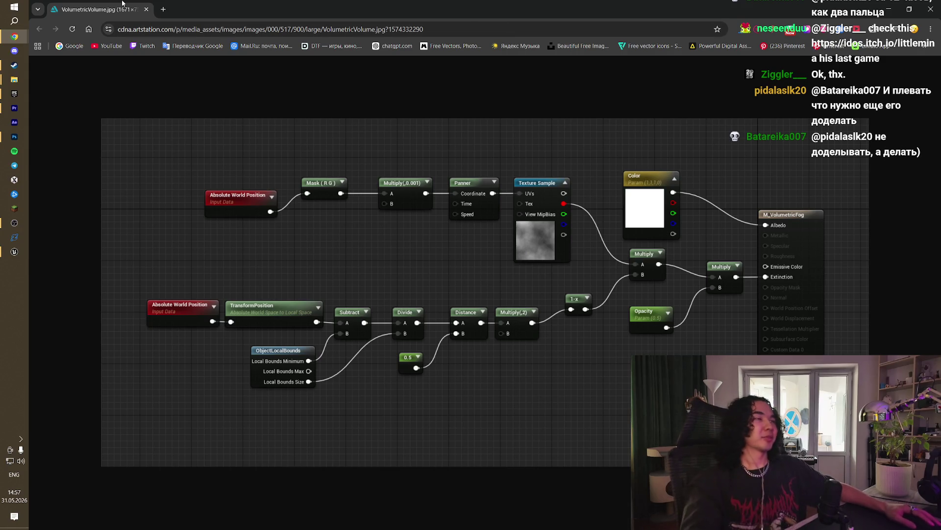
Step: Rearrange the browser windows and close the separate reference image window
{"action": "mouse_move", "coordinate": [103, 9]}
{"action": "left_mouse_down"}
{"action": "mouse_move", "coordinate": [760, 10]}
{"action": "mouse_move", "coordinate": [689, 2]}
{"action": "left_mouse_up"}
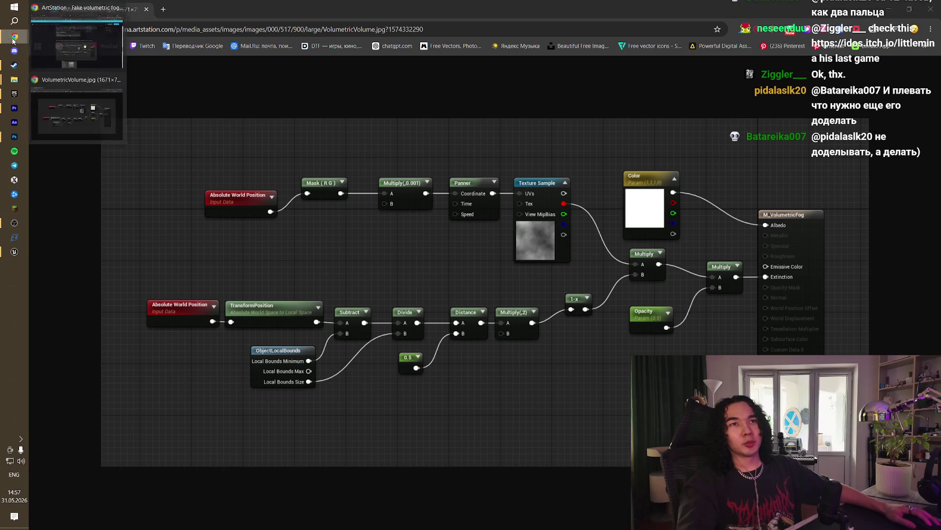
{"action": "left_click", "coordinate": [23, 37]}
{"action": "mouse_move", "coordinate": [23, 37]}
{"action": "left_click", "coordinate": [80, 116]}
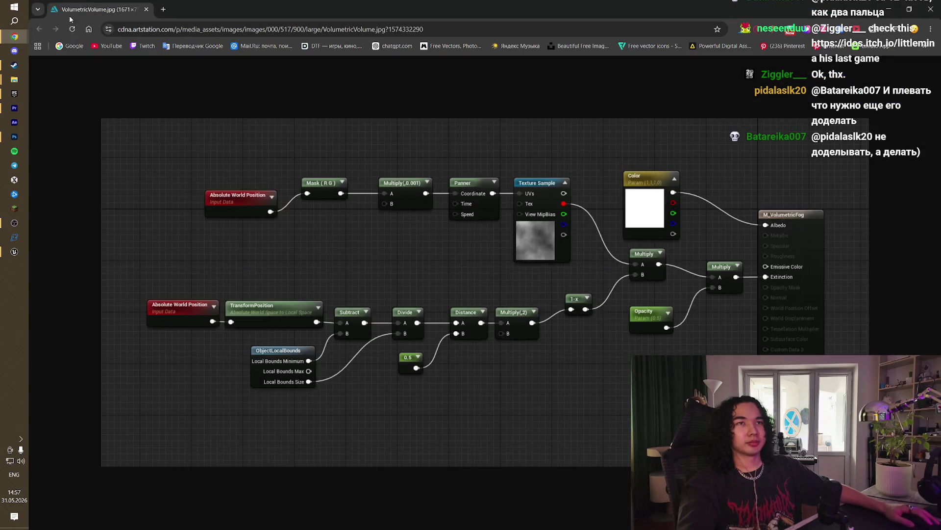
{"action": "mouse_move", "coordinate": [759, 7]}
{"action": "left_mouse_down"}
{"action": "mouse_move", "coordinate": [522, 34]}
{"action": "mouse_move", "coordinate": [856, 3]}
{"action": "mouse_move", "coordinate": [785, 8]}
{"action": "left_mouse_up"}
{"action": "left_click", "coordinate": [780, 7]}
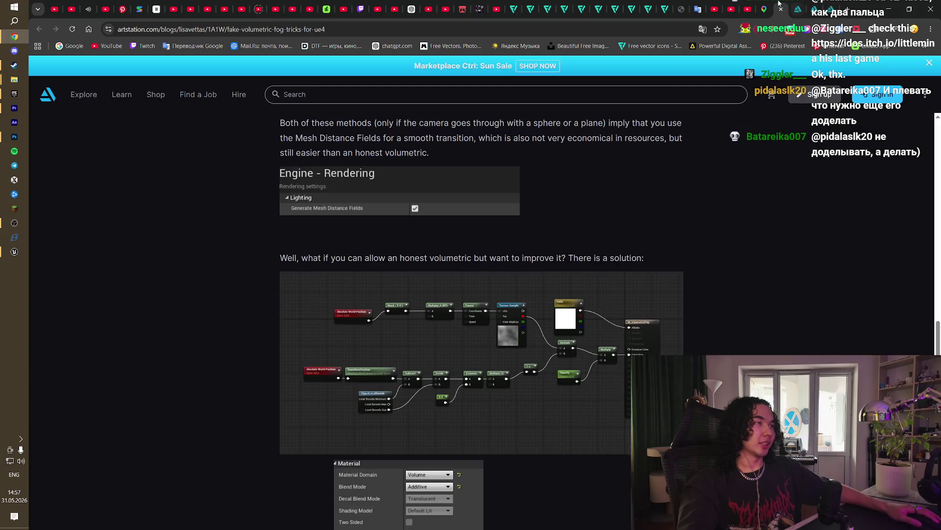
Step: Open the article's node-graph image at full size and return to Unreal
{"action": "scroll", "coordinate": [686, 294], "scroll_direction": "up", "scroll_amount": 4}
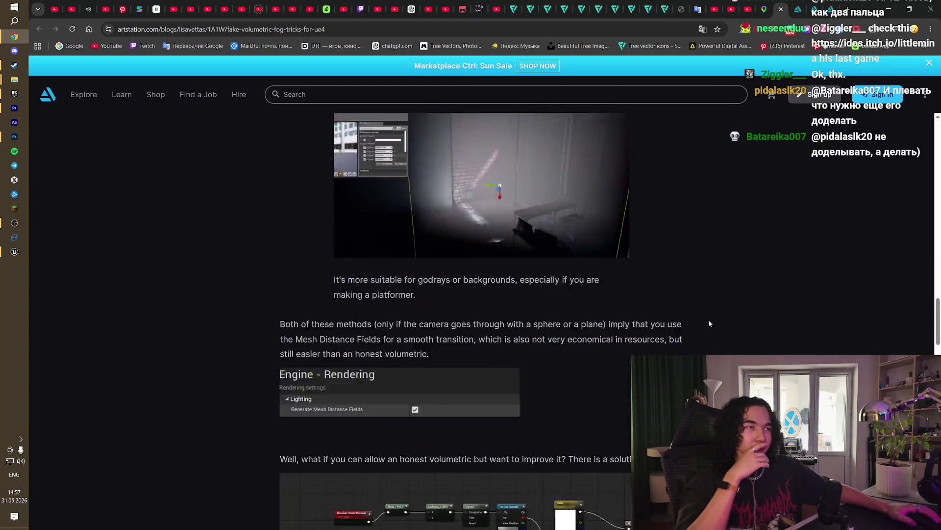
{"action": "scroll", "coordinate": [708, 319], "scroll_direction": "down", "scroll_amount": 4}
{"action": "left_click", "coordinate": [364, 408]}
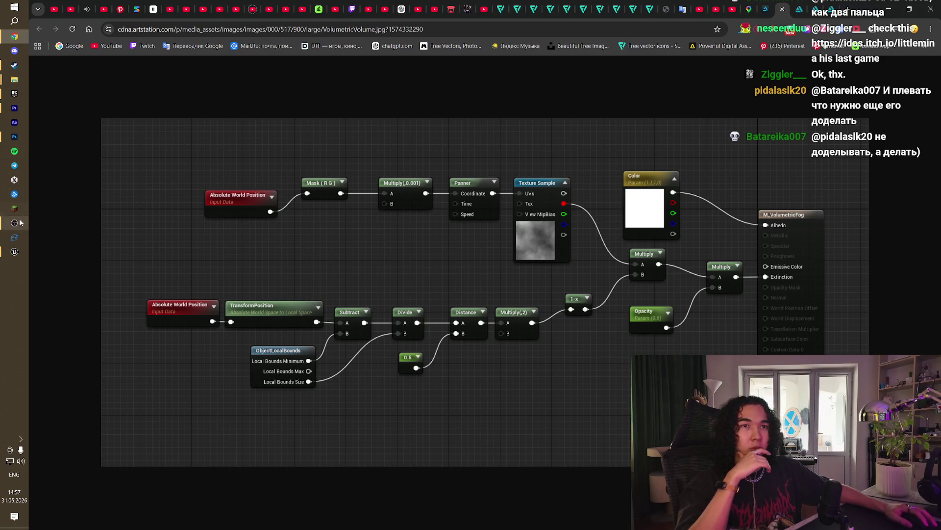
{"action": "left_click", "coordinate": [15, 251]}
Step: Place an ObjectLocalBounds node in M_Fog and compare it with the reference image
{"action": "right_click", "coordinate": [367, 347]}
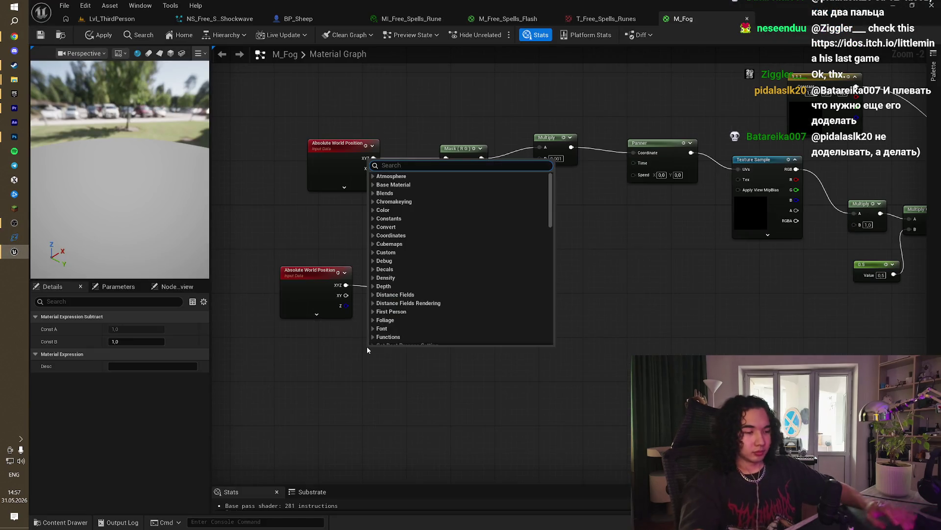
{"action": "type", "text": "object lo"}
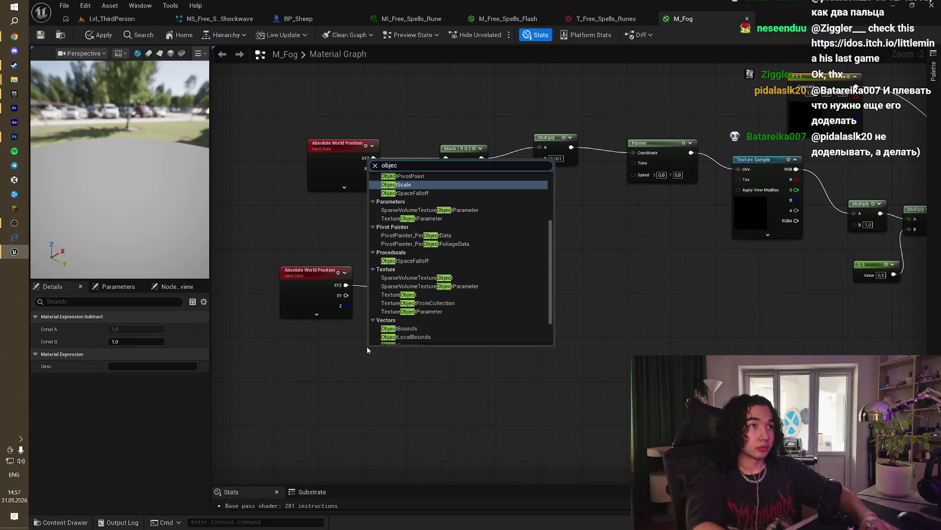
{"action": "type", "text": "c"}
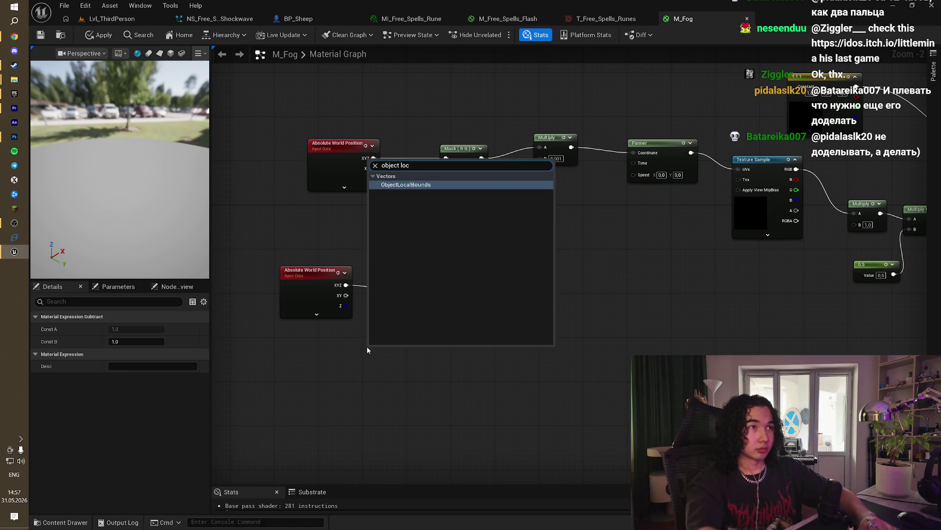
{"action": "key", "text": "Return"}
{"action": "key", "text": "alt+Tab"}
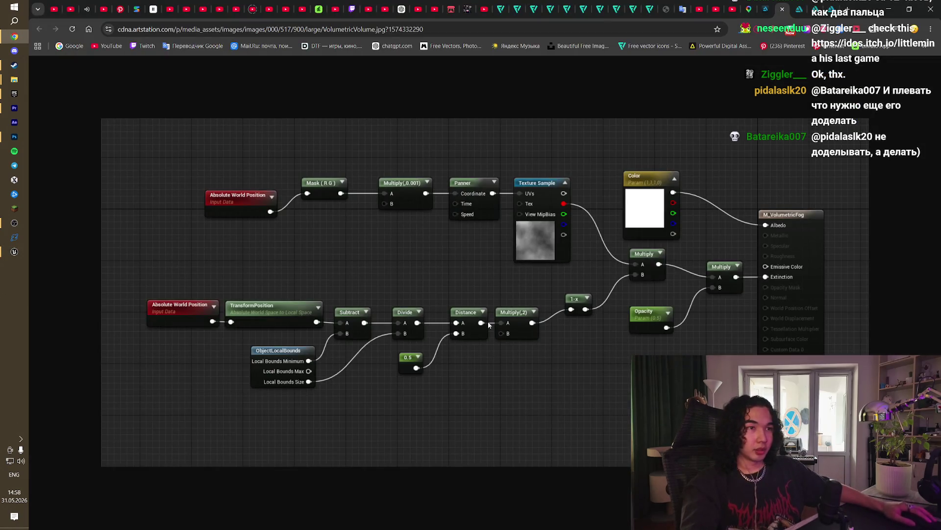
{"action": "key", "text": "alt+Tab"}
{"action": "key", "text": "alt+Tab"}
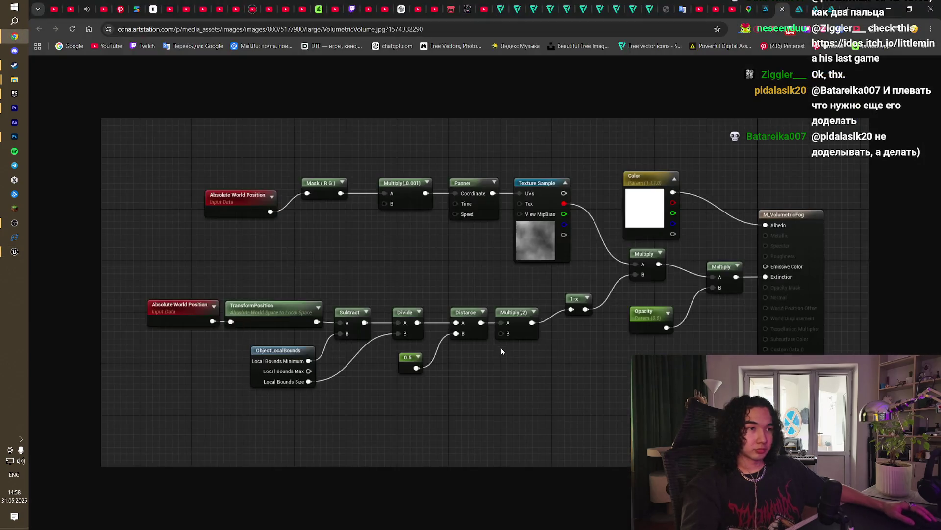
{"action": "key", "text": "alt+Tab"}
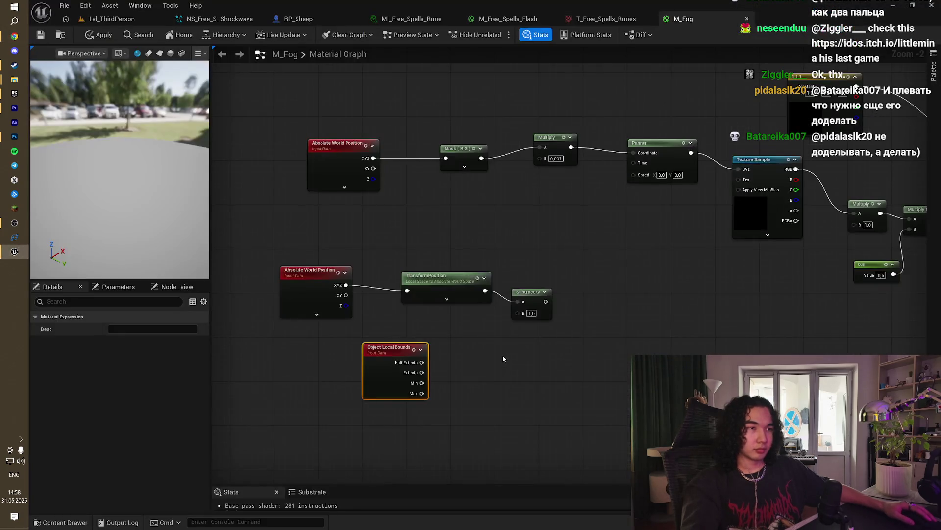
{"action": "key", "text": "alt+Tab"}
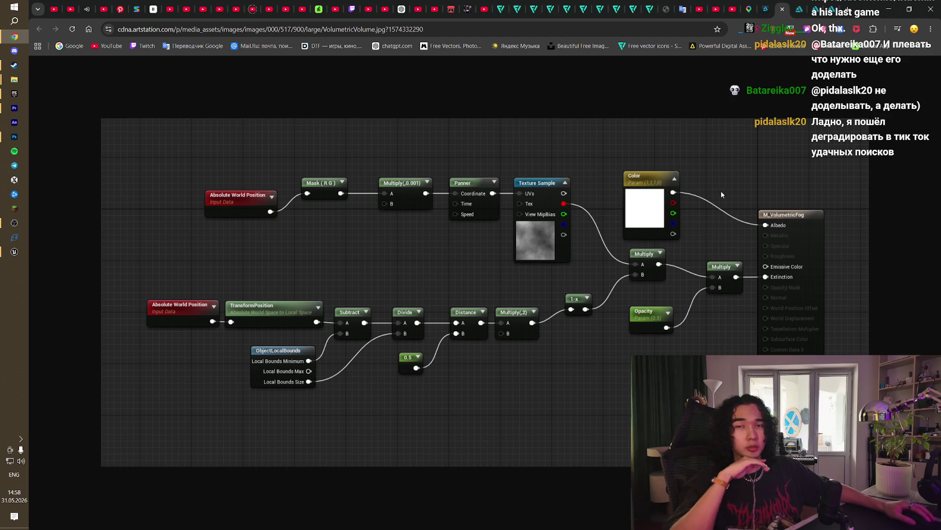
{"action": "key", "text": "ctrl+shift+Tab"}
{"action": "key", "text": "ctrl+shift+Tab"}
Step: Switch to the fog blog post and open the volumetric graph image at full size
{"action": "key", "text": "ctrl+Tab"}
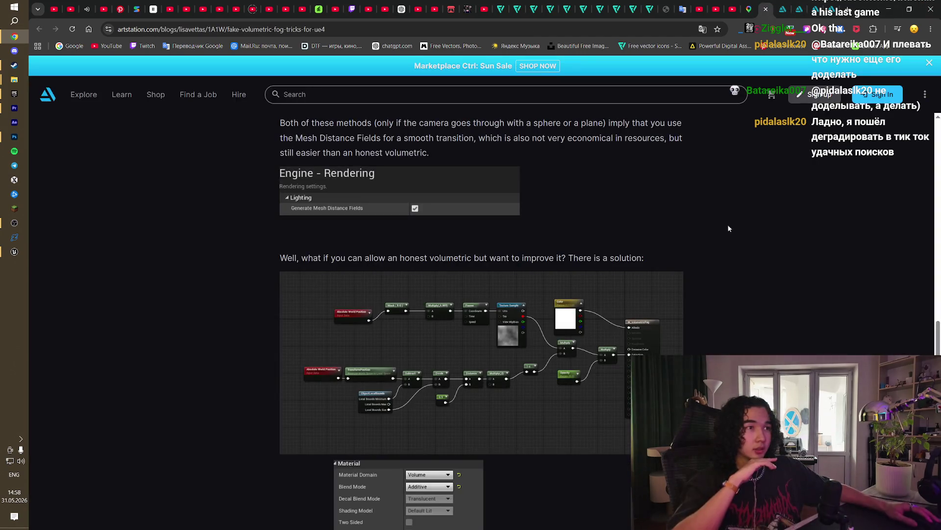
{"action": "scroll", "coordinate": [716, 322], "scroll_direction": "up", "scroll_amount": 5}
{"action": "scroll", "coordinate": [717, 322], "scroll_direction": "down", "scroll_amount": 10}
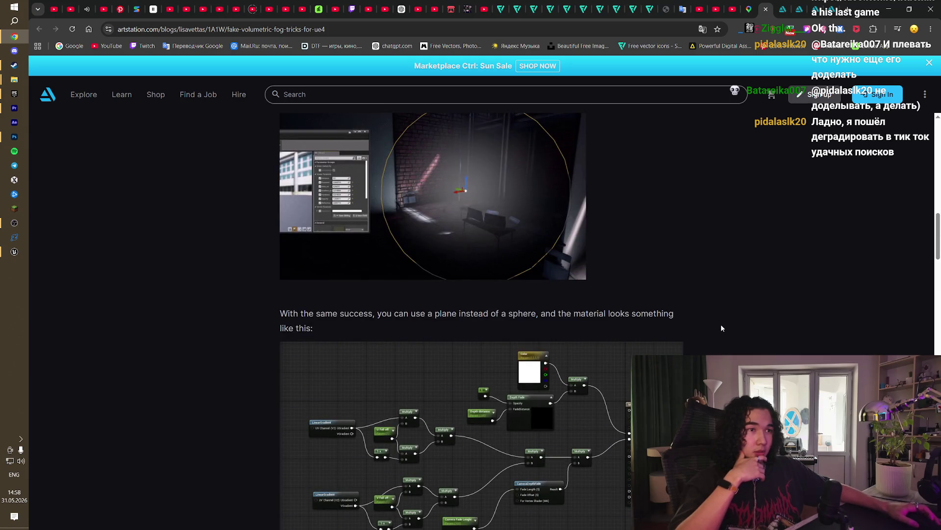
{"action": "scroll", "coordinate": [721, 328], "scroll_direction": "up", "scroll_amount": 10}
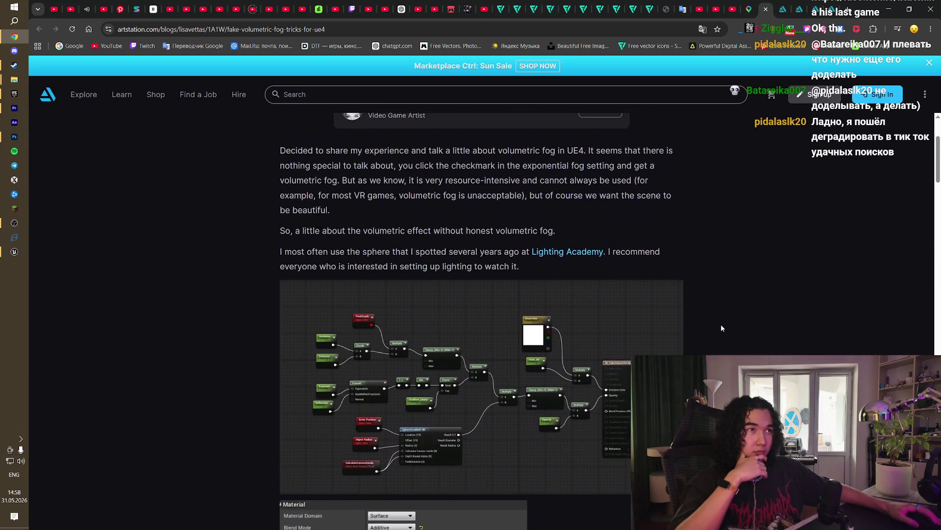
{"action": "scroll", "coordinate": [721, 328], "scroll_direction": "up", "scroll_amount": 3}
{"action": "scroll", "coordinate": [721, 327], "scroll_direction": "down", "scroll_amount": 15}
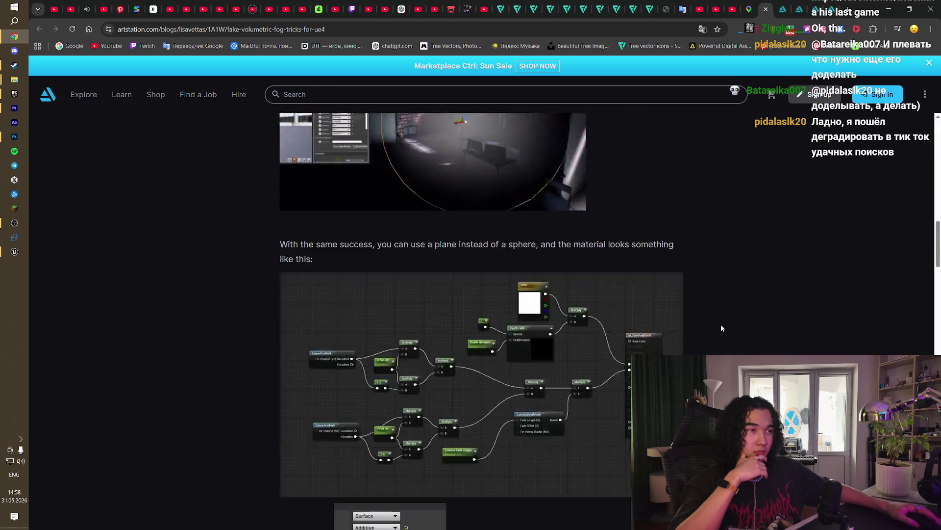
{"action": "scroll", "coordinate": [722, 327], "scroll_direction": "up", "scroll_amount": 5}
{"action": "scroll", "coordinate": [721, 328], "scroll_direction": "up", "scroll_amount": 10}
{"action": "scroll", "coordinate": [721, 328], "scroll_direction": "down", "scroll_amount": 3}
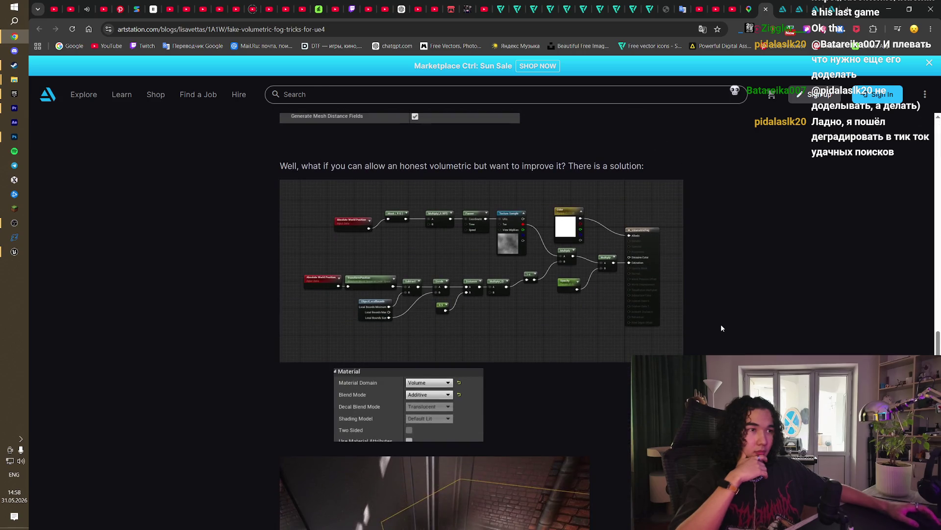
{"action": "left_click", "coordinate": [388, 336]}
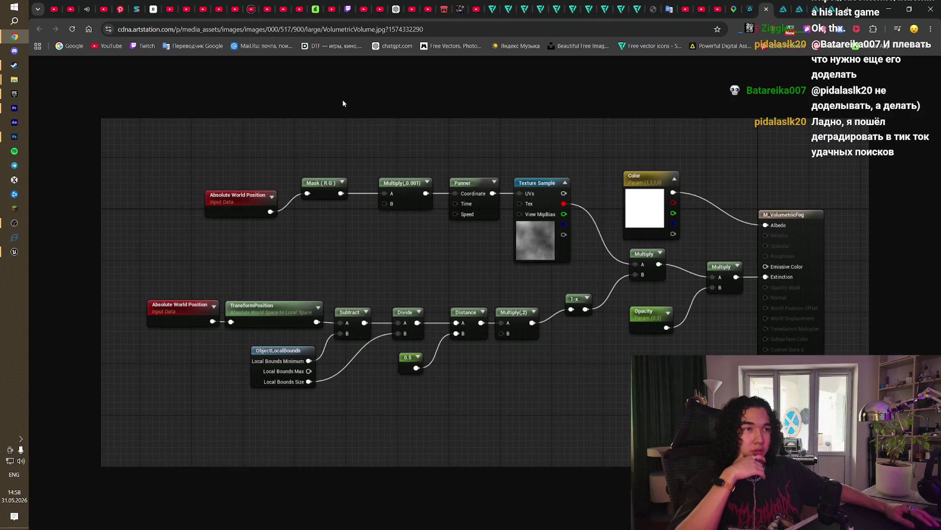
Step: Check the M_Fog graph against the image, then close the full-size image
{"action": "left_click", "coordinate": [15, 251]}
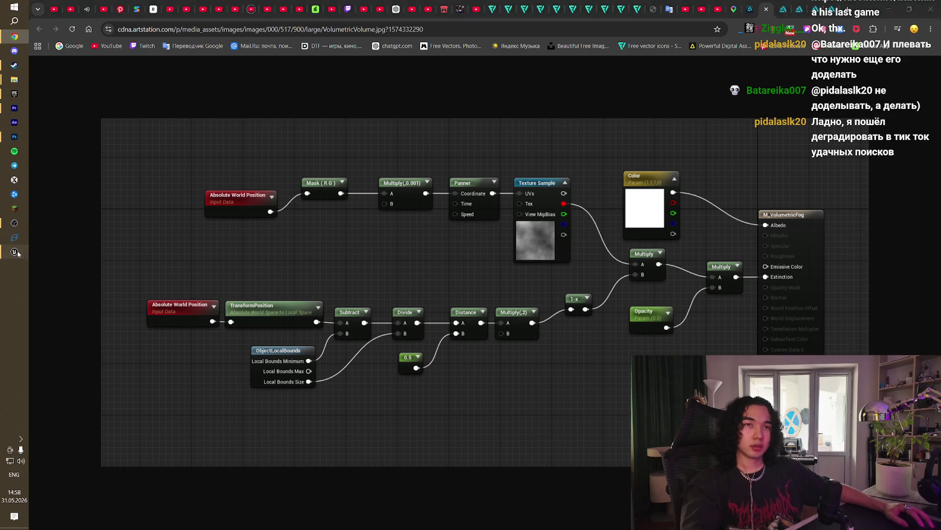
{"action": "mouse_move", "coordinate": [467, 338]}
{"action": "left_mouse_down"}
{"action": "mouse_move", "coordinate": [499, 336]}
{"action": "mouse_move", "coordinate": [469, 351]}
{"action": "left_mouse_up"}
{"action": "key", "text": "alt+Tab"}
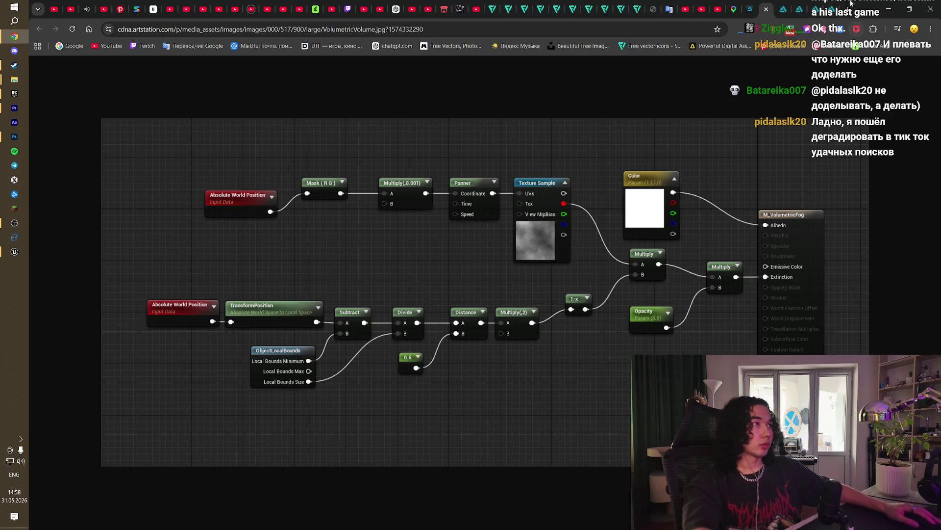
{"action": "key", "text": "ctrl+w"}
Step: Scroll the article to the Mesh Distance Fields passage on smooth transitions
{"action": "scroll", "coordinate": [713, 316], "scroll_direction": "down", "scroll_amount": 15}
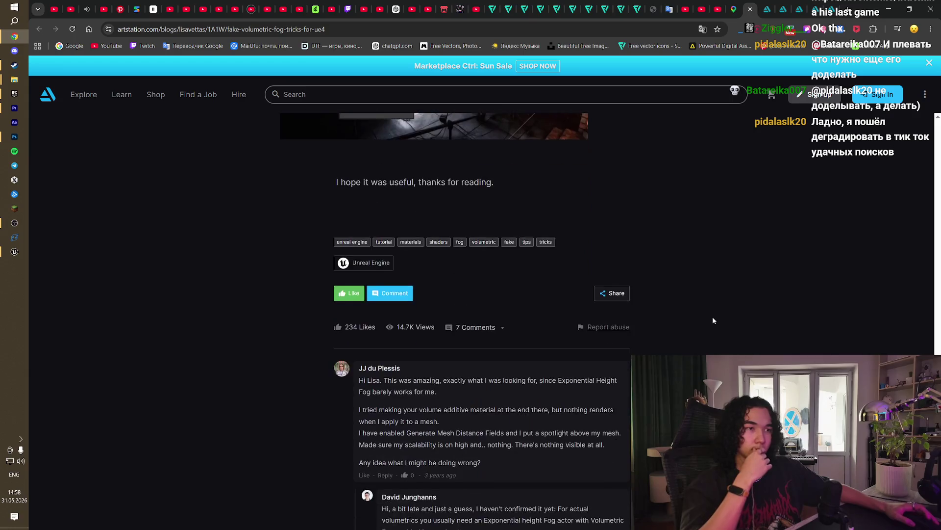
{"action": "scroll", "coordinate": [712, 316], "scroll_direction": "up", "scroll_amount": 10}
{"action": "scroll", "coordinate": [493, 331], "scroll_direction": "up", "scroll_amount": 10}
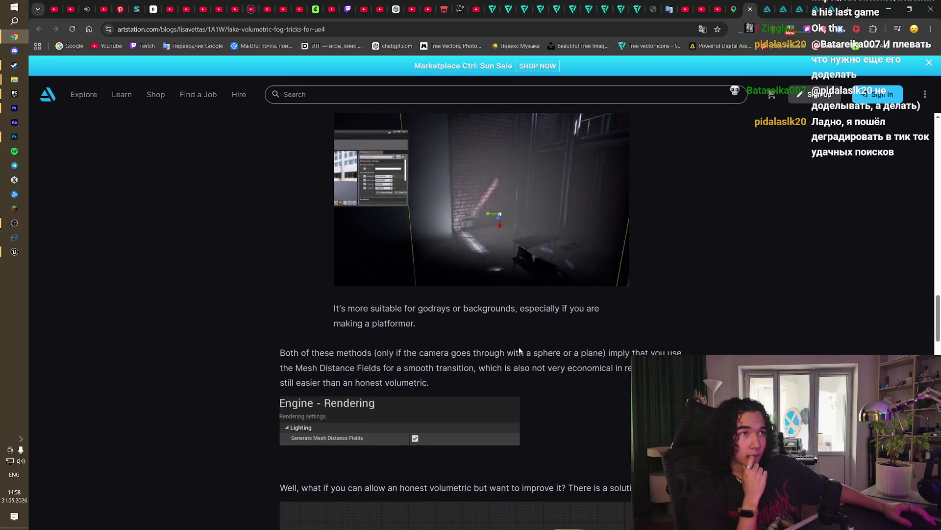
{"action": "scroll", "coordinate": [528, 365], "scroll_direction": "up", "scroll_amount": 12}
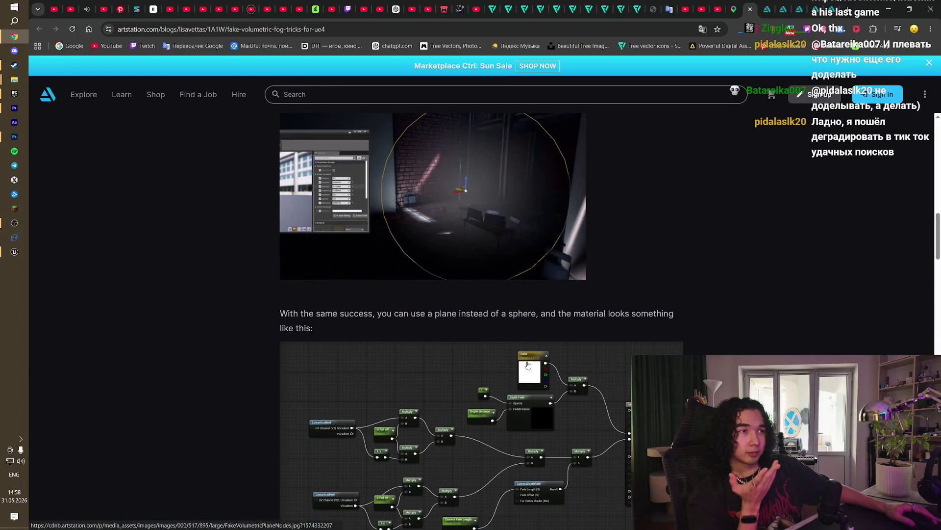
{"action": "scroll", "coordinate": [527, 366], "scroll_direction": "up", "scroll_amount": 12}
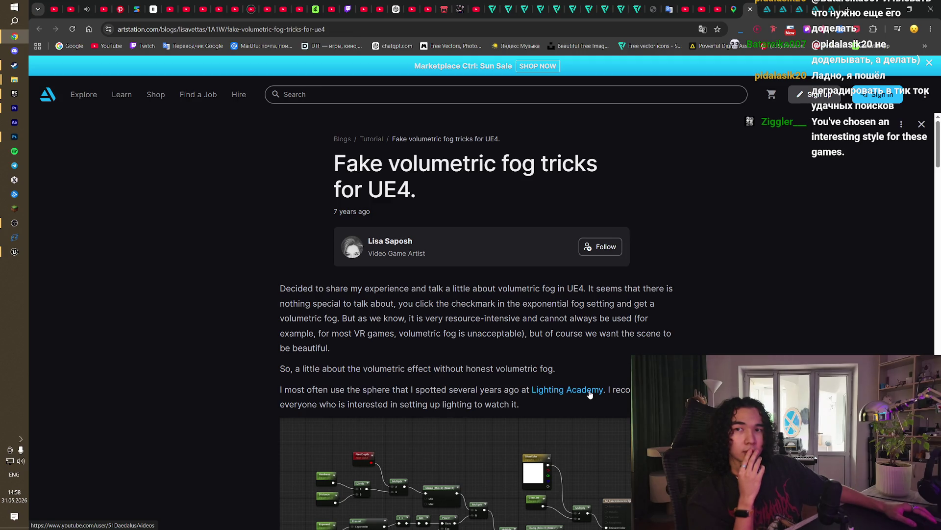
{"action": "scroll", "coordinate": [613, 389], "scroll_direction": "down", "scroll_amount": 20}
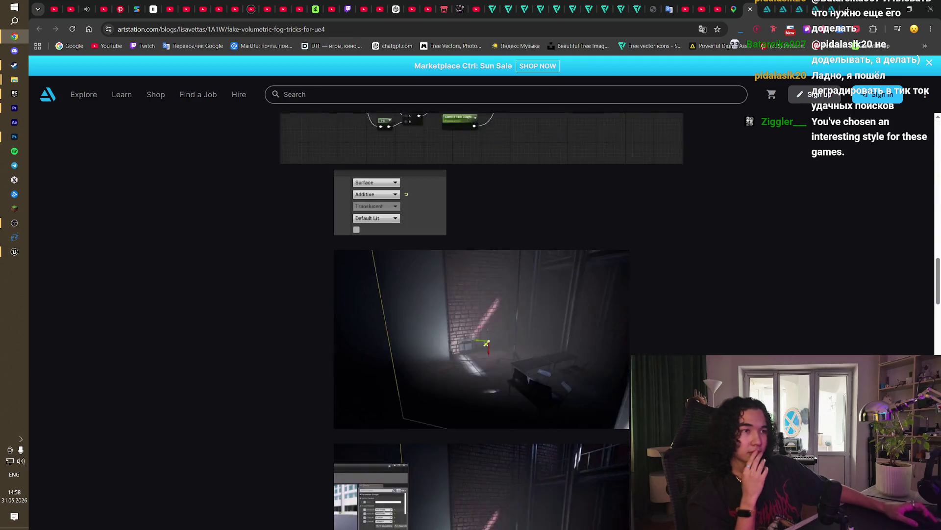
{"action": "scroll", "coordinate": [481, 321], "scroll_direction": "down", "scroll_amount": 20}
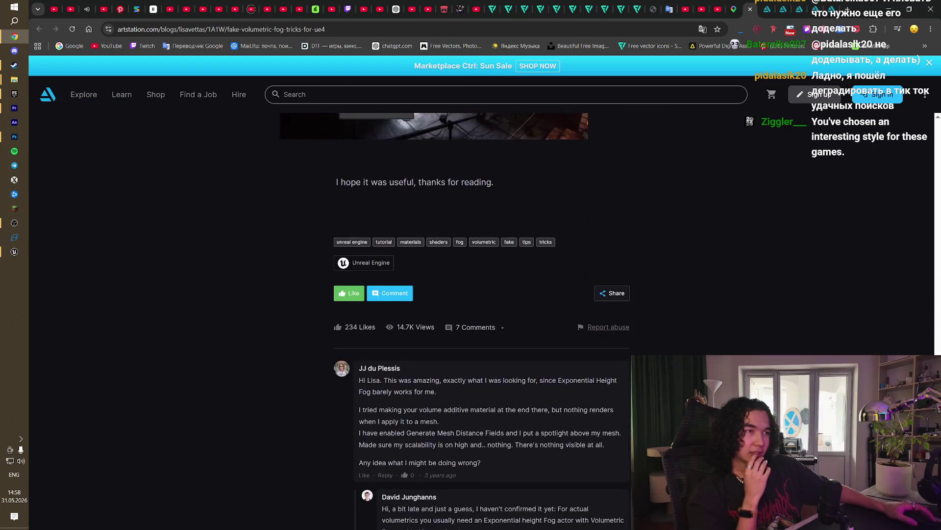
{"action": "scroll", "coordinate": [774, 337], "scroll_direction": "down", "scroll_amount": 4}
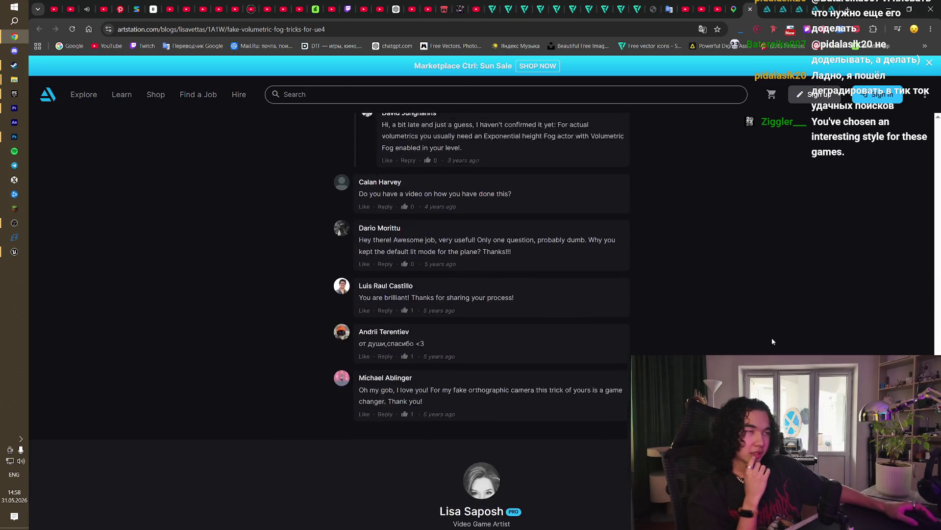
{"action": "scroll", "coordinate": [773, 341], "scroll_direction": "up", "scroll_amount": 13}
{"action": "scroll", "coordinate": [773, 341], "scroll_direction": "up", "scroll_amount": 15}
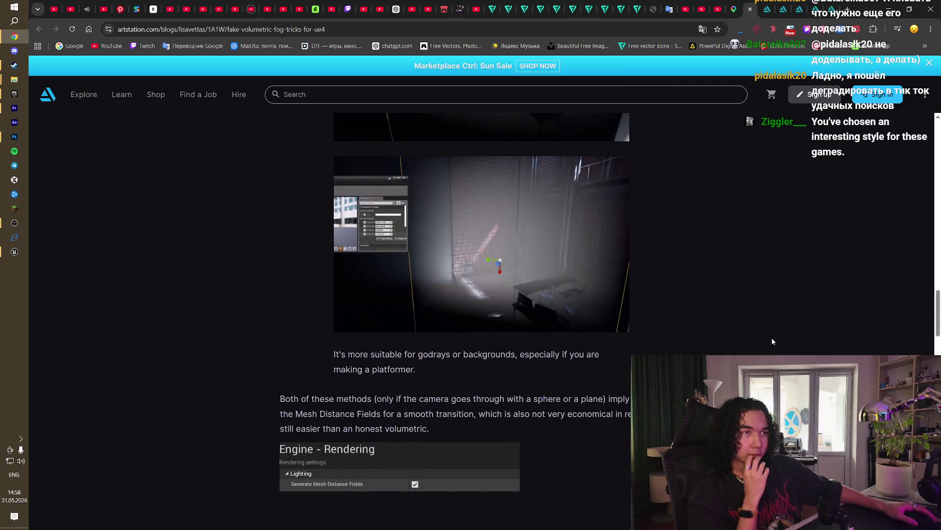
{"action": "scroll", "coordinate": [773, 339], "scroll_direction": "down", "scroll_amount": 7}
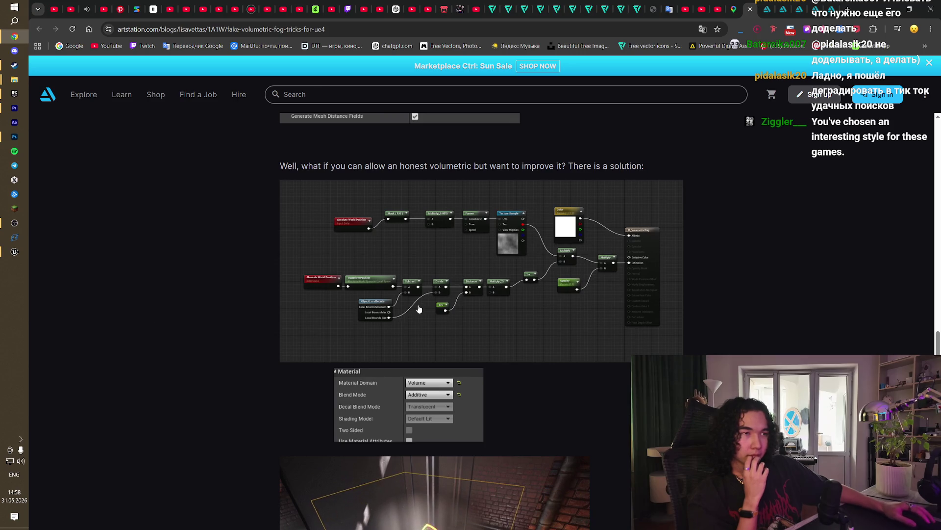
{"action": "left_click", "coordinate": [419, 309]}
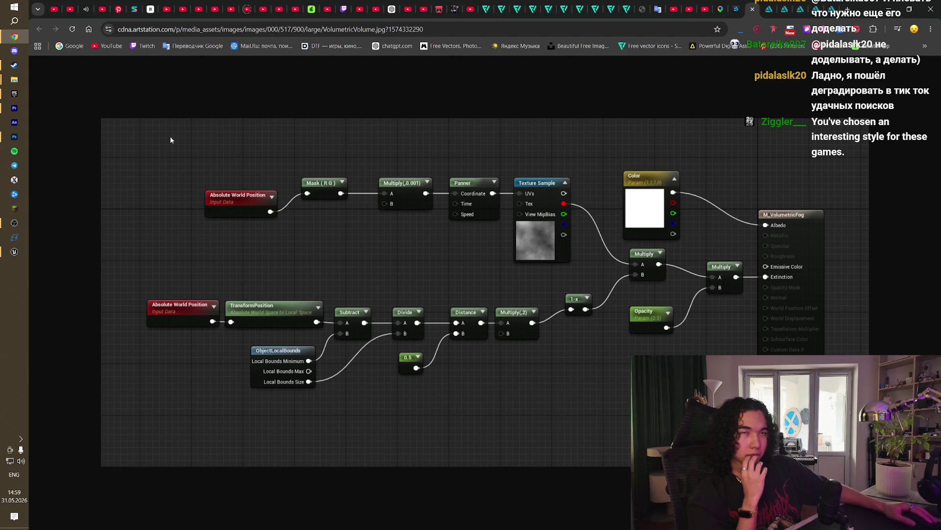
{"action": "left_click", "coordinate": [13, 253]}
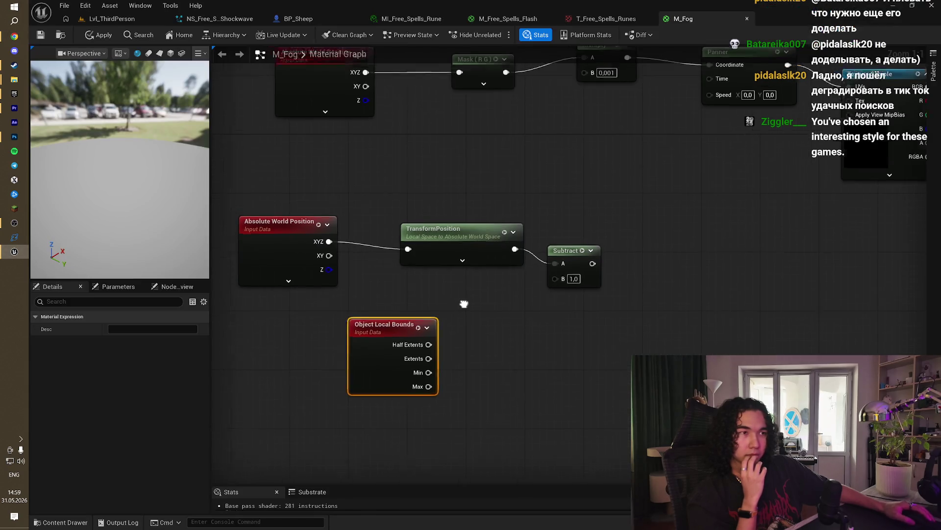
{"action": "key", "text": "alt+Tab"}
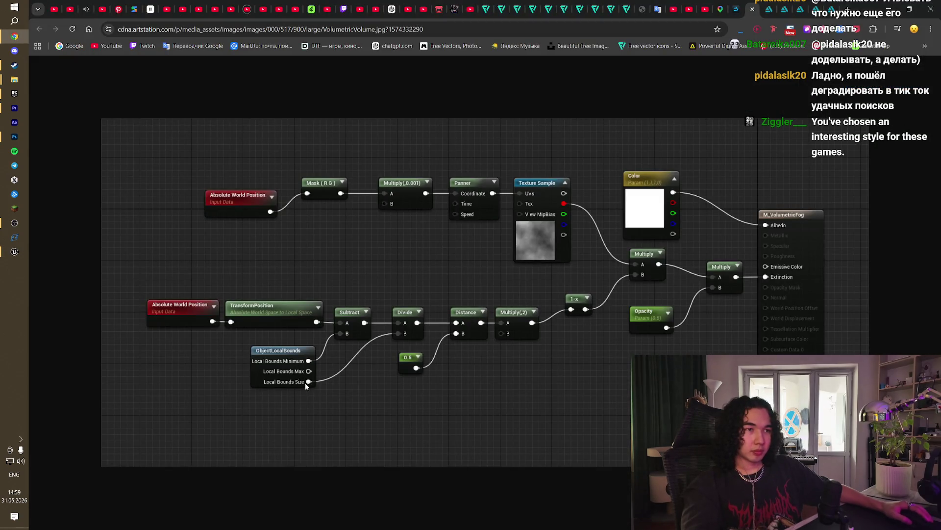
{"action": "key", "text": "alt+Tab"}
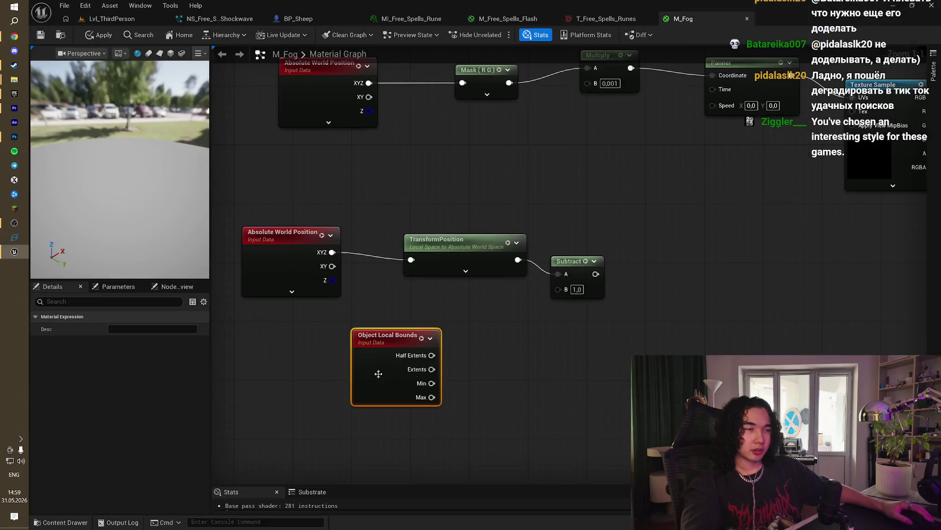
{"action": "left_click_drag", "start_coordinate": [521, 387], "coordinate": [477, 375]}
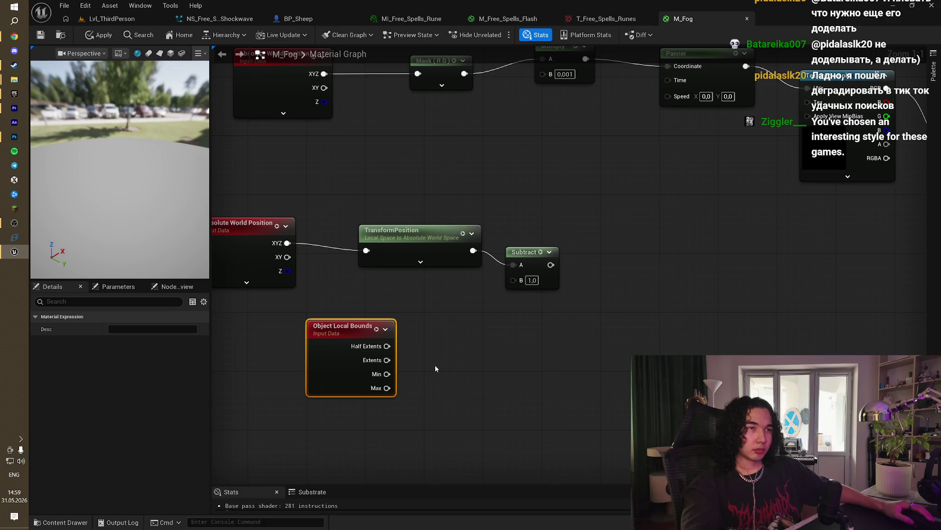
{"action": "left_click_drag", "start_coordinate": [435, 366], "coordinate": [451, 373]}
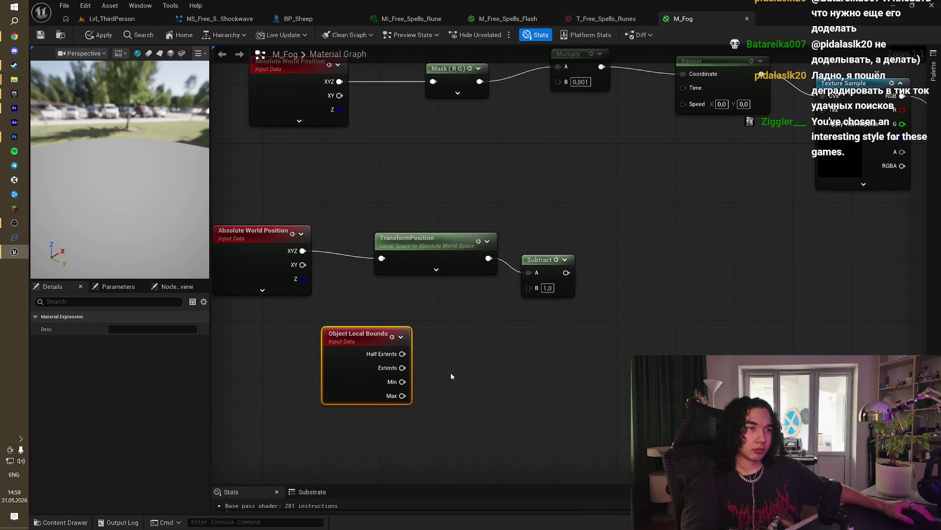
{"action": "key", "text": "alt+Tab"}
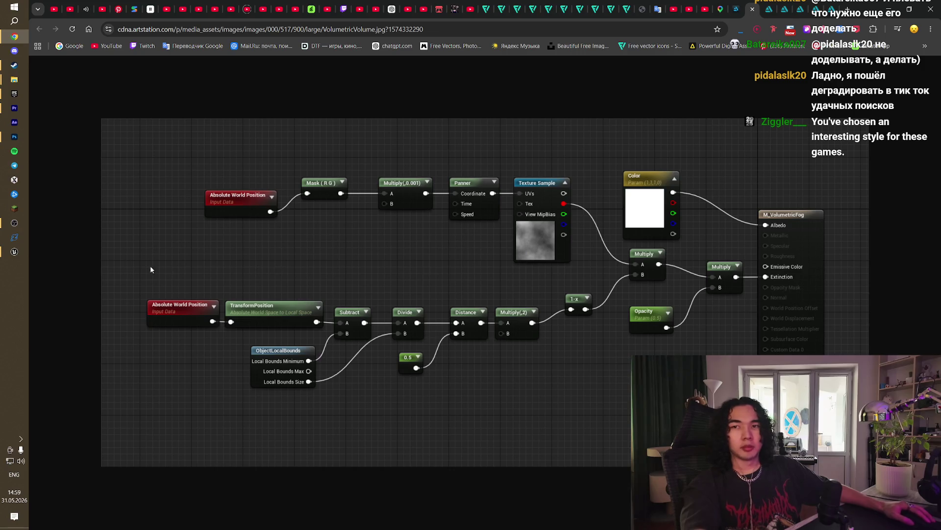
{"action": "key", "text": "ctrl+w"}
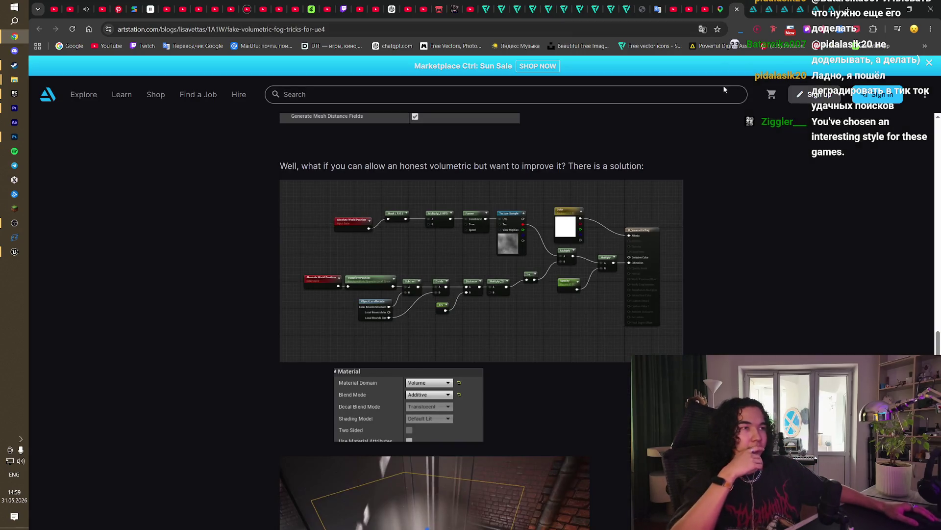
Step: Open the blog's Lighting Academy link in a new tab and view its YouTube videos page
{"action": "scroll", "coordinate": [718, 325], "scroll_direction": "up", "scroll_amount": 10}
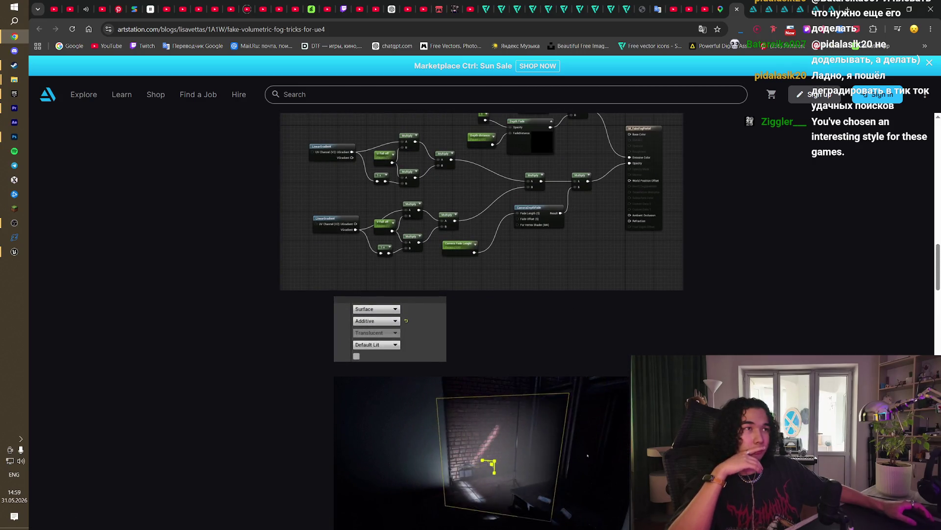
{"action": "scroll", "coordinate": [536, 248], "scroll_direction": "up", "scroll_amount": 8}
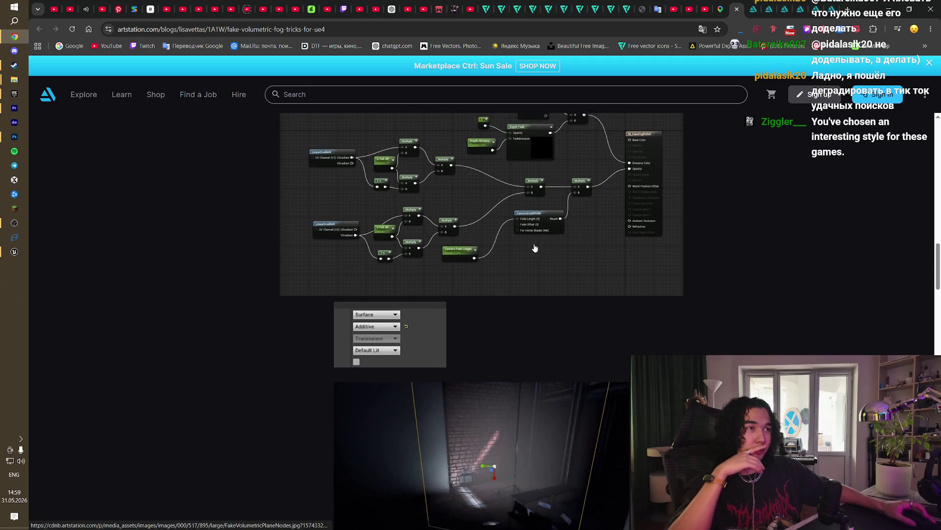
{"action": "scroll", "coordinate": [646, 352], "scroll_direction": "up", "scroll_amount": 5}
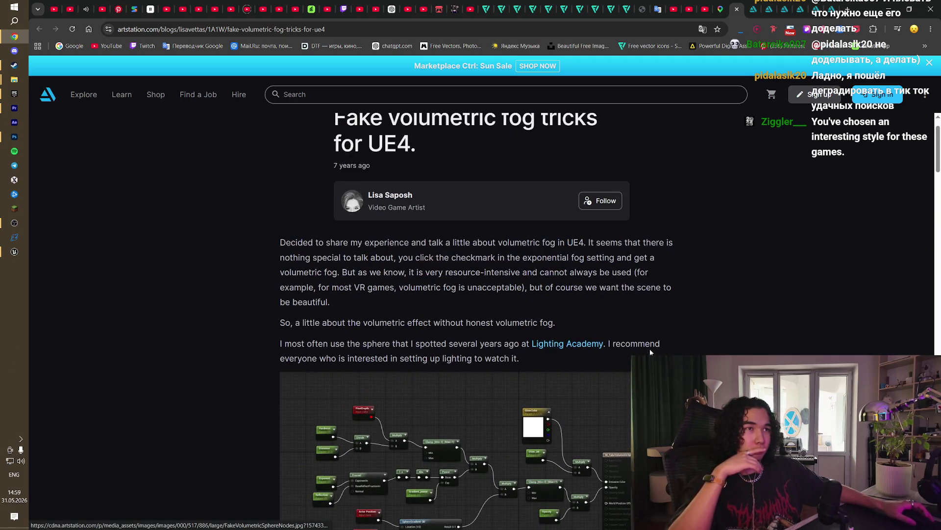
{"action": "scroll", "coordinate": [649, 349], "scroll_direction": "up", "scroll_amount": 1}
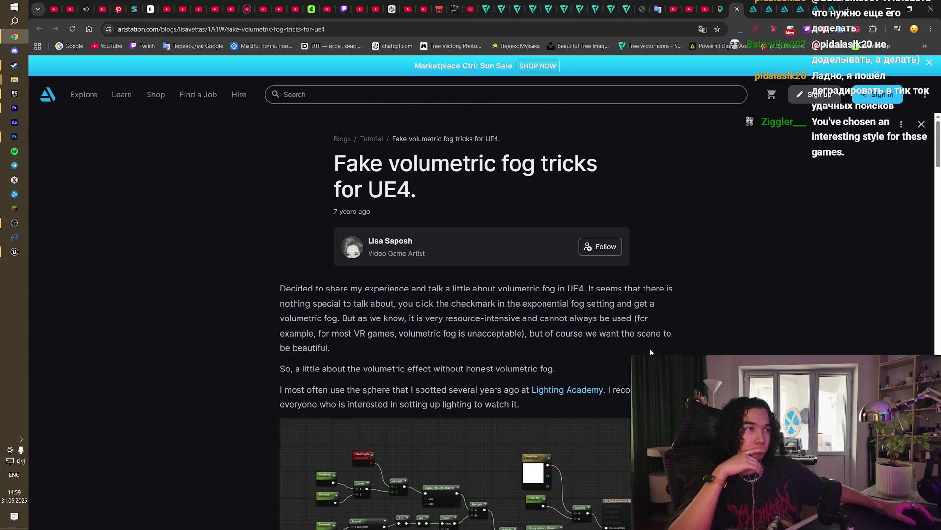
{"action": "middle_click", "coordinate": [594, 391]}
{"action": "scroll", "coordinate": [480, 318], "scroll_direction": "down", "scroll_amount": 6}
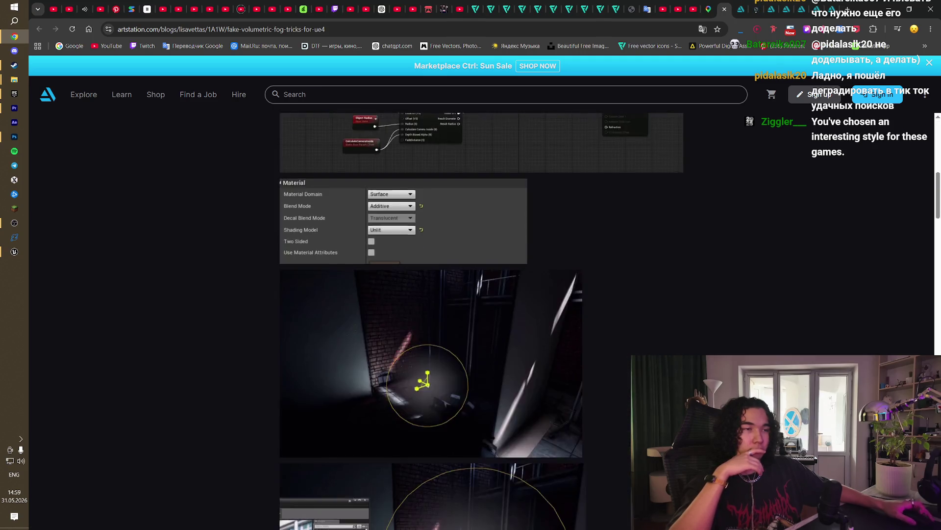
{"action": "left_click", "coordinate": [756, 4]}
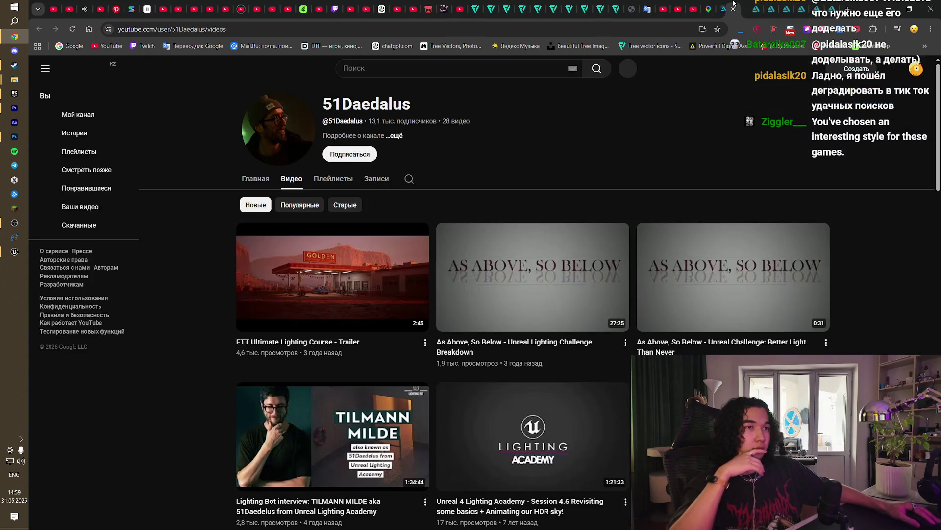
Step: Sort the channel's videos by Popular, then Newest, scroll the grid, and switch to the Session 01.2 tab
{"action": "left_click", "coordinate": [283, 205]}
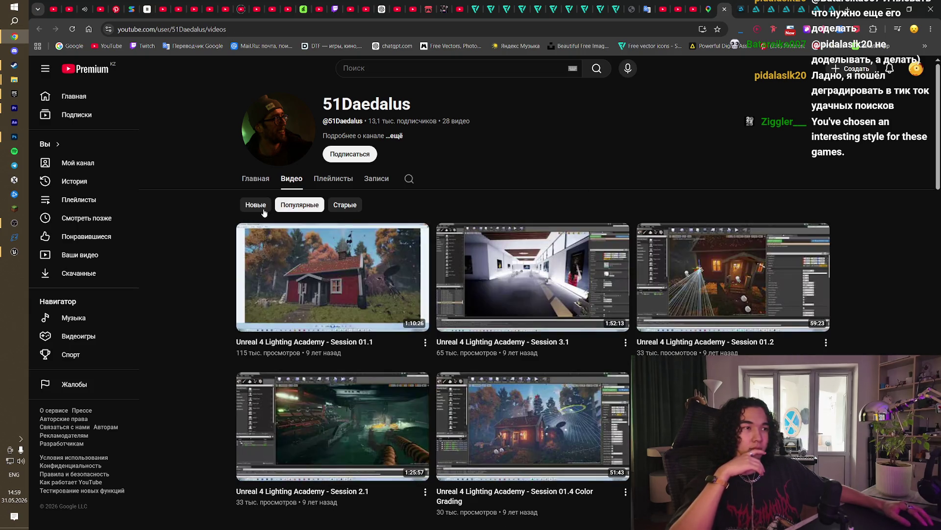
{"action": "left_click", "coordinate": [263, 210]}
{"action": "scroll", "coordinate": [819, 255], "scroll_direction": "down", "scroll_amount": 15}
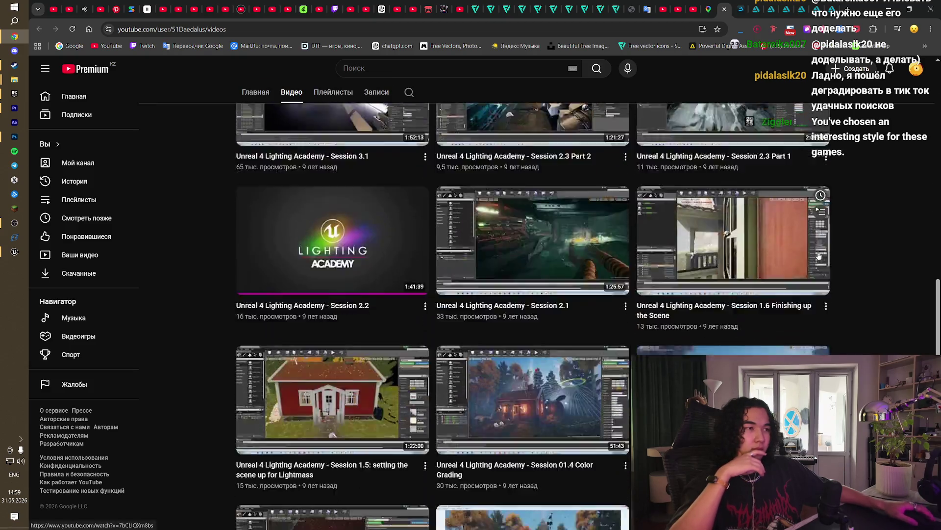
{"action": "scroll", "coordinate": [834, 256], "scroll_direction": "down", "scroll_amount": 10}
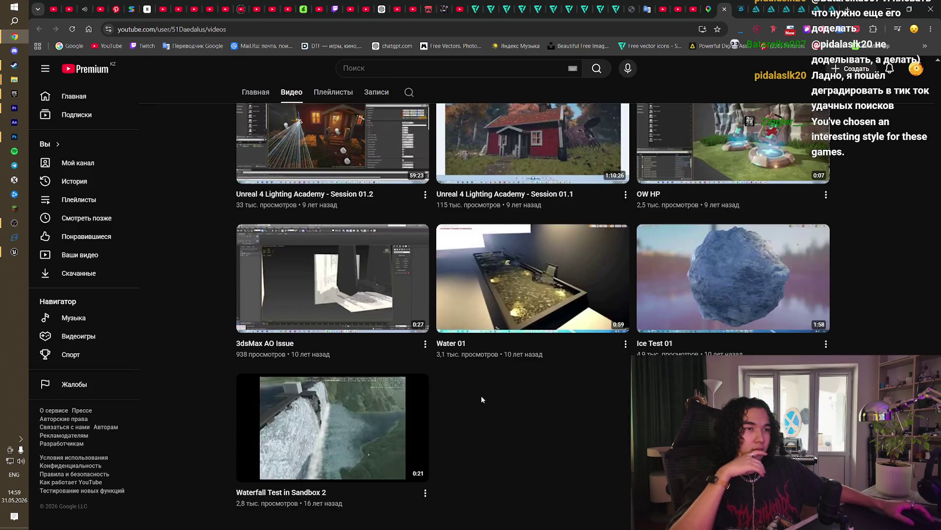
{"action": "scroll", "coordinate": [826, 328], "scroll_direction": "up", "scroll_amount": 3}
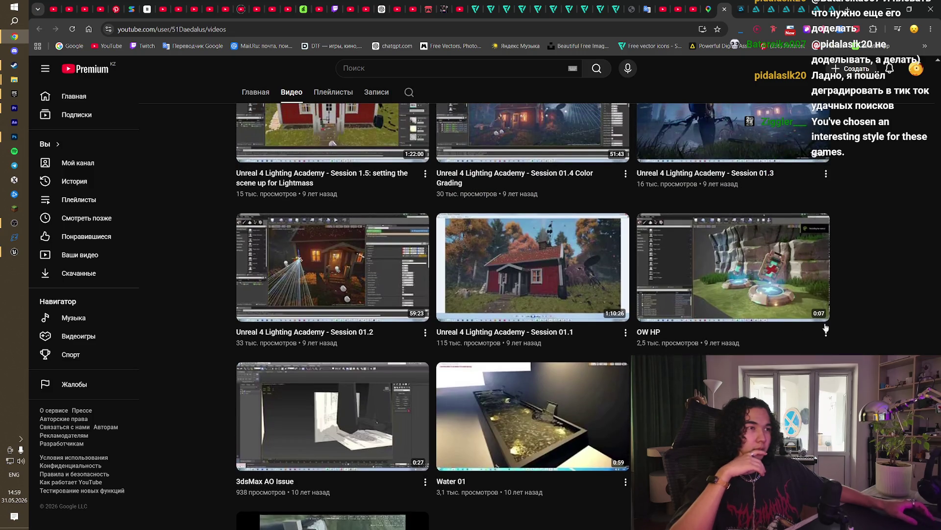
{"action": "scroll", "coordinate": [834, 323], "scroll_direction": "up", "scroll_amount": 4}
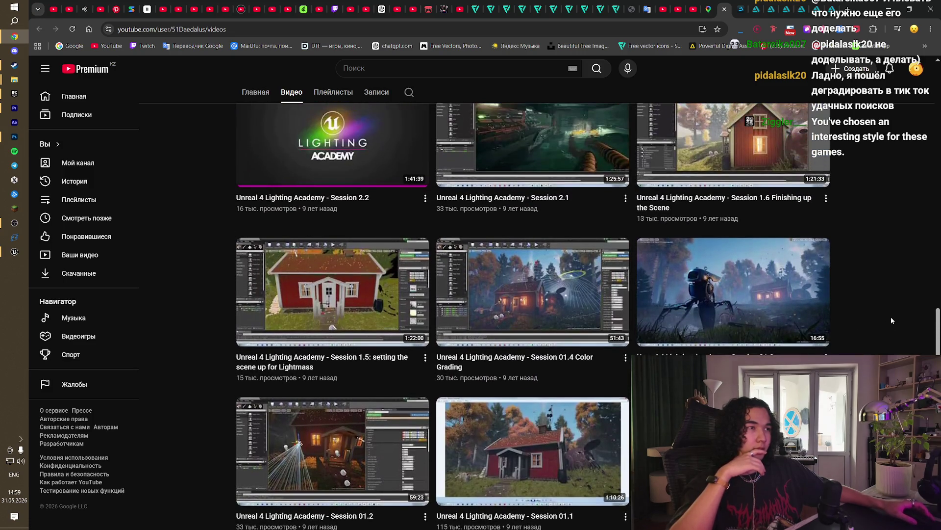
{"action": "scroll", "coordinate": [890, 317], "scroll_direction": "up", "scroll_amount": 2}
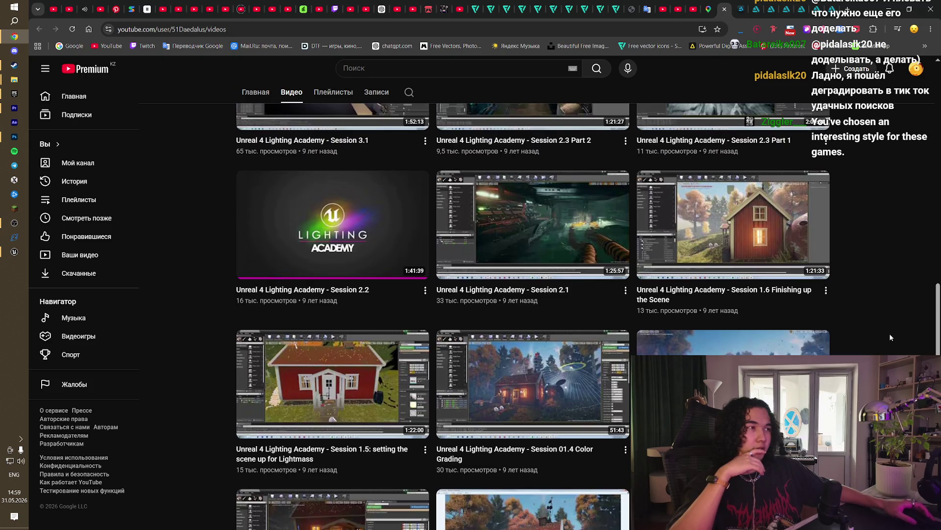
{"action": "scroll", "coordinate": [884, 338], "scroll_direction": "up", "scroll_amount": 8}
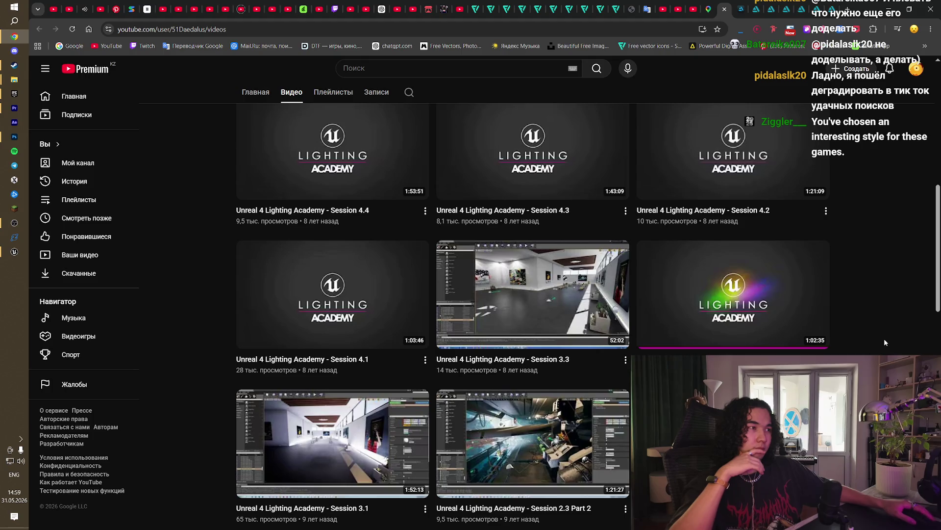
{"action": "scroll", "coordinate": [884, 338], "scroll_direction": "down", "scroll_amount": 10}
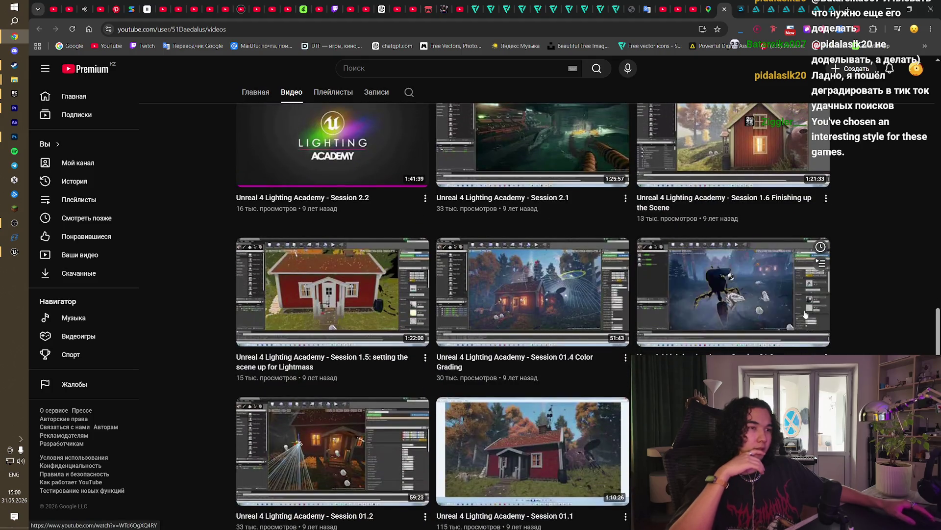
{"action": "scroll", "coordinate": [854, 296], "scroll_direction": "down", "scroll_amount": 3}
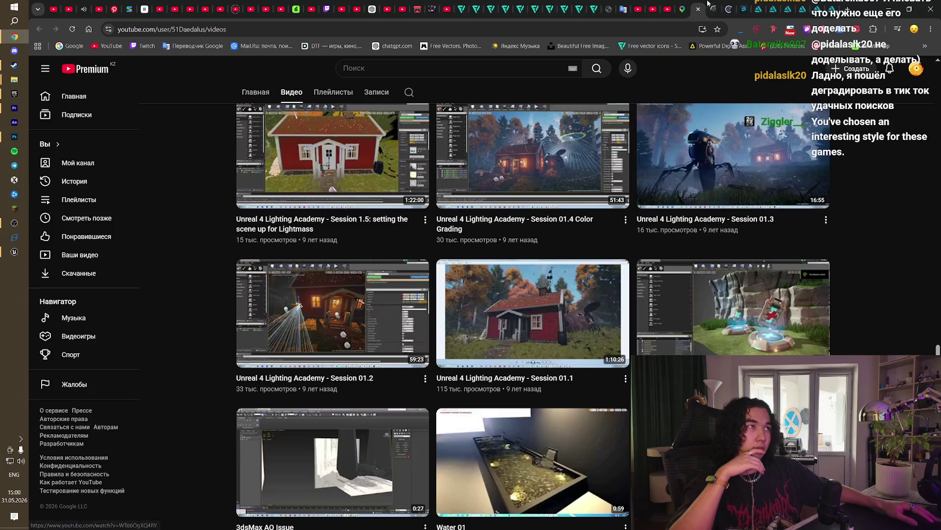
{"action": "left_click", "coordinate": [707, 5]}
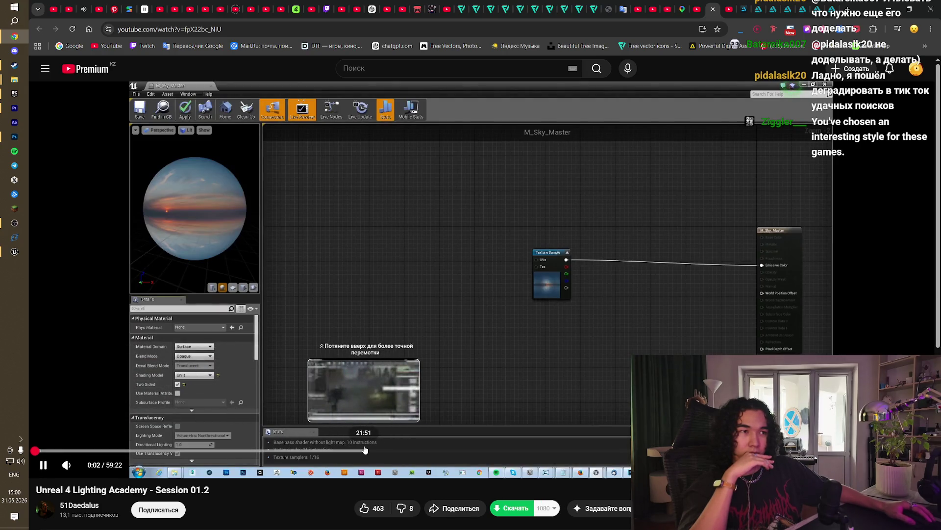
Step: Skim Session 01.2 at 21:51, 10:44, 6:29, the M_Sky_Master part at 4:43, and the forest scene
{"action": "left_click", "coordinate": [364, 451]}
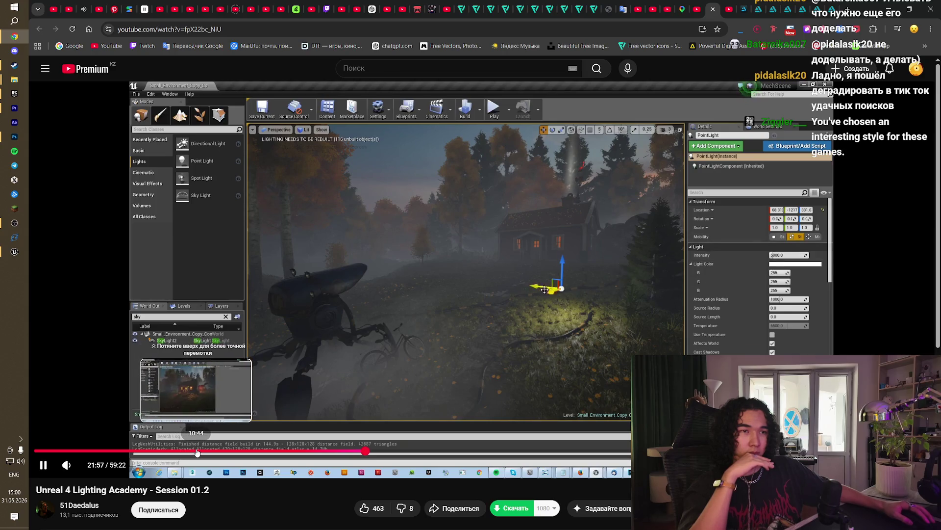
{"action": "left_click", "coordinate": [195, 451]}
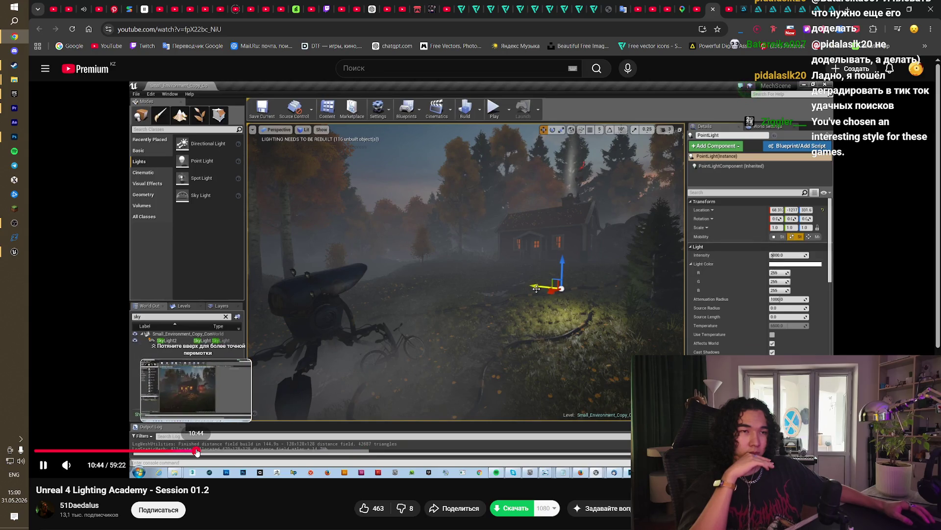
{"action": "left_click", "coordinate": [133, 451]}
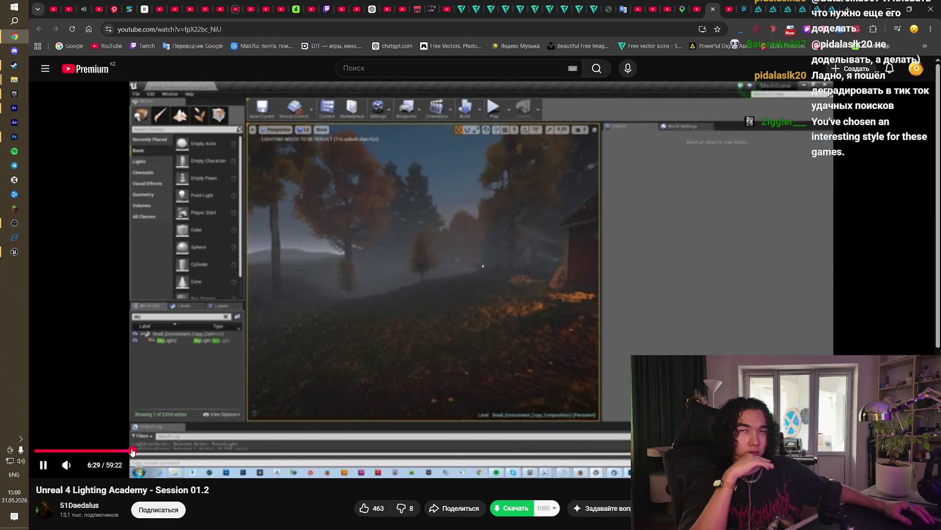
{"action": "left_click", "coordinate": [107, 450]}
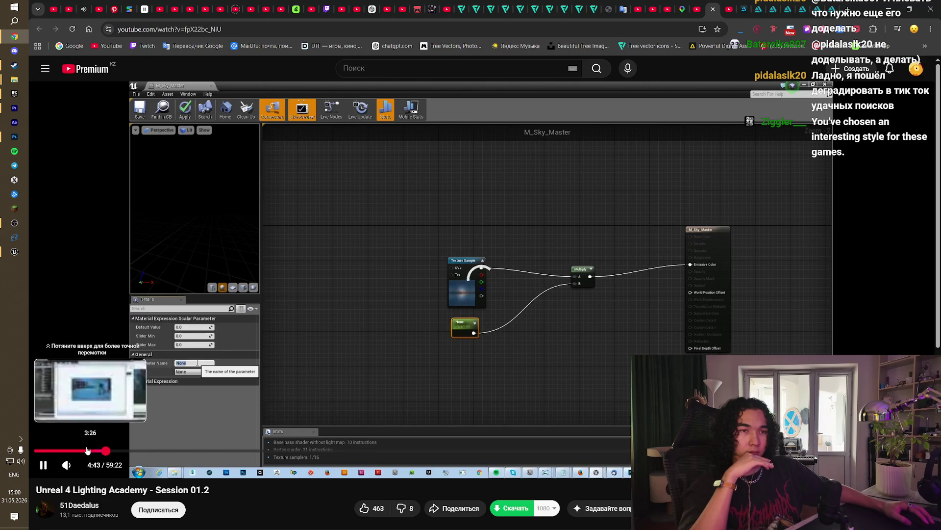
{"action": "left_click", "coordinate": [91, 450]}
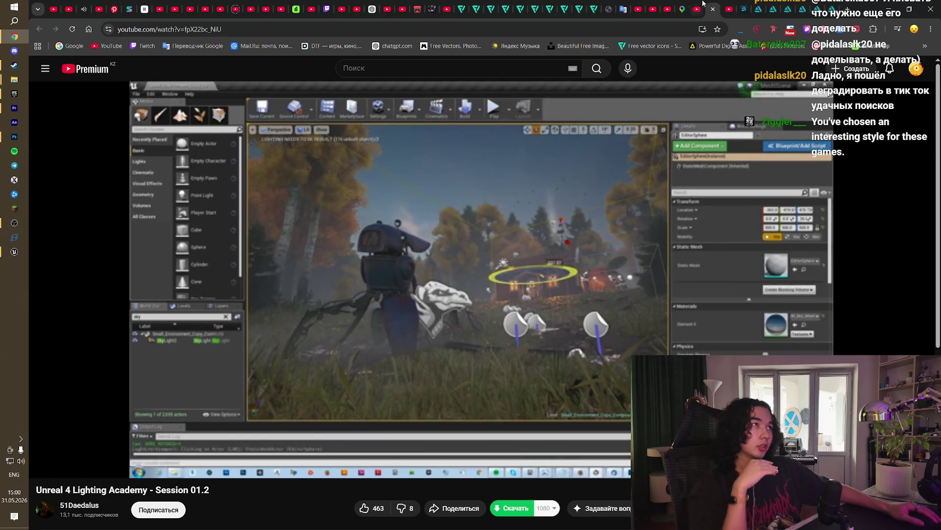
Step: Open another grid video in the background, close the Session 01.2 video, and go back to the channel list
{"action": "left_click", "coordinate": [699, 6]}
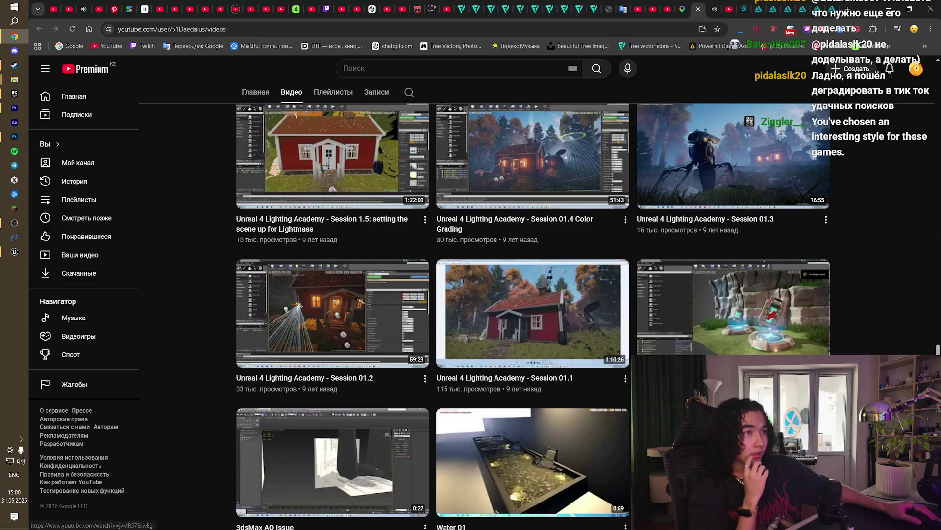
{"action": "middle_click", "coordinate": [762, 300]}
{"action": "scroll", "coordinate": [763, 294], "scroll_direction": "down", "scroll_amount": 2}
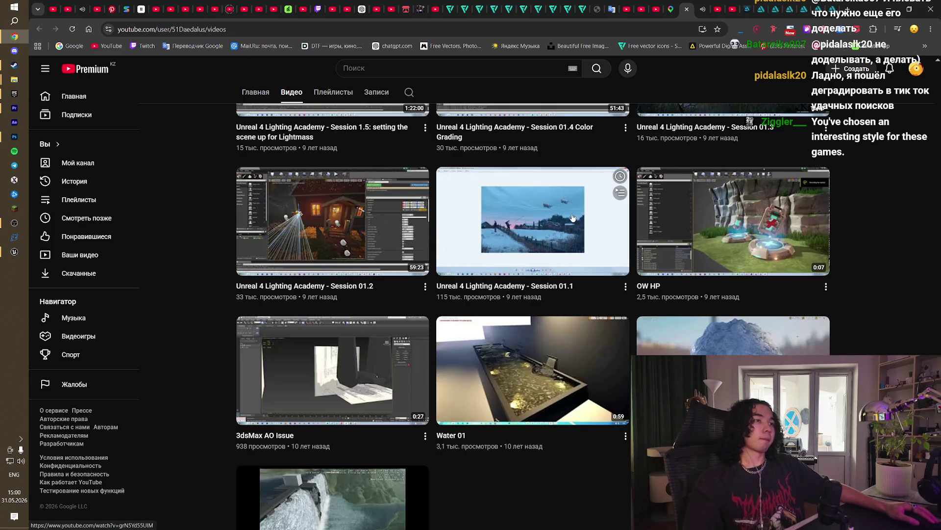
{"action": "left_click", "coordinate": [704, 6]}
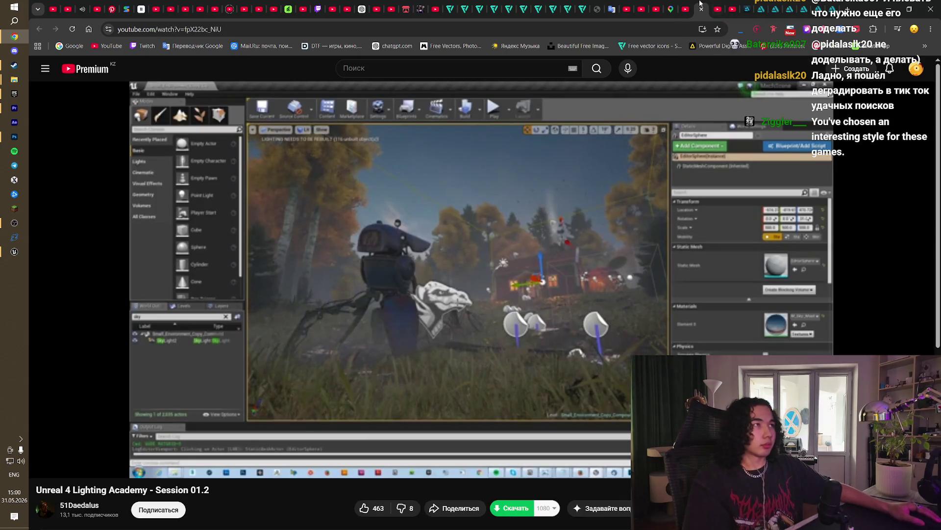
{"action": "left_click", "coordinate": [701, 6]}
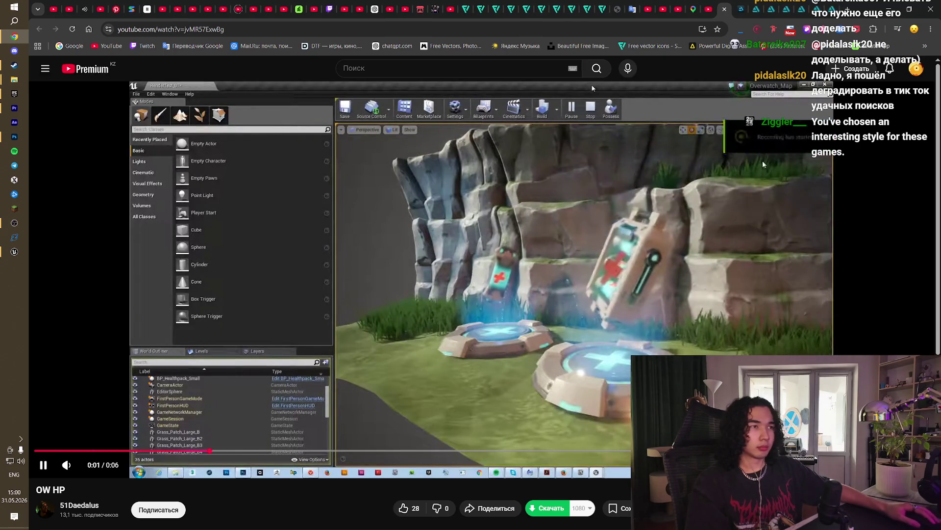
{"action": "key", "text": "alt+Left"}
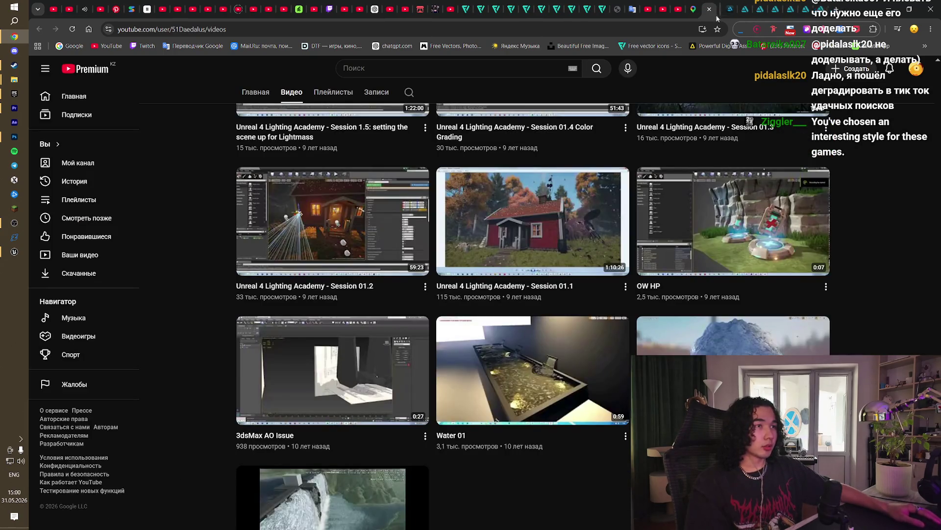
Step: Open Session 01.1 and skim from 6:22 to the robot-in-forest render, then open the localized volumetric fog tutorial
{"action": "key", "text": "Return"}
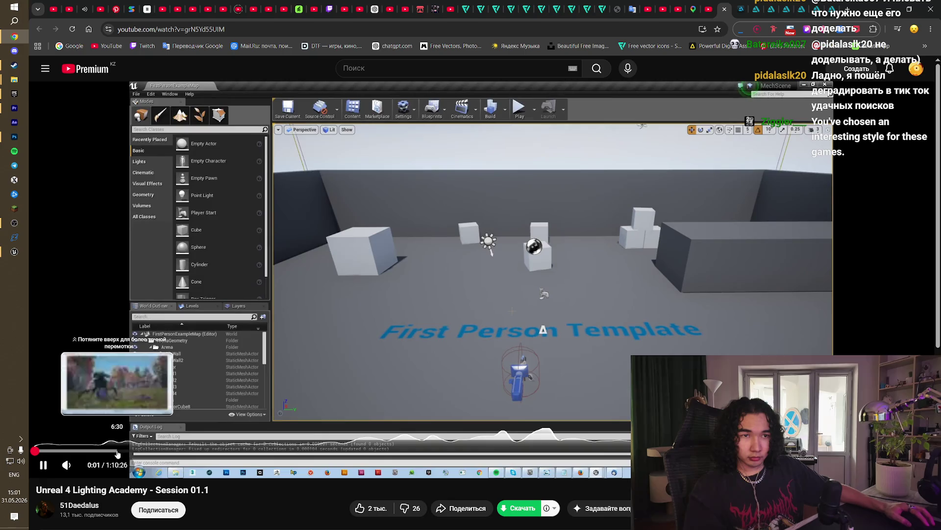
{"action": "left_click", "coordinate": [115, 450]}
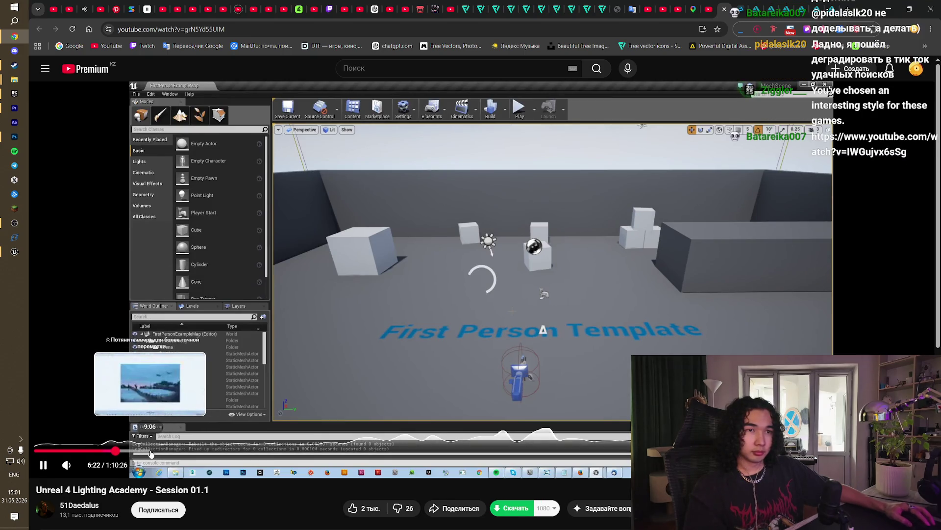
{"action": "left_click", "coordinate": [154, 451]}
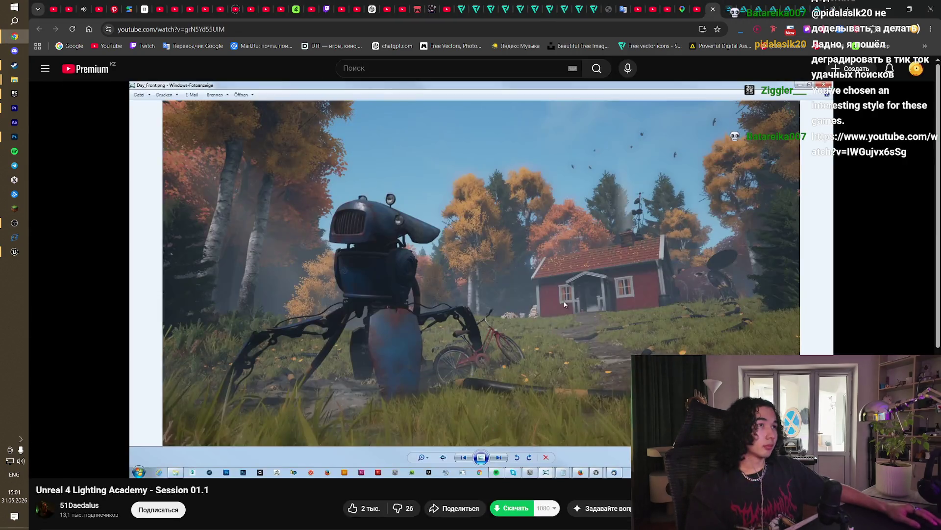
{"action": "left_click", "coordinate": [565, 304]}
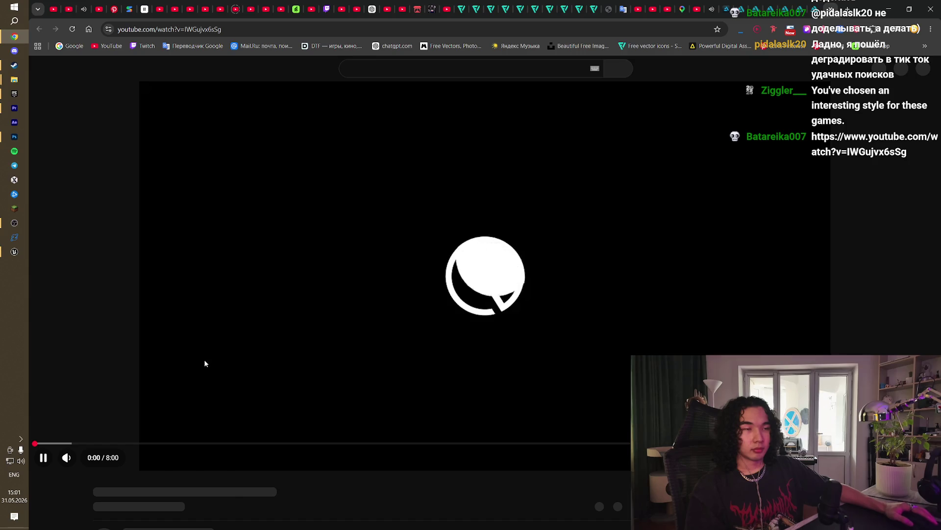
Step: Jump to the Volumetric Fog Material chapter in fullscreen and skip ahead to the level with the cube
{"action": "left_click_drag", "start_coordinate": [65, 453], "coordinate": [107, 450]}
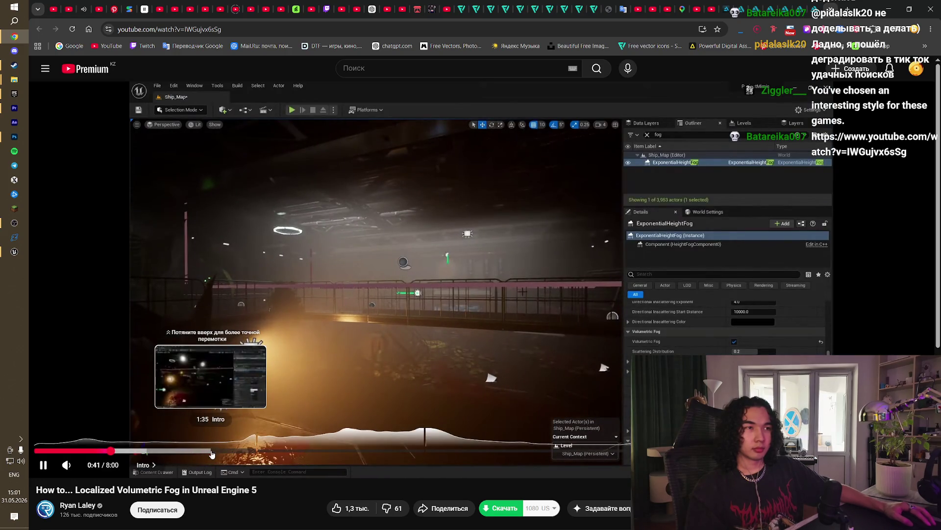
{"action": "left_click", "coordinate": [259, 451]}
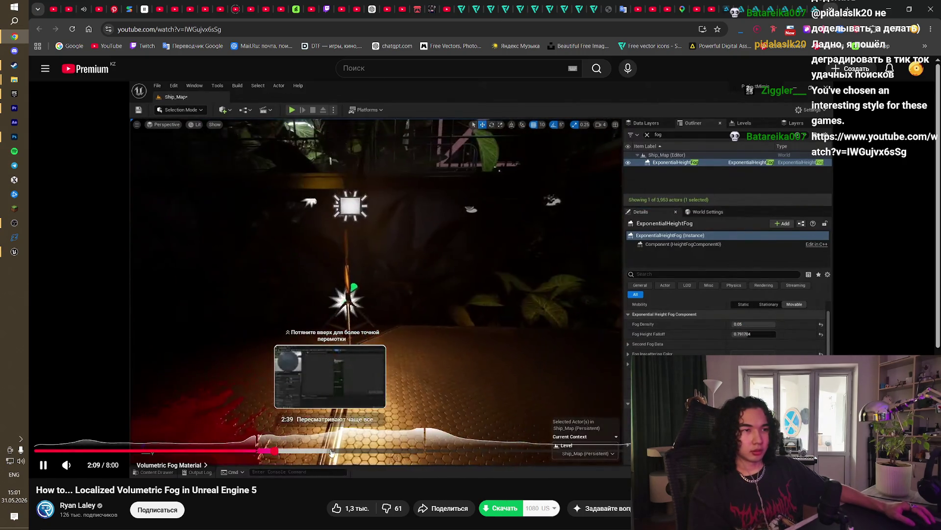
{"action": "key", "text": "Right"}
{"action": "key", "text": "f"}
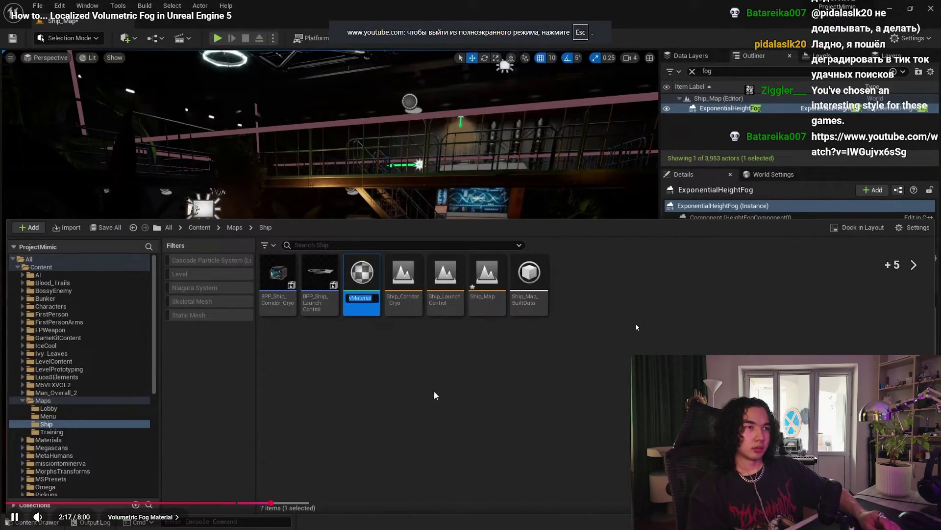
{"action": "key", "text": "Right"}
{"action": "key", "text": "Right"}
{"action": "key", "text": "Right"}
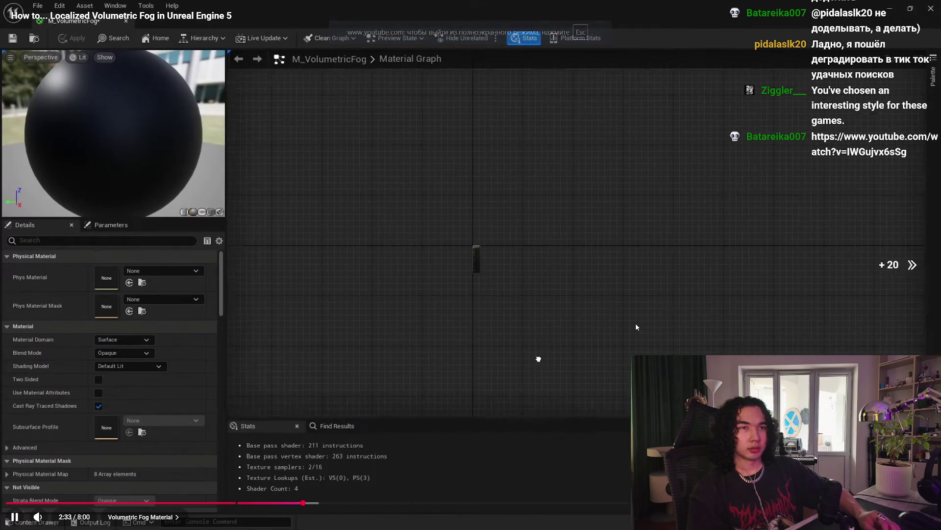
{"action": "key", "text": "Right"}
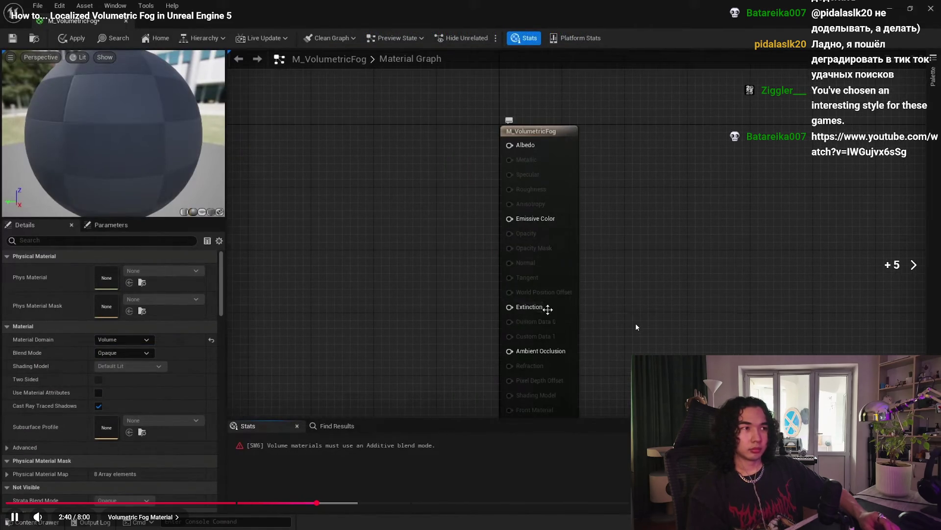
{"action": "key", "text": "Right"}
{"action": "key", "text": "Right"}
{"action": "key", "text": "Right"}
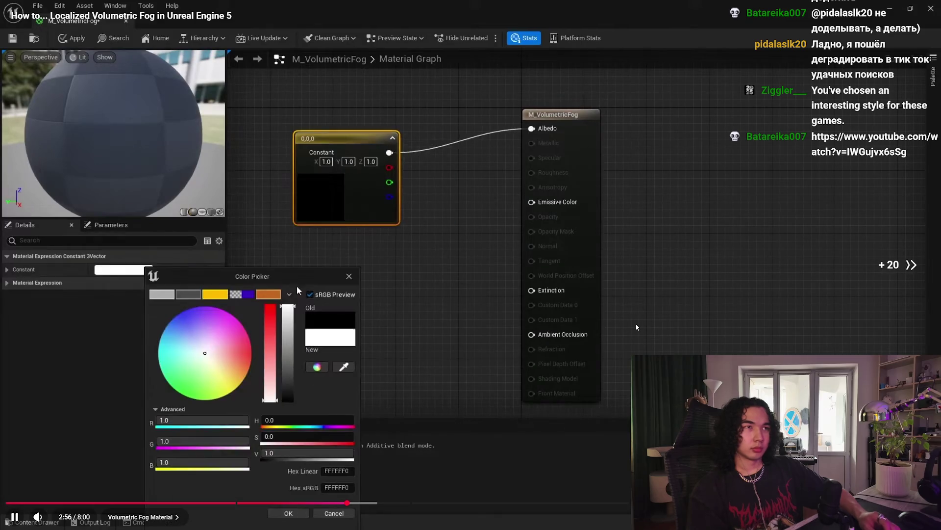
{"action": "key", "text": "Right"}
{"action": "key", "text": "Right"}
{"action": "key", "text": "Right"}
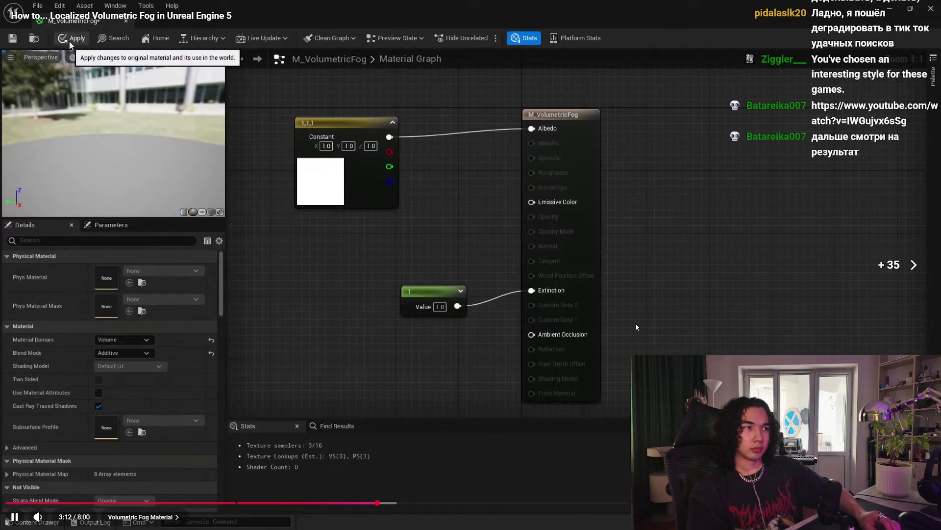
{"action": "key", "text": "Right"}
{"action": "key", "text": "Right"}
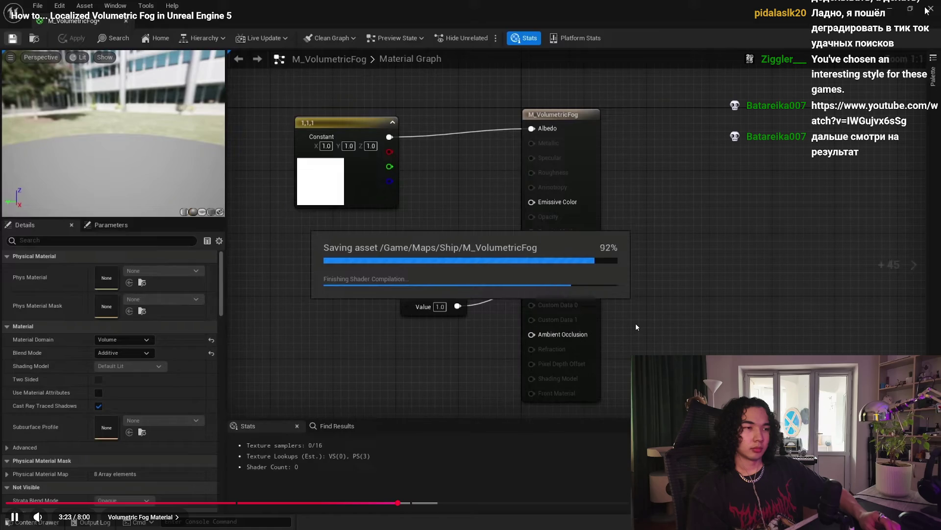
{"action": "key", "text": "Right"}
{"action": "key", "text": "Right"}
{"action": "key", "text": "Right"}
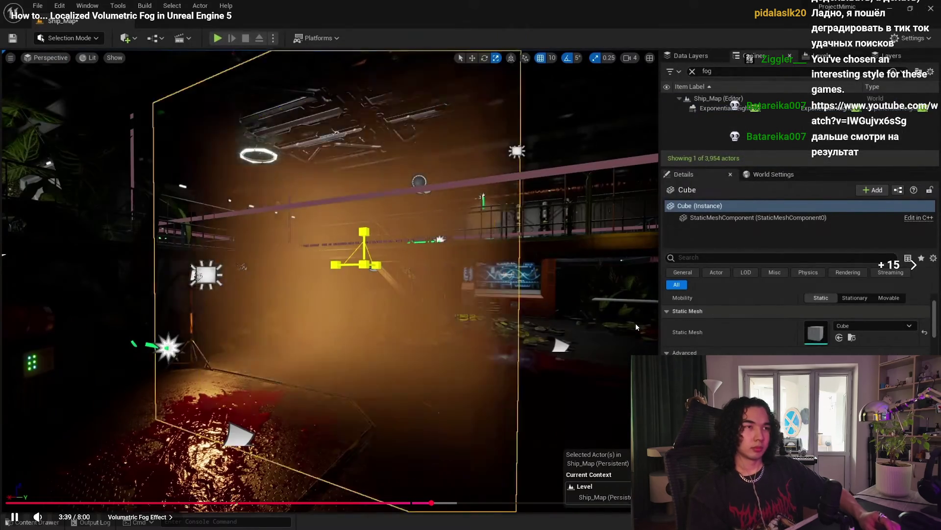
{"action": "key", "text": "Right"}
{"action": "key", "text": "Right"}
{"action": "key", "text": "Right"}
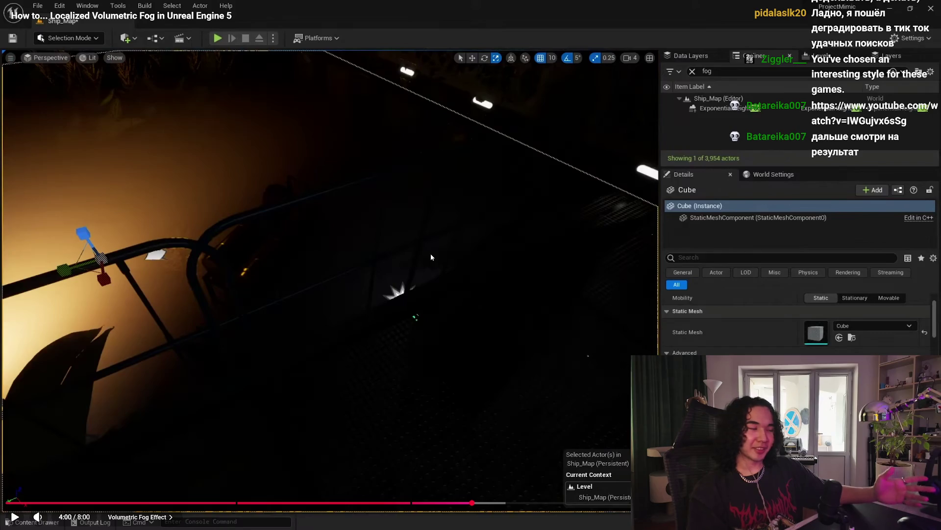
Step: Skip ahead to the foggy result at 4:53, exit fullscreen, pause, and return to the M_Fog graph
{"action": "key", "text": "space"}
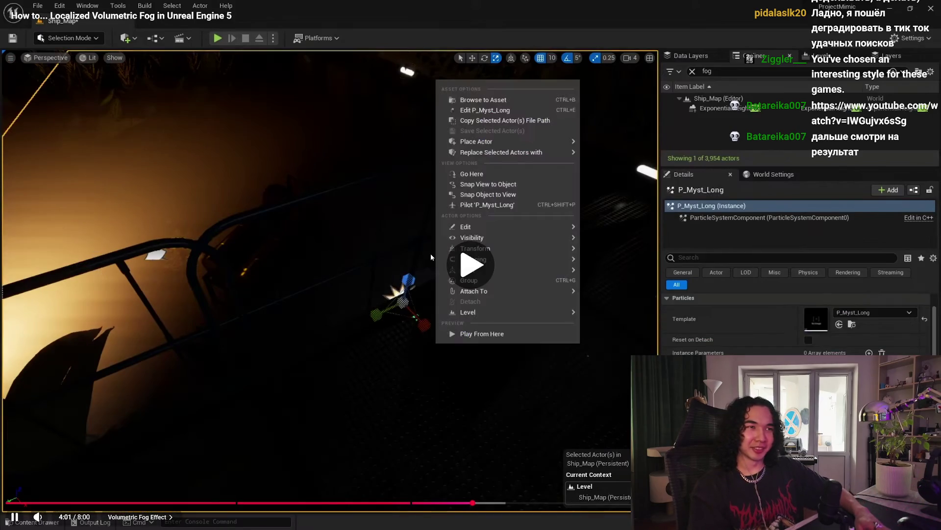
{"action": "key", "text": "Right"}
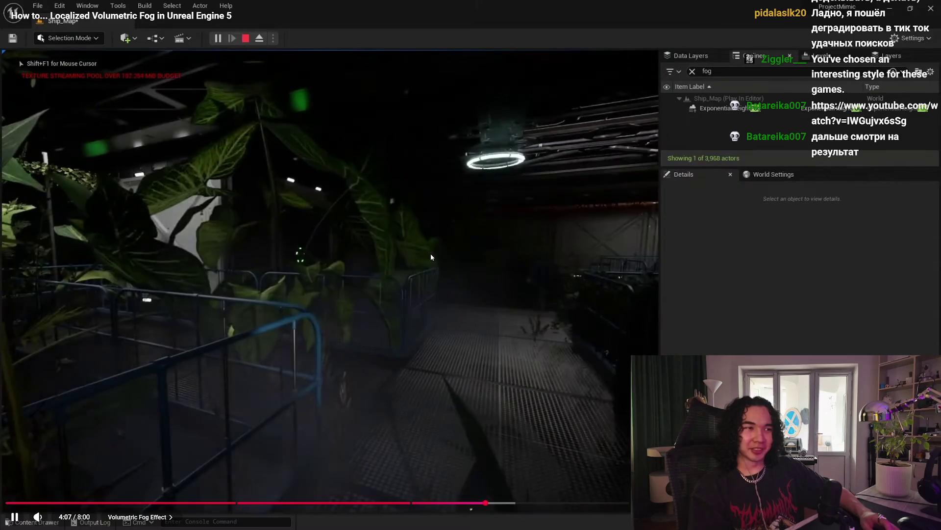
{"action": "key", "text": "Right"}
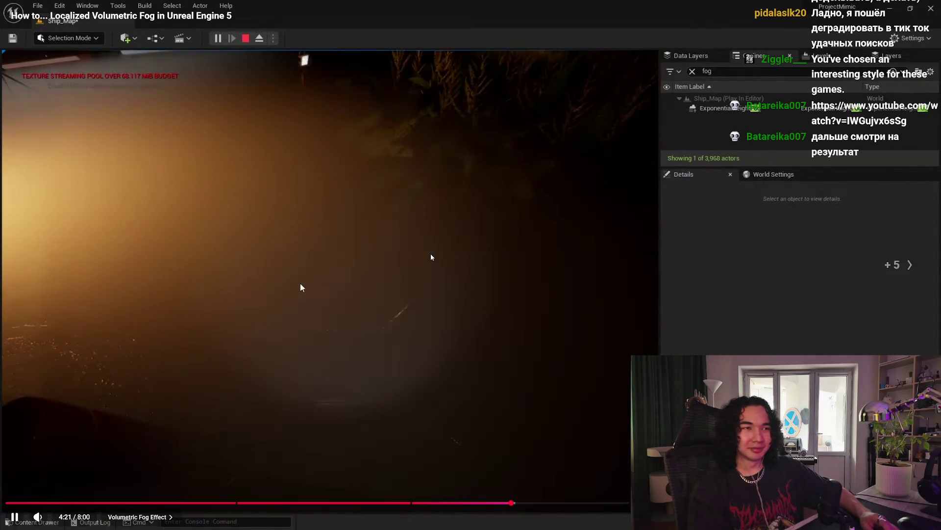
{"action": "key", "text": "Right"}
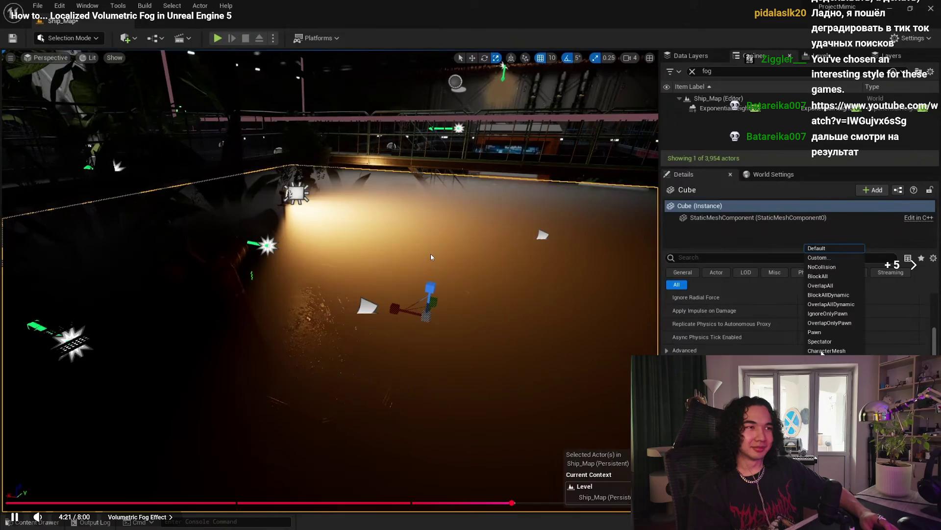
{"action": "key", "text": "Right"}
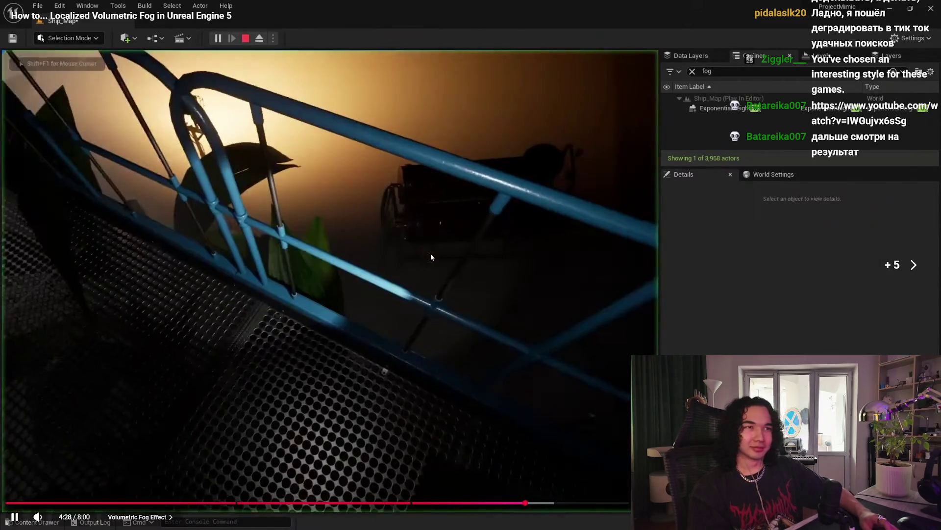
{"action": "key", "text": "Right"}
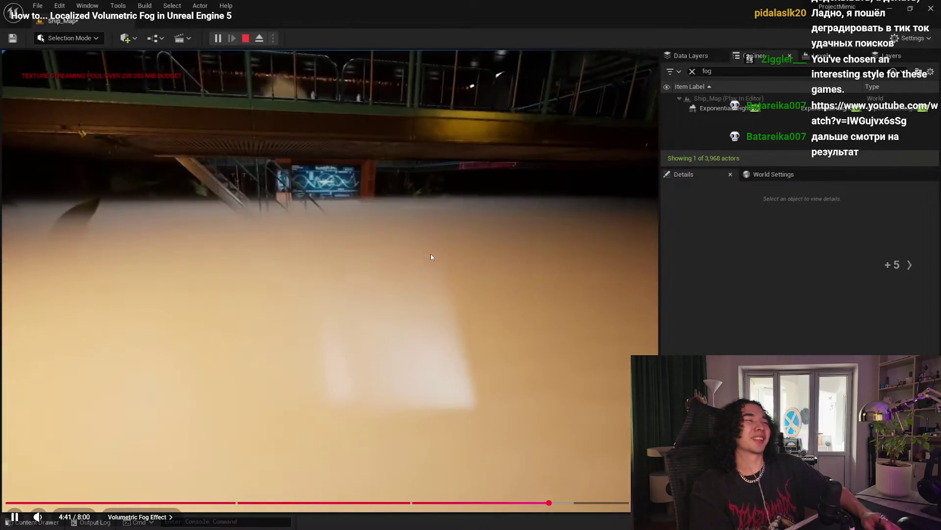
{"action": "key", "text": "Right"}
{"action": "key", "text": "Right"}
{"action": "key", "text": "Right"}
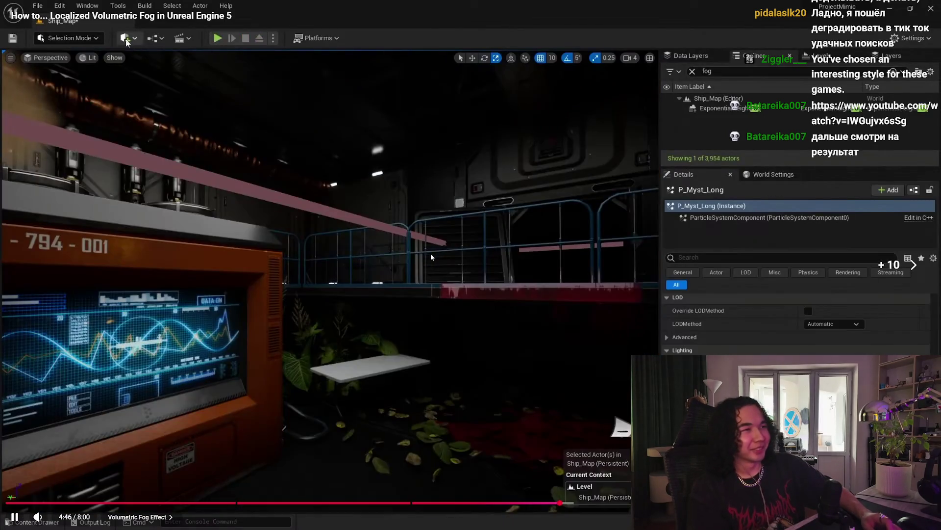
{"action": "key", "text": "Escape"}
{"action": "key", "text": "space"}
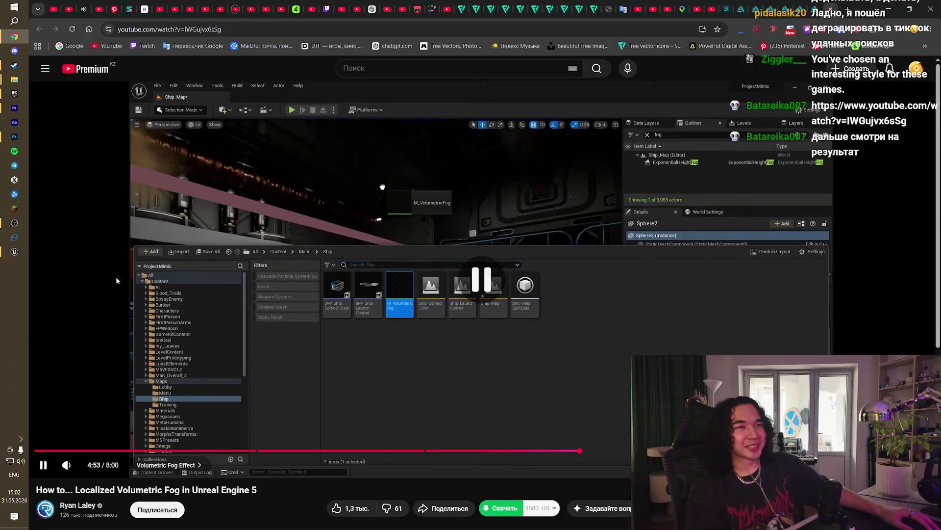
{"action": "left_click", "coordinate": [14, 251]}
Step: Wire a Constant of 1 into M_Fog's Extinction input and save the material
{"action": "scroll", "coordinate": [599, 224], "scroll_direction": "up", "scroll_amount": 5}
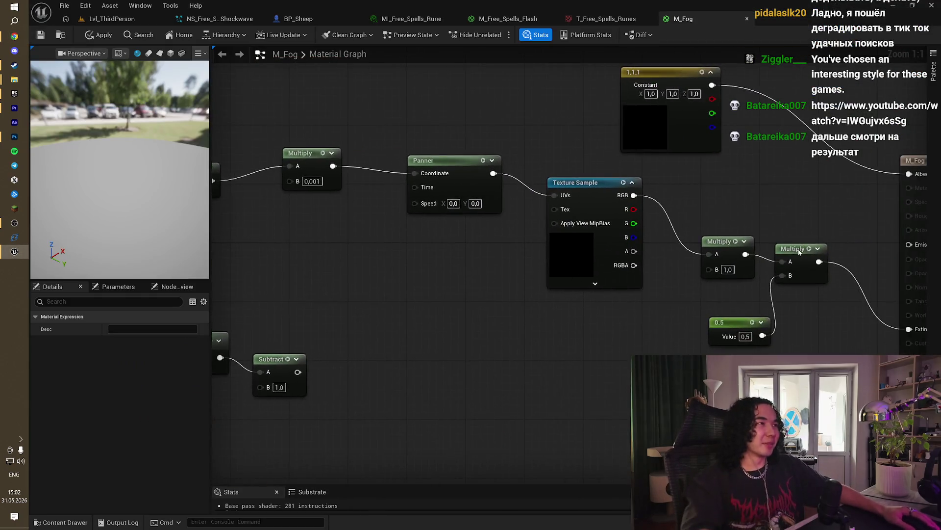
{"action": "left_click_drag", "start_coordinate": [678, 279], "coordinate": [642, 290]}
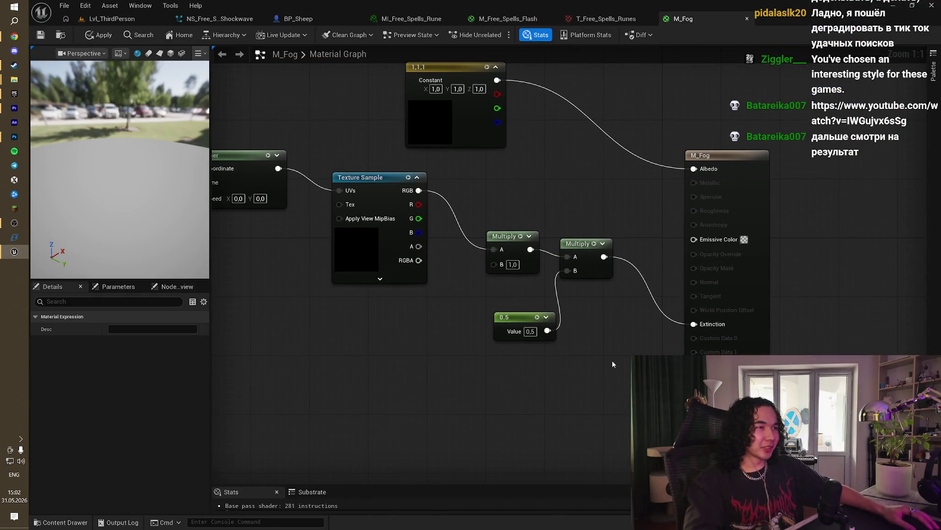
{"action": "left_click", "coordinate": [574, 375]}
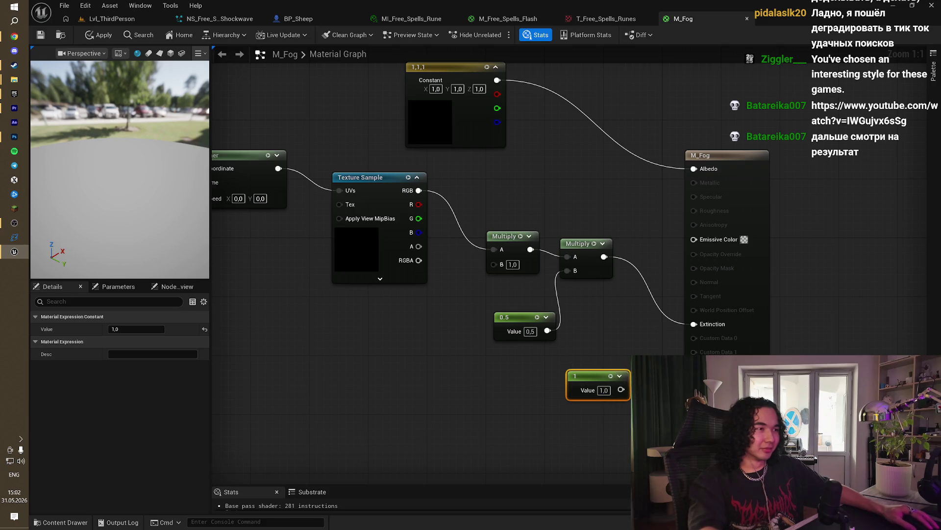
{"action": "left_click_drag", "start_coordinate": [703, 332], "coordinate": [699, 326]}
{"action": "left_click", "coordinate": [666, 289]}
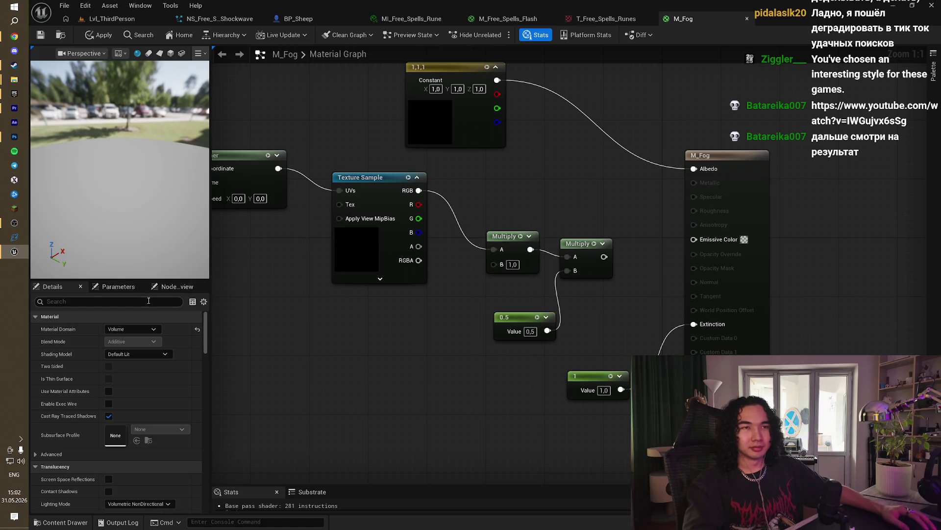
{"action": "left_click_drag", "start_coordinate": [298, 122], "coordinate": [373, 104]}
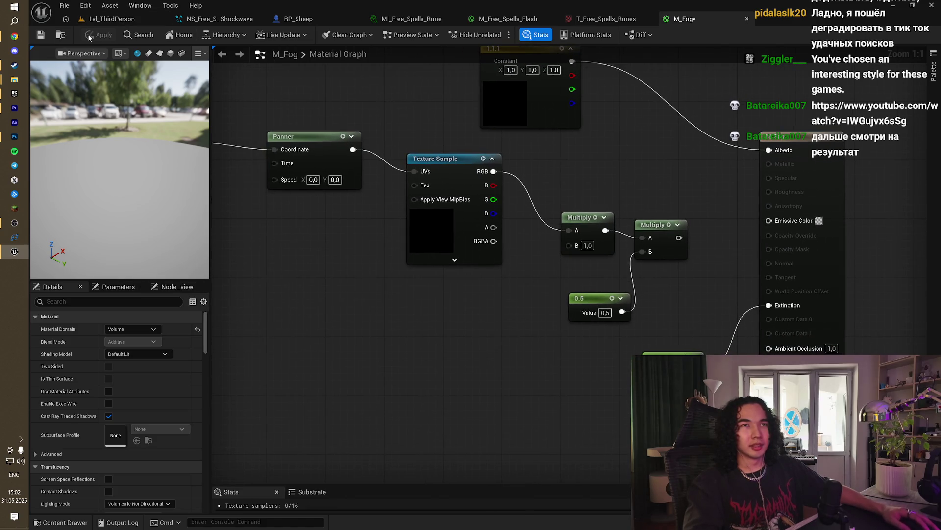
{"action": "left_click", "coordinate": [42, 39]}
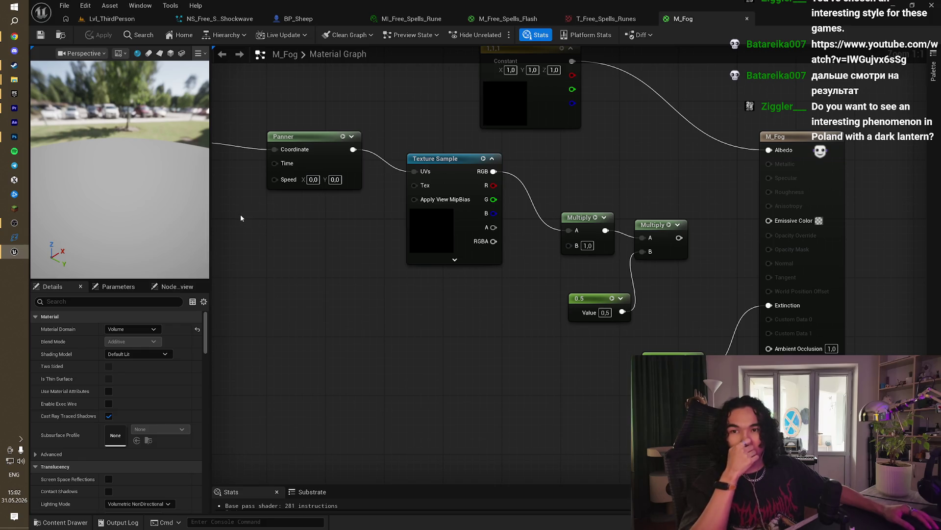
Step: Orbit the preview and inspect the 1,1,1 colour constant, leaving it white, then return to the tutorial
{"action": "mouse_move", "coordinate": [147, 171]}
{"action": "left_mouse_down"}
{"action": "mouse_move", "coordinate": [201, 171]}
{"action": "mouse_move", "coordinate": [187, 147]}
{"action": "mouse_move", "coordinate": [180, 64]}
{"action": "left_mouse_up"}
{"action": "left_click_drag", "start_coordinate": [125, 157], "coordinate": [98, 155]}
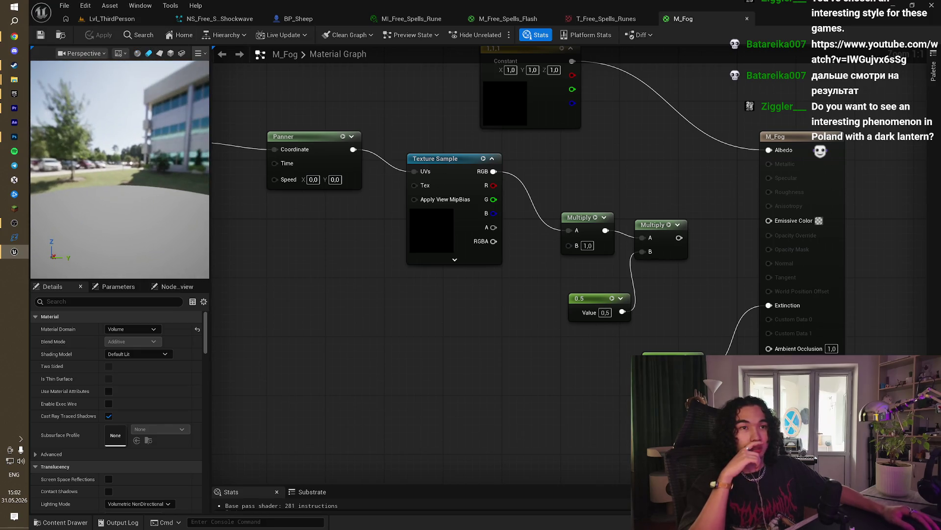
{"action": "left_click_drag", "start_coordinate": [441, 343], "coordinate": [460, 402]}
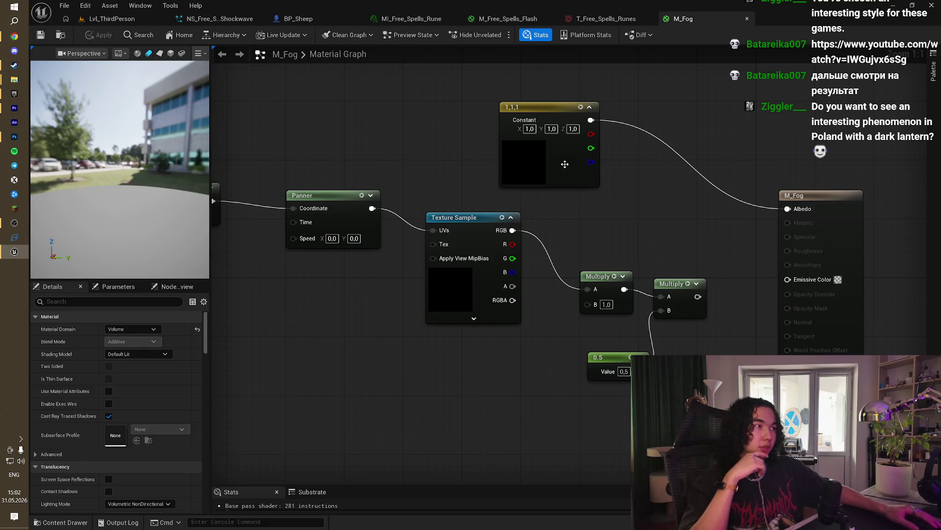
{"action": "double_click", "coordinate": [564, 164]}
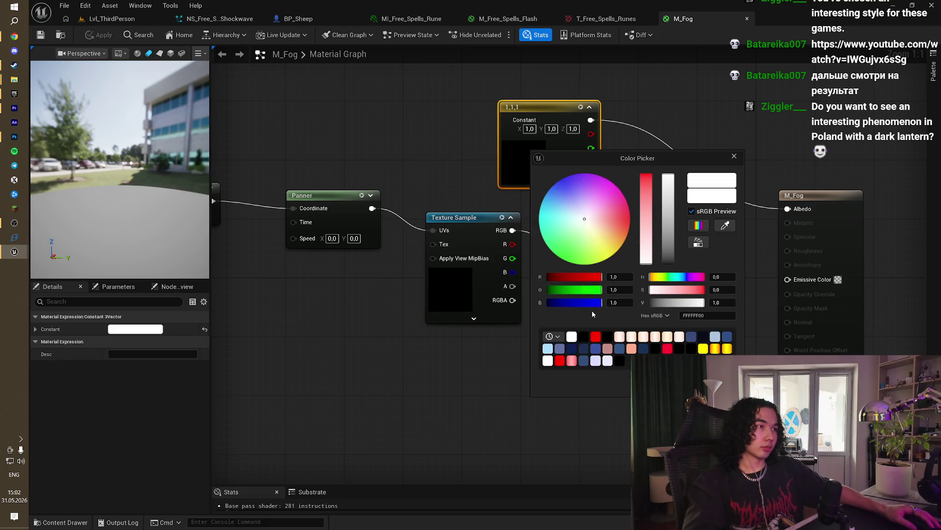
{"action": "left_click_drag", "start_coordinate": [680, 304], "coordinate": [725, 302]}
{"action": "key", "text": "Escape"}
{"action": "left_click", "coordinate": [236, 66]}
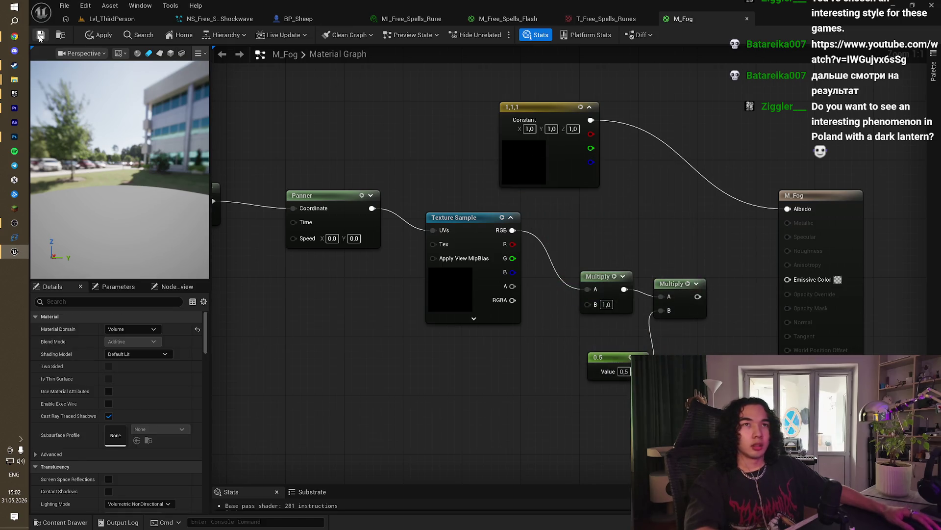
{"action": "double_click", "coordinate": [575, 169]}
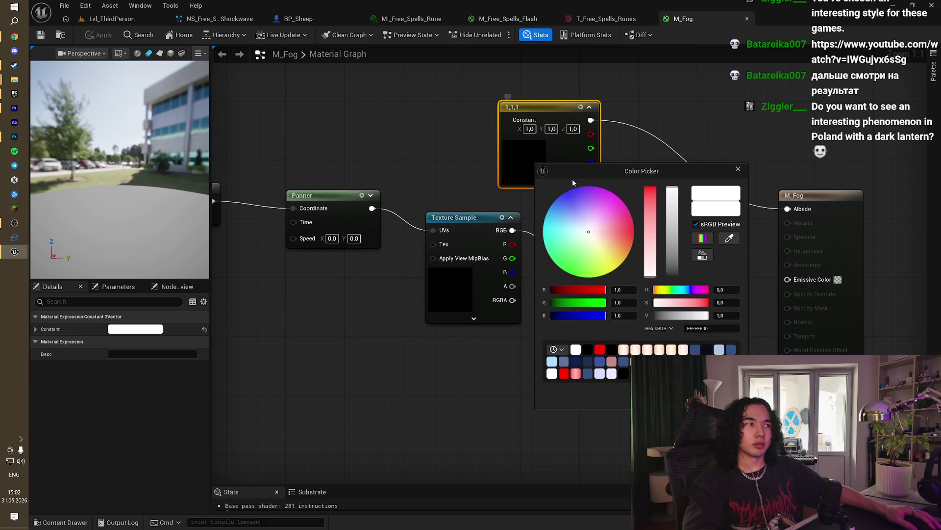
{"action": "key", "text": "Escape"}
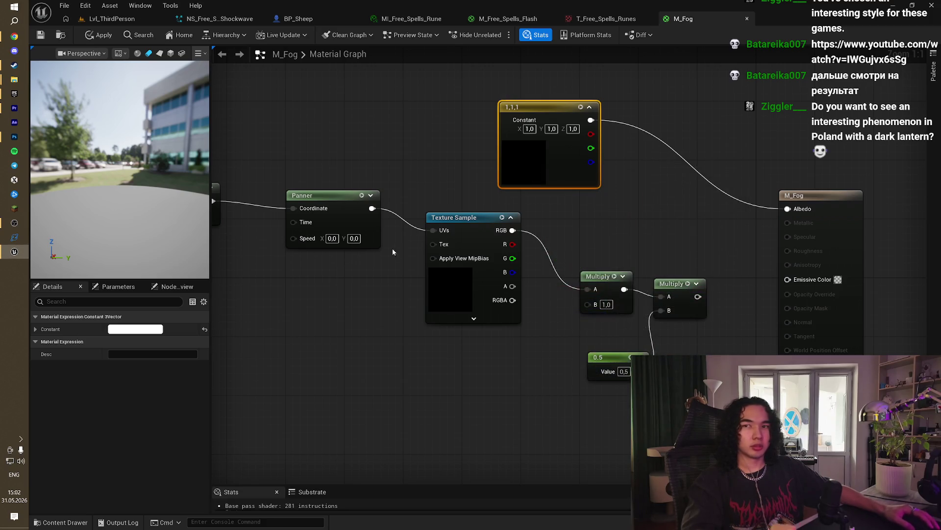
{"action": "key", "text": "alt+Tab"}
{"action": "left_click", "coordinate": [467, 275]}
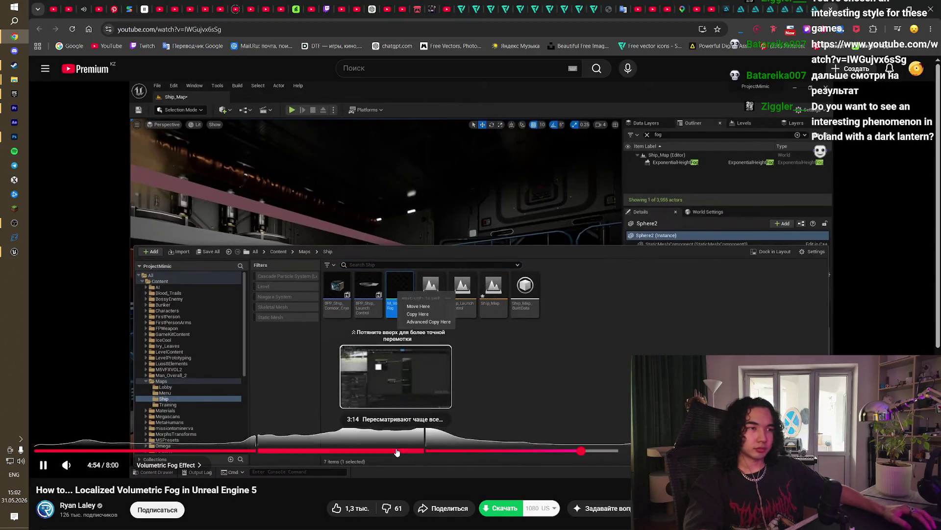
Step: Rewind the tutorial to about 3:15, skip ahead, pause and resume, then switch to the Google Images tab
{"action": "left_click", "coordinate": [397, 450]}
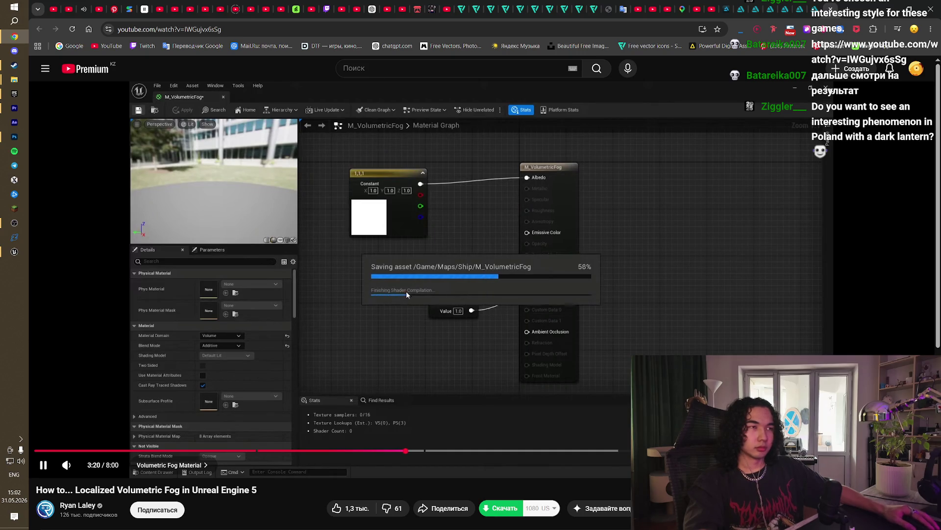
{"action": "key", "text": "Right"}
{"action": "key", "text": "Right"}
{"action": "key", "text": "space"}
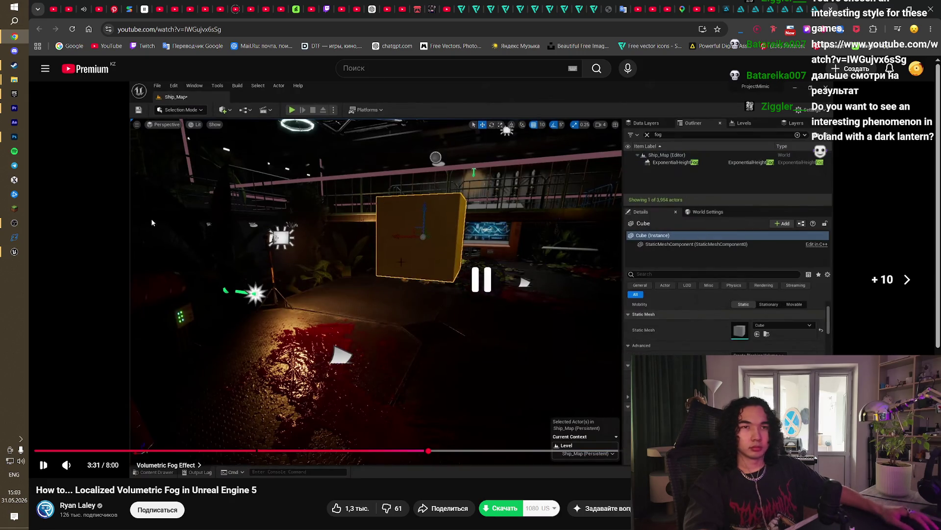
{"action": "key", "text": "space"}
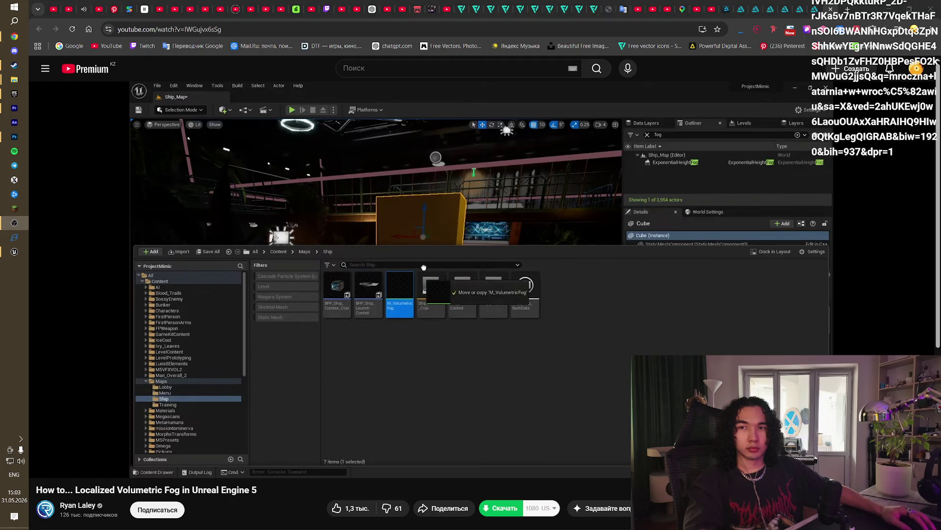
{"action": "key", "text": "ctrl+Tab"}
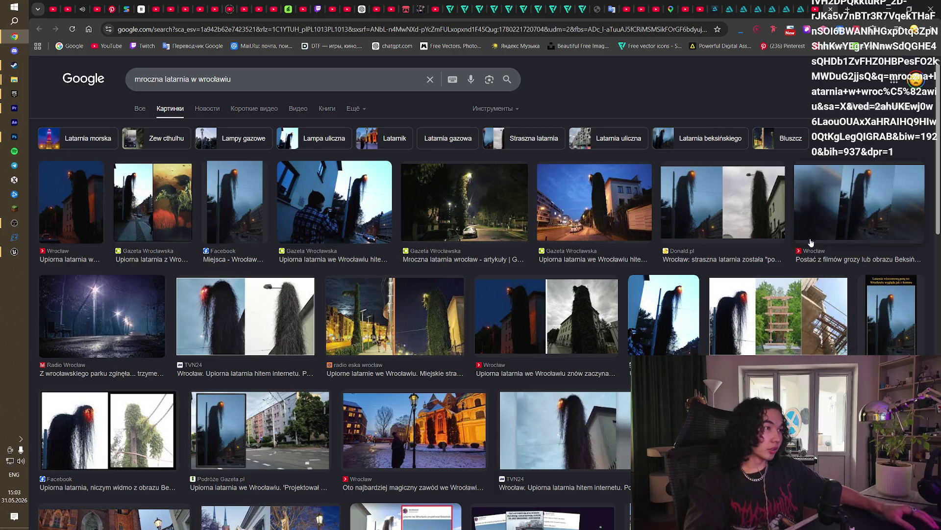
Step: Preview and close several lamp photos, including the TVN24 and Noizz results
{"action": "left_click", "coordinate": [101, 424]}
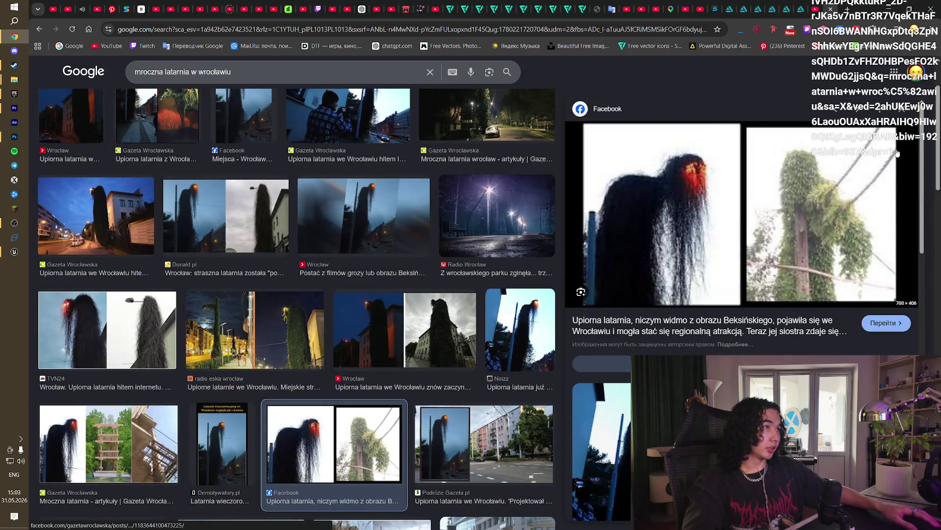
{"action": "left_click", "coordinate": [904, 109]}
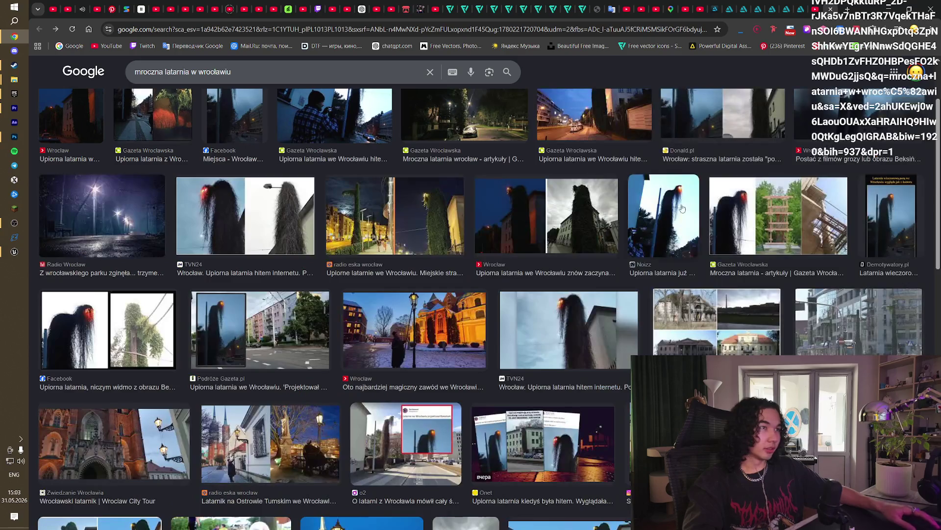
{"action": "left_click", "coordinate": [573, 333]}
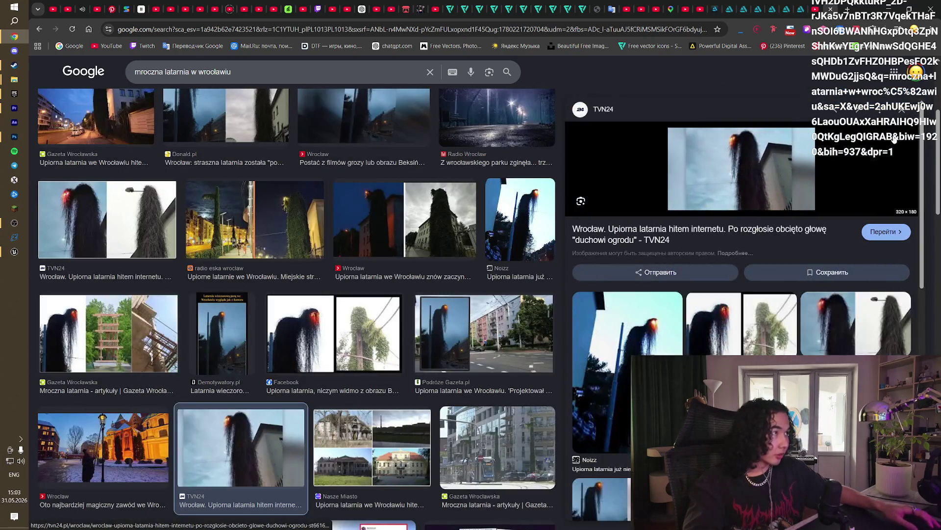
{"action": "left_click", "coordinate": [905, 116]}
{"action": "scroll", "coordinate": [351, 446], "scroll_direction": "down", "scroll_amount": 5}
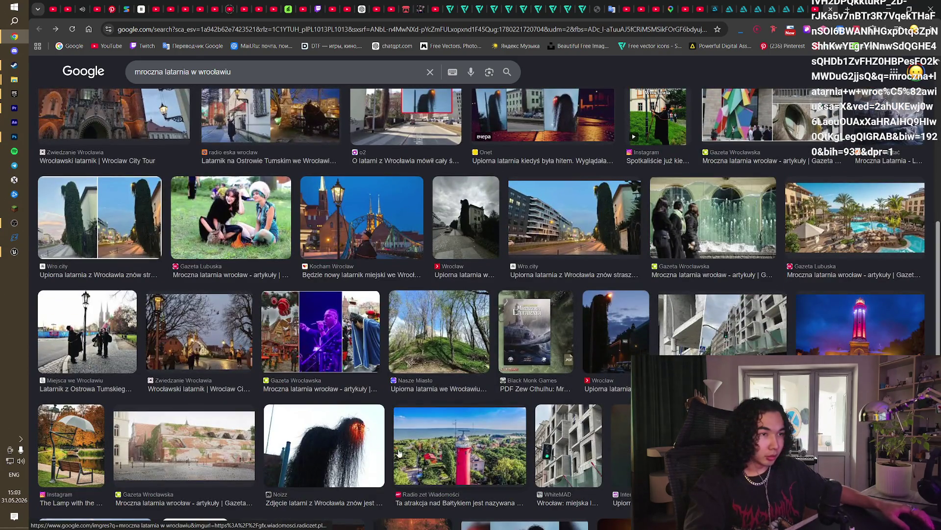
{"action": "left_click", "coordinate": [351, 446]}
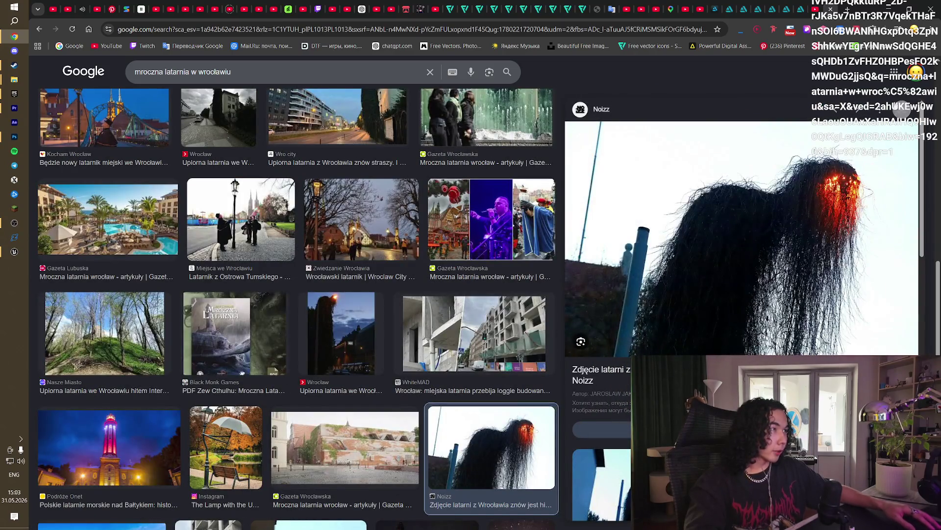
{"action": "left_click", "coordinate": [900, 110]}
{"action": "scroll", "coordinate": [581, 314], "scroll_direction": "up", "scroll_amount": 10}
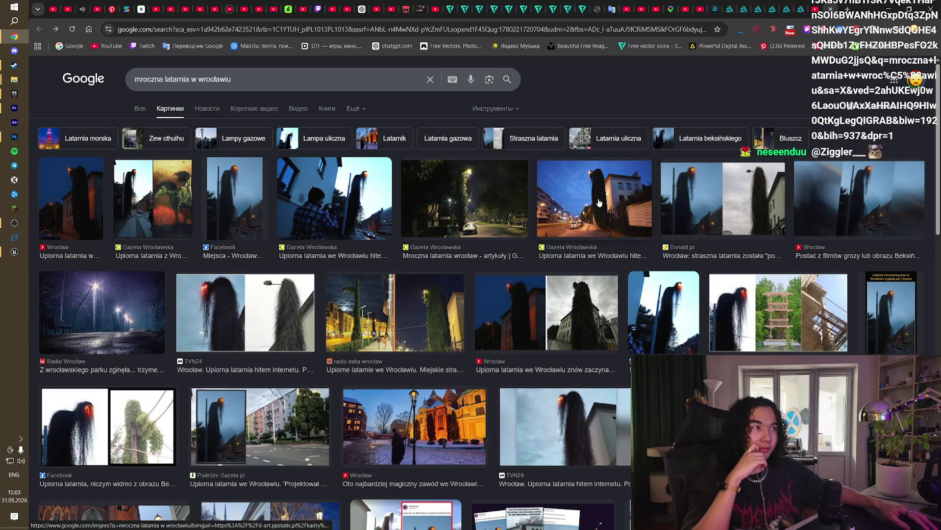
Step: Preview the Facebook, radio eska wrocław and Donald.pl lamp photos, closing each
{"action": "left_click", "coordinate": [251, 196]}
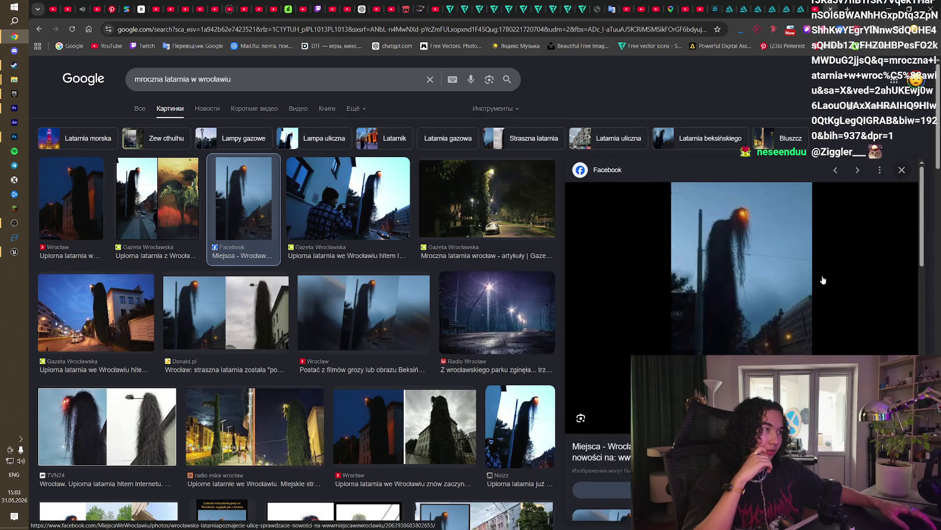
{"action": "left_click", "coordinate": [902, 170]}
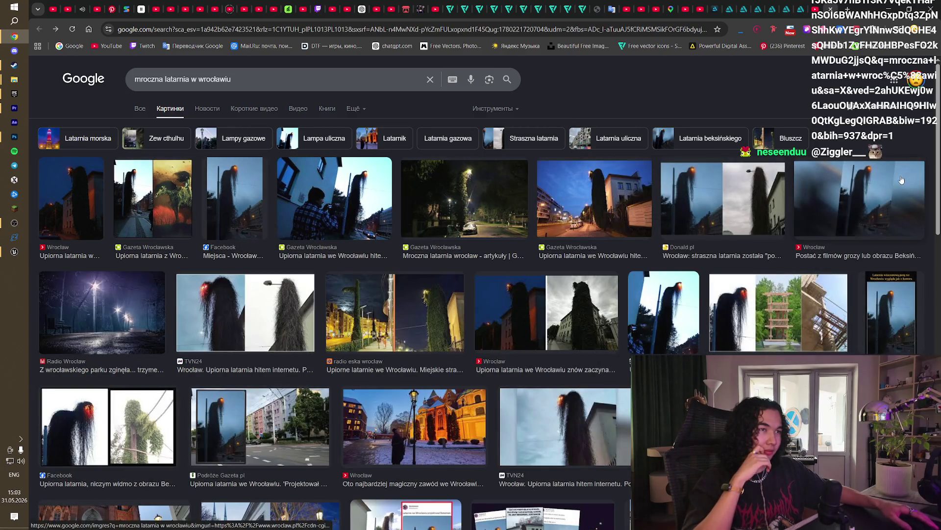
{"action": "left_click", "coordinate": [375, 307]}
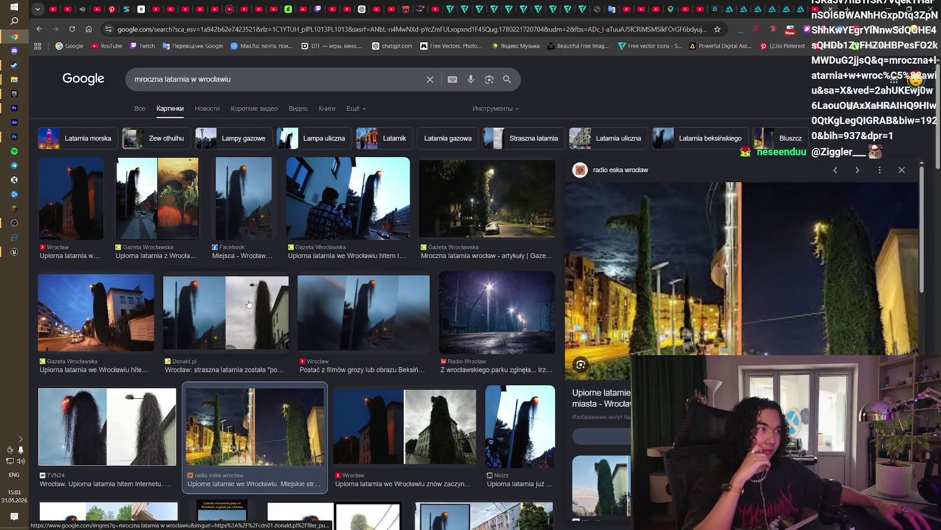
{"action": "left_click", "coordinate": [246, 306]}
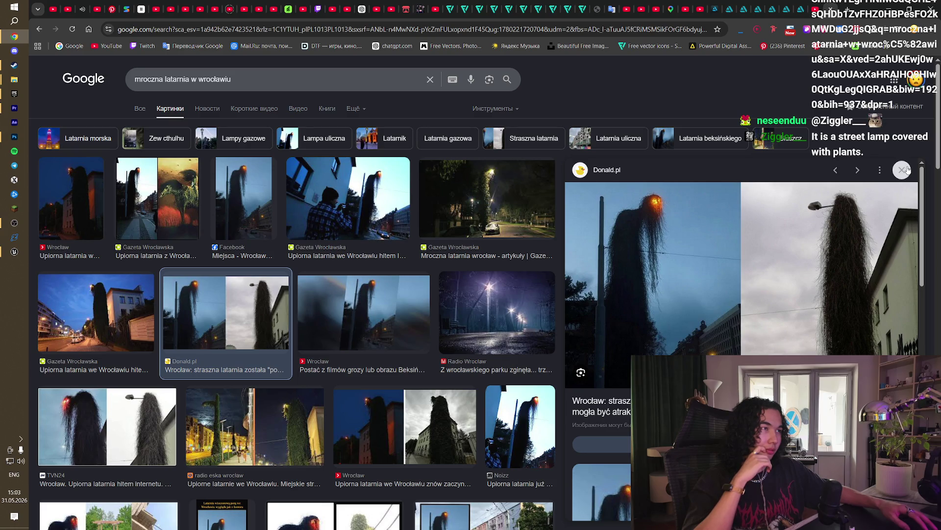
{"action": "left_click", "coordinate": [904, 170]}
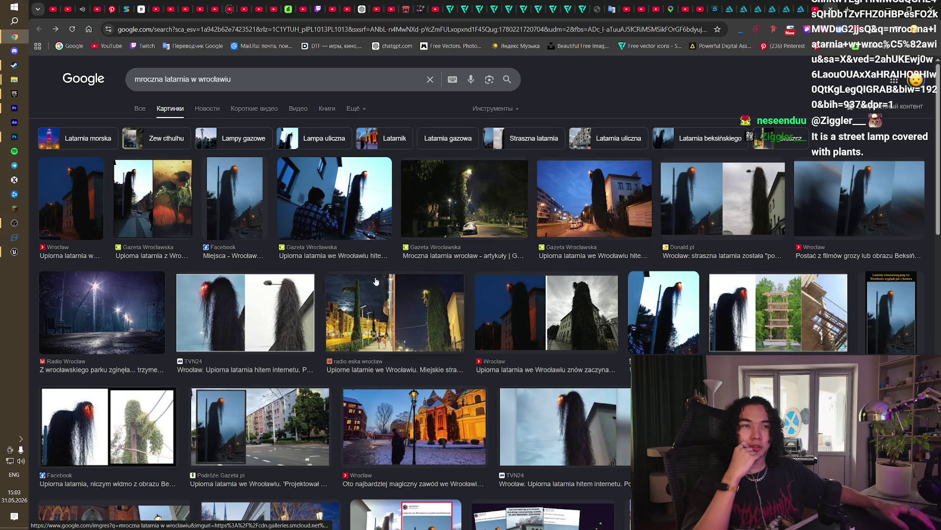
Step: Preview the TVN24 photo and the Facebook photo again, then return to the Unreal Editor
{"action": "left_click", "coordinate": [574, 409]}
{"action": "scroll", "coordinate": [868, 279], "scroll_direction": "down", "scroll_amount": 5}
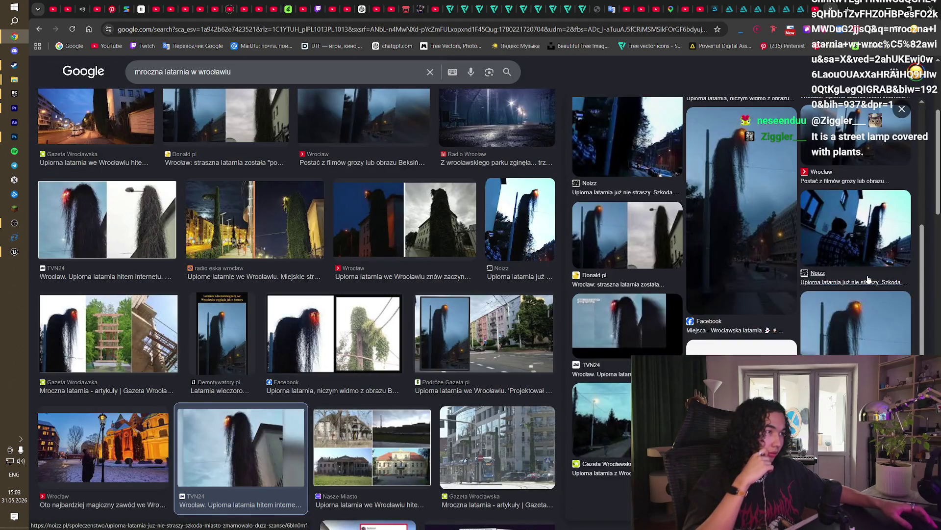
{"action": "scroll", "coordinate": [868, 280], "scroll_direction": "up", "scroll_amount": 5}
{"action": "key", "text": "Escape"}
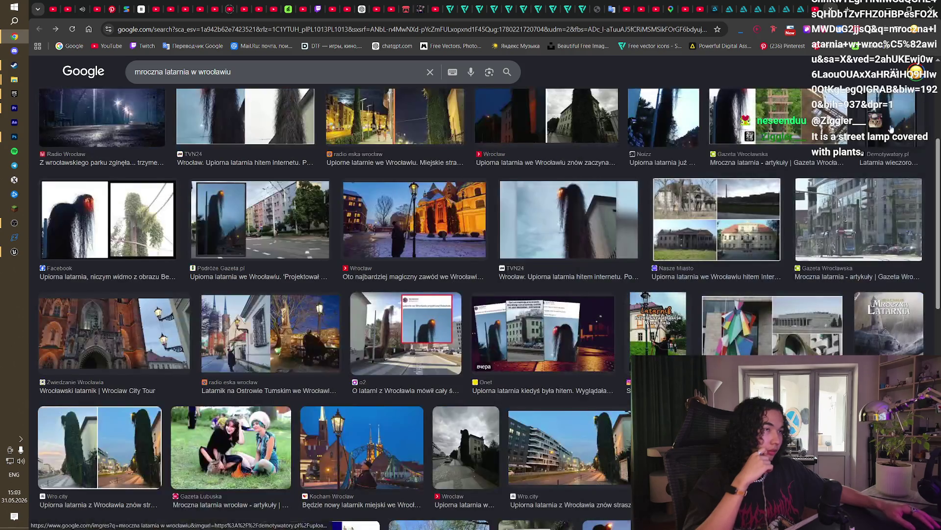
{"action": "scroll", "coordinate": [709, 263], "scroll_direction": "up", "scroll_amount": 5}
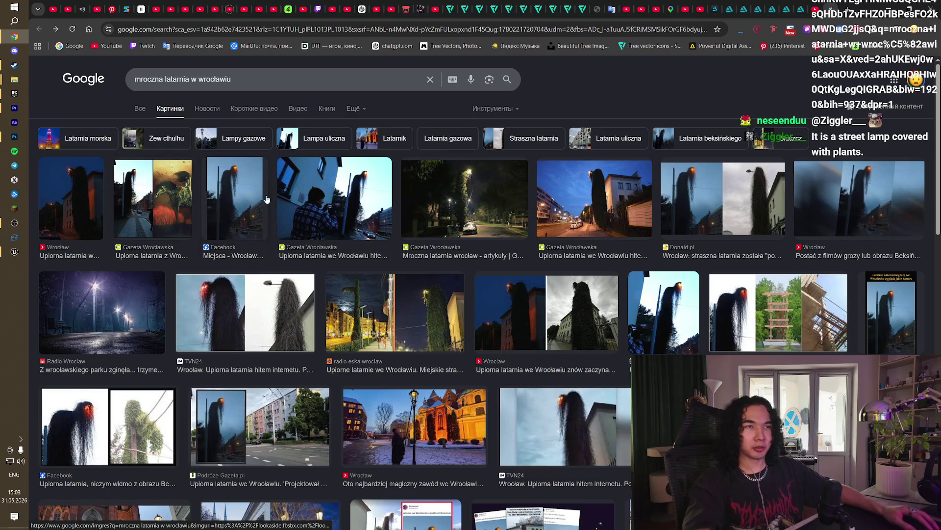
{"action": "left_click", "coordinate": [248, 204]}
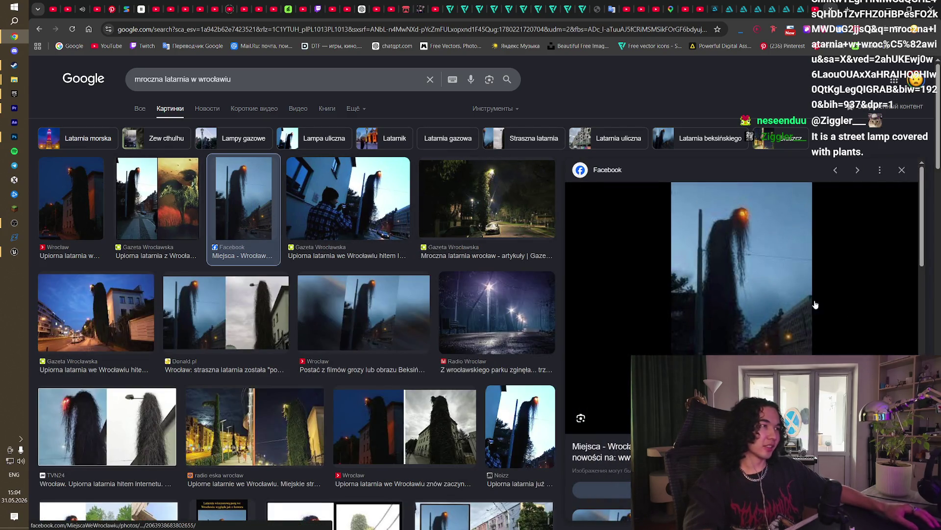
{"action": "left_click", "coordinate": [901, 177]}
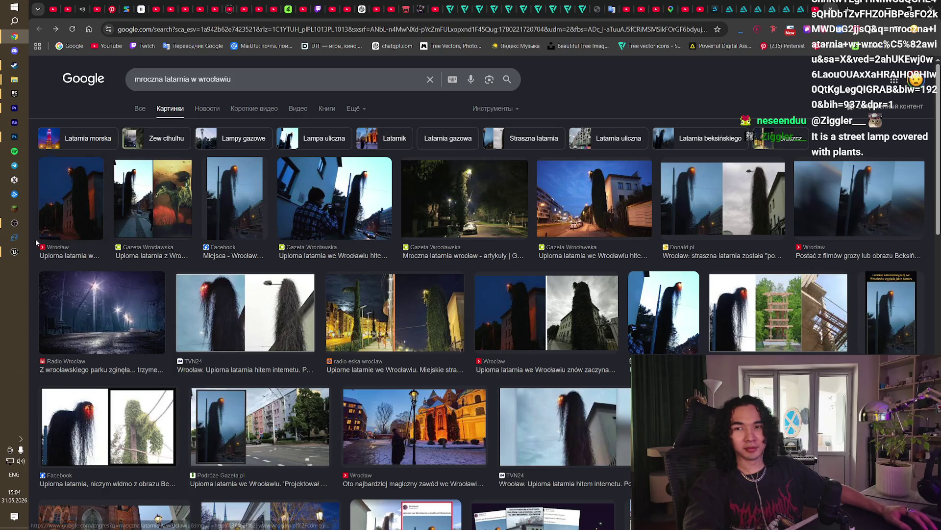
{"action": "left_click", "coordinate": [11, 254]}
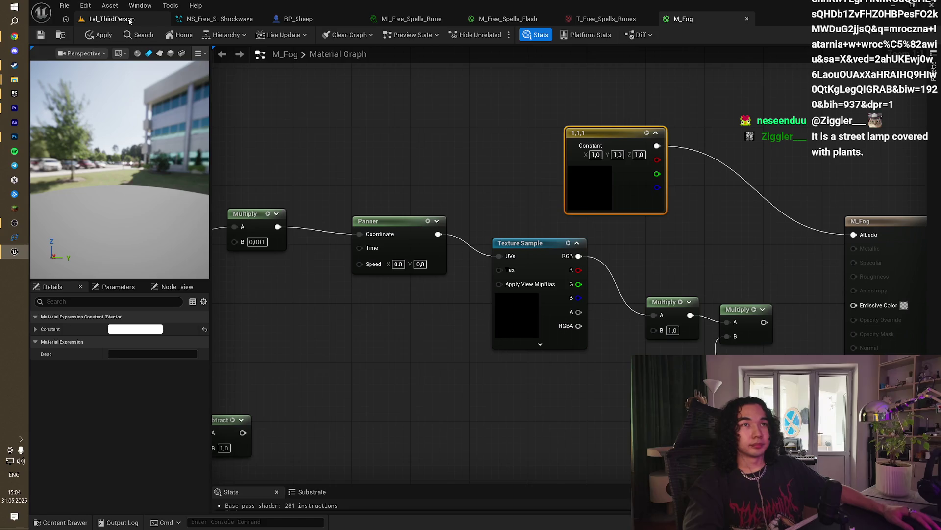
Step: In LvL_ThirdPerson, drag M_Fog into the viewport and frame the maze-enclosing Cube, then return to Chrome
{"action": "left_click", "coordinate": [130, 20]}
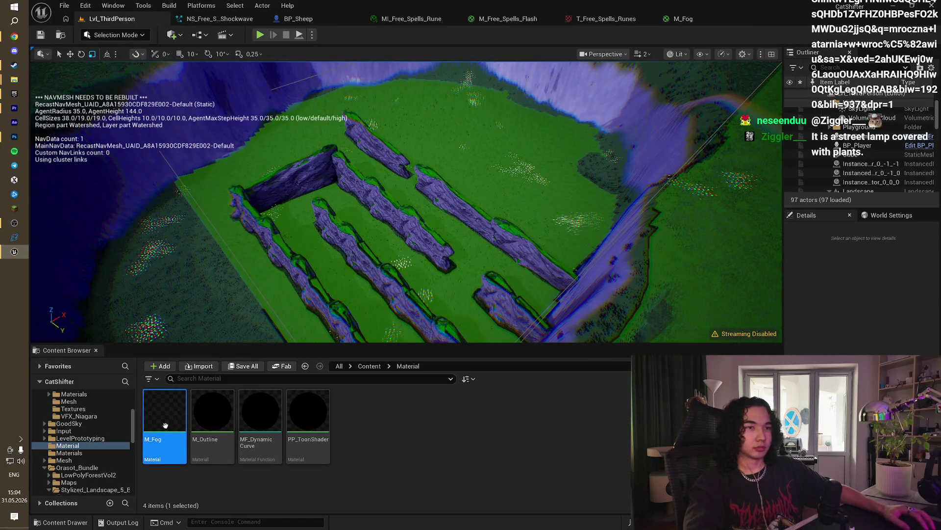
{"action": "mouse_move", "coordinate": [164, 417]}
{"action": "left_mouse_down"}
{"action": "mouse_move", "coordinate": [388, 312]}
{"action": "mouse_move", "coordinate": [388, 254]}
{"action": "mouse_move", "coordinate": [172, 410]}
{"action": "left_mouse_up"}
{"action": "left_click_drag", "start_coordinate": [744, 205], "coordinate": [744, 204]}
{"action": "double_click", "coordinate": [863, 154]}
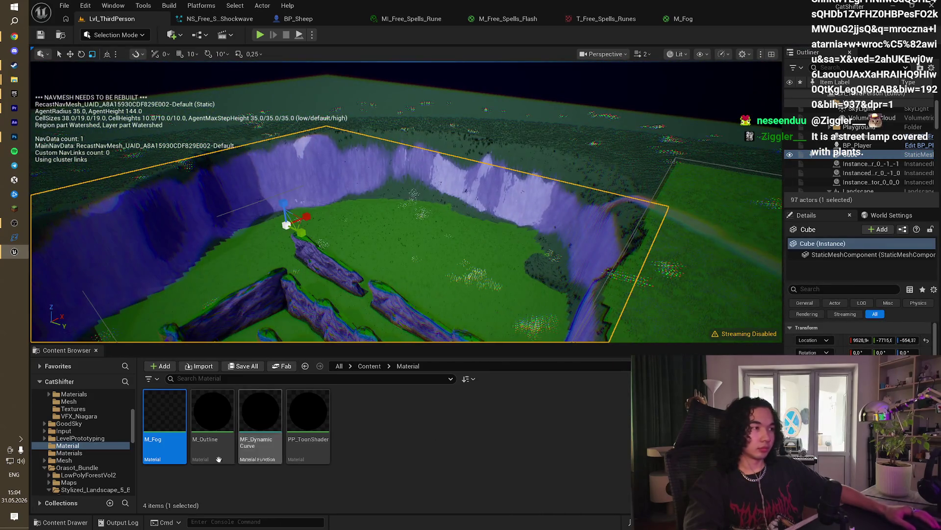
{"action": "right_click", "coordinate": [167, 417]}
{"action": "key", "text": "Escape"}
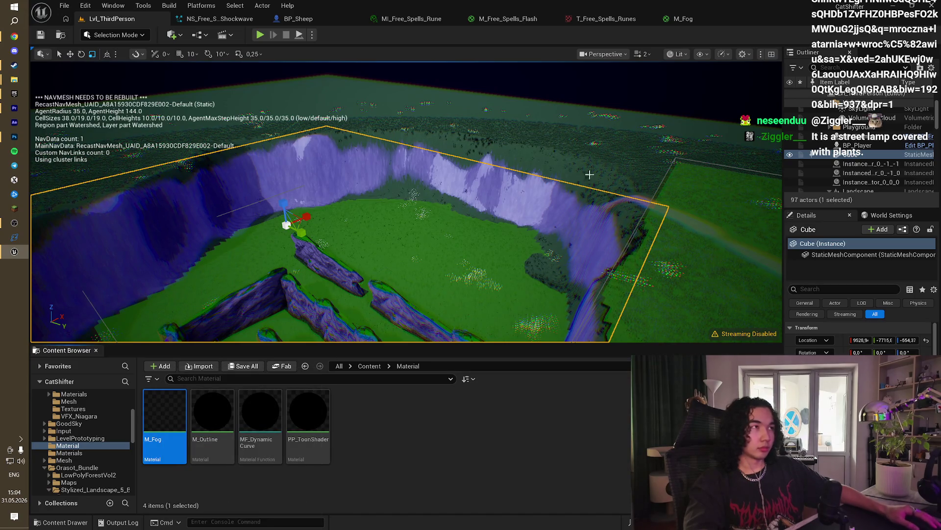
{"action": "left_click_drag", "start_coordinate": [590, 174], "coordinate": [598, 127]}
{"action": "scroll", "coordinate": [903, 149], "scroll_direction": "up", "scroll_amount": 3}
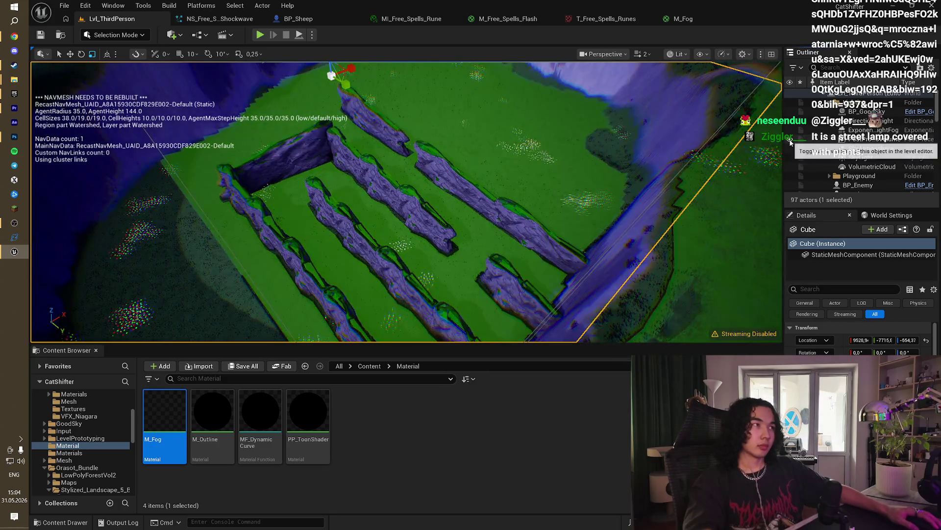
{"action": "key", "text": "alt+Tab"}
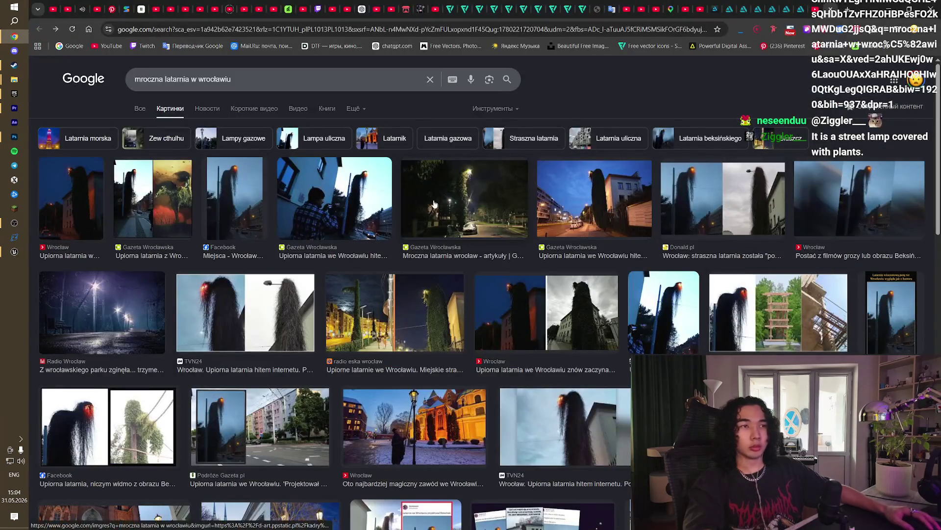
Step: Bring up the fog tutorial and rewind a few seconds to the material saving step, pausing and resuming
{"action": "key", "text": "ctrl+w"}
{"action": "left_click", "coordinate": [476, 289]}
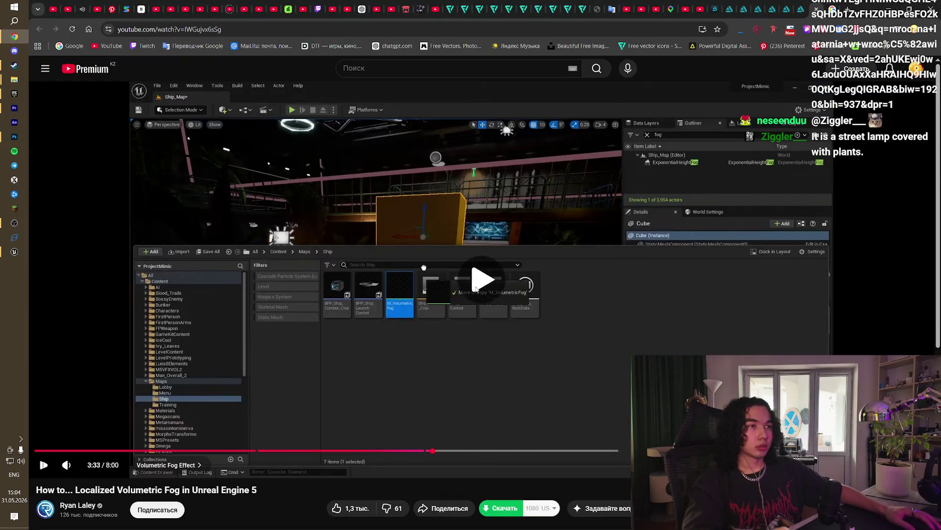
{"action": "left_click", "coordinate": [481, 322]}
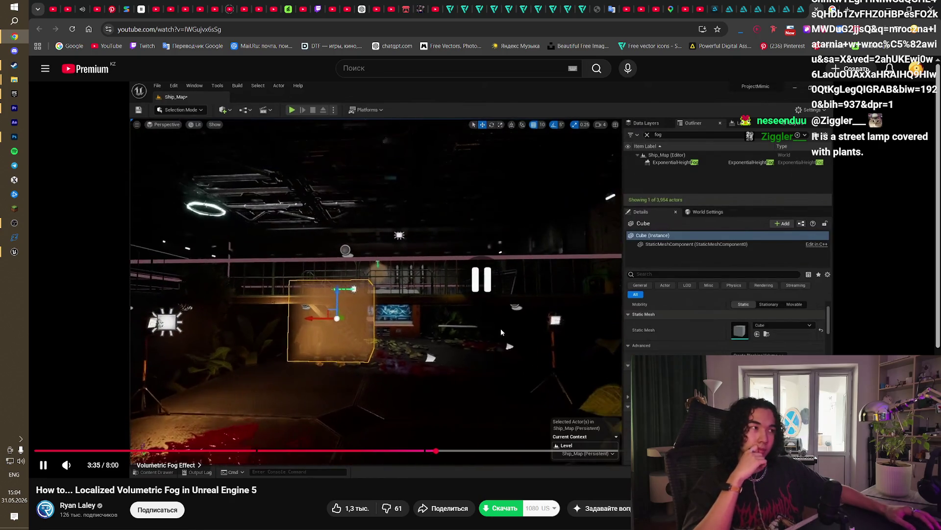
{"action": "key", "text": "Left"}
{"action": "key", "text": "Left"}
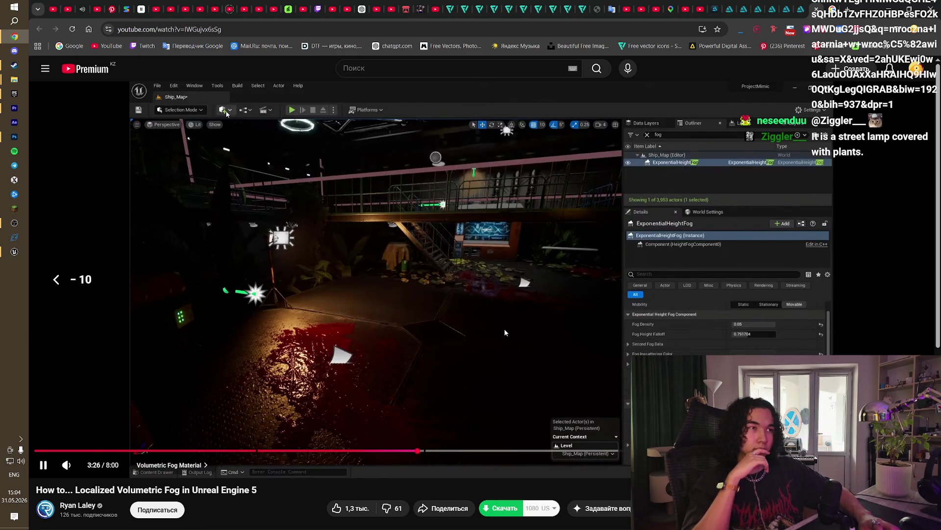
{"action": "key", "text": "Left"}
{"action": "key", "text": "Left"}
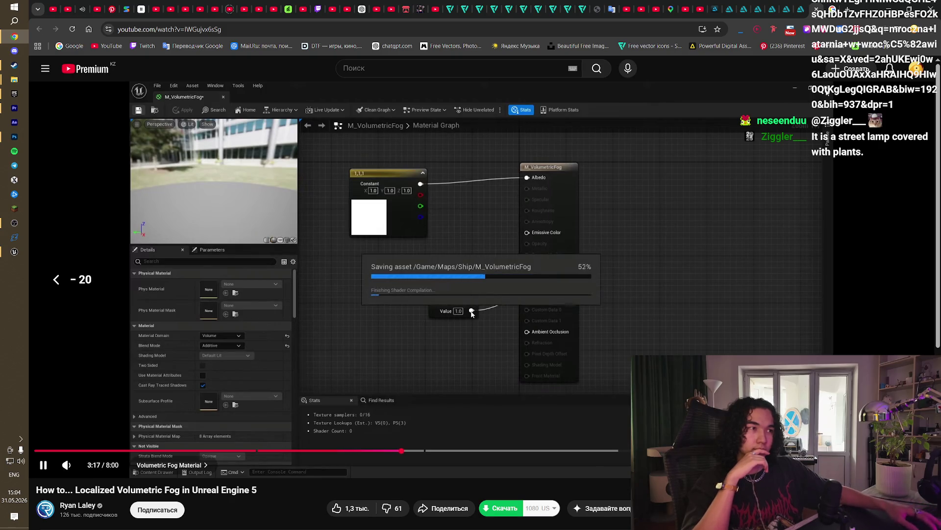
{"action": "left_click", "coordinate": [557, 292]}
{"action": "left_click", "coordinate": [558, 296]}
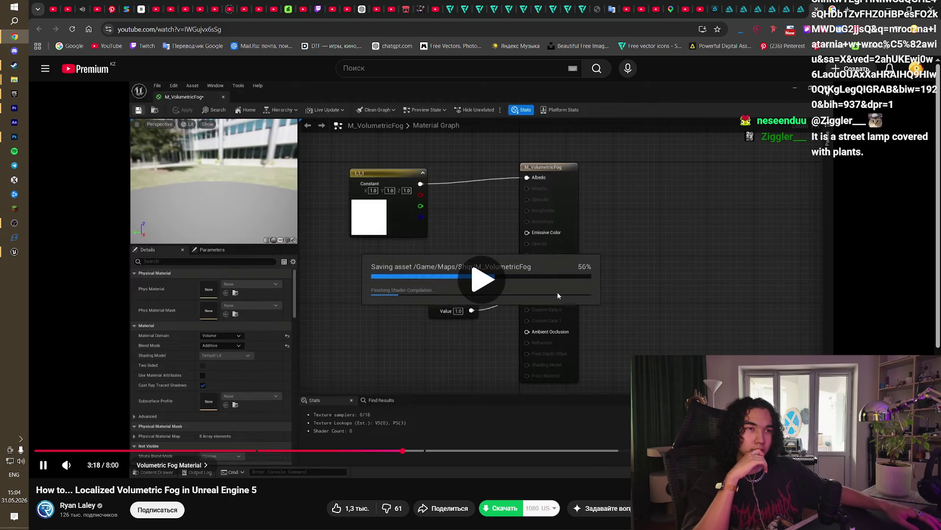
{"action": "left_click", "coordinate": [529, 298]}
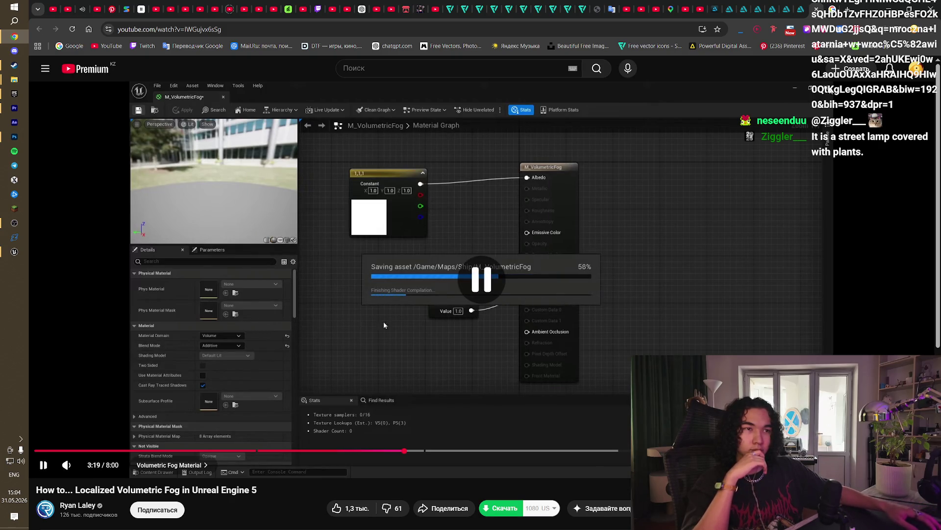
{"action": "left_click", "coordinate": [312, 342]}
Step: Jump back to 2:00 and skip ahead in five-second steps toward 2:26
{"action": "left_click", "coordinate": [256, 450]}
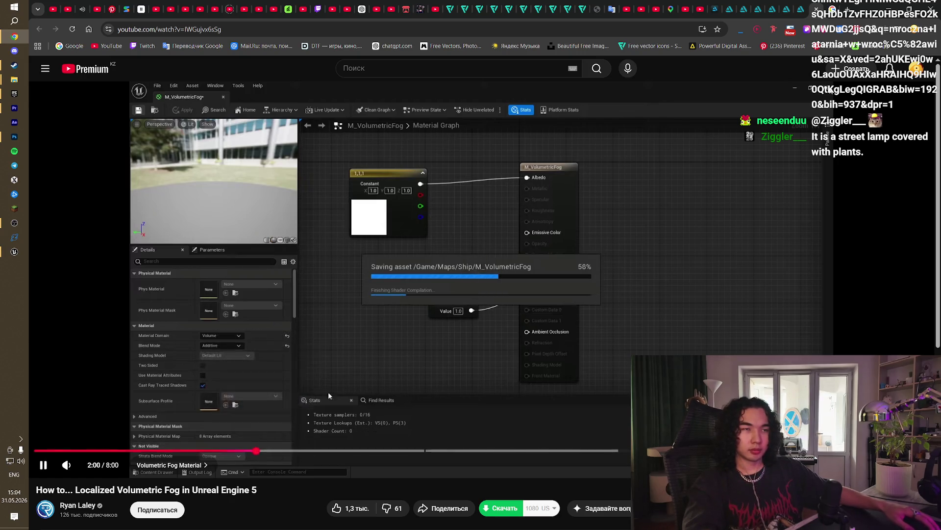
{"action": "key", "text": "Right"}
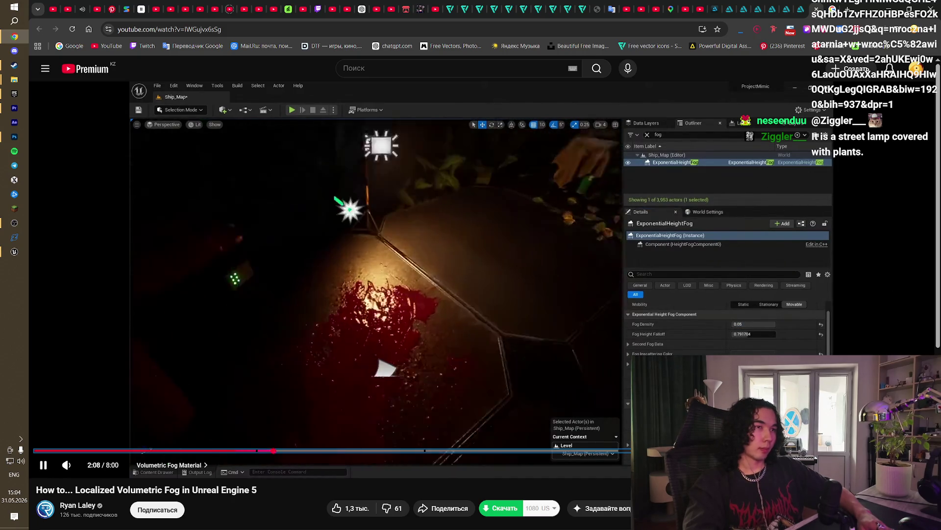
{"action": "key", "text": "Right"}
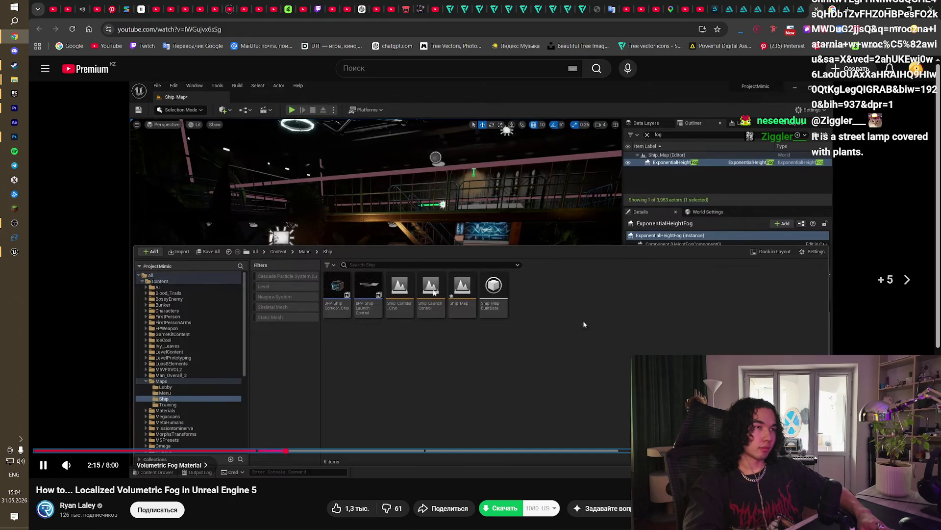
{"action": "key", "text": "Right"}
{"action": "key", "text": "Right"}
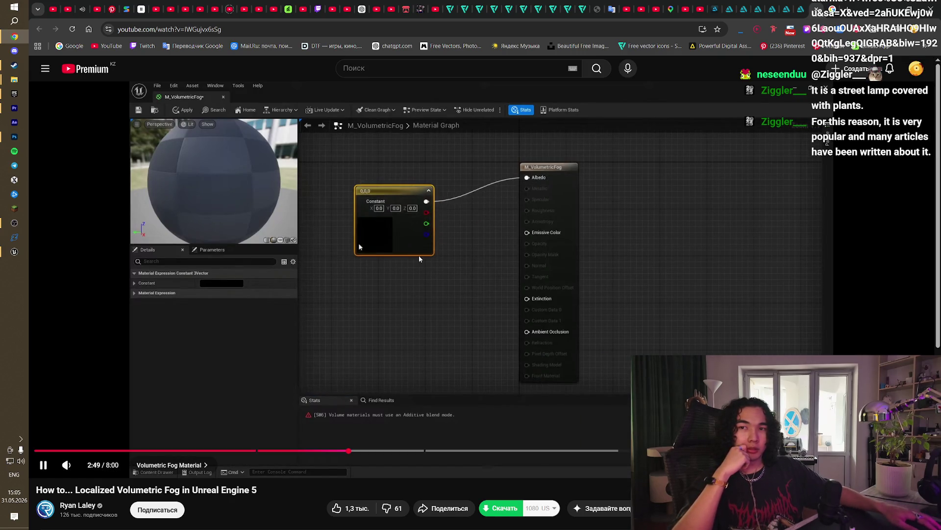
Step: Watch the fog tutorial, pausing and resuming it several times
{"action": "left_click", "coordinate": [419, 256]}
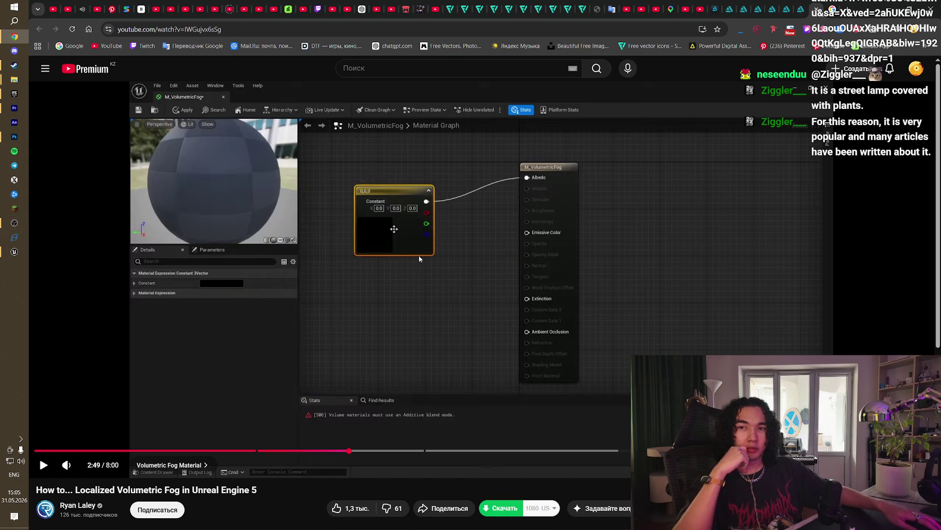
{"action": "left_click", "coordinate": [420, 255]}
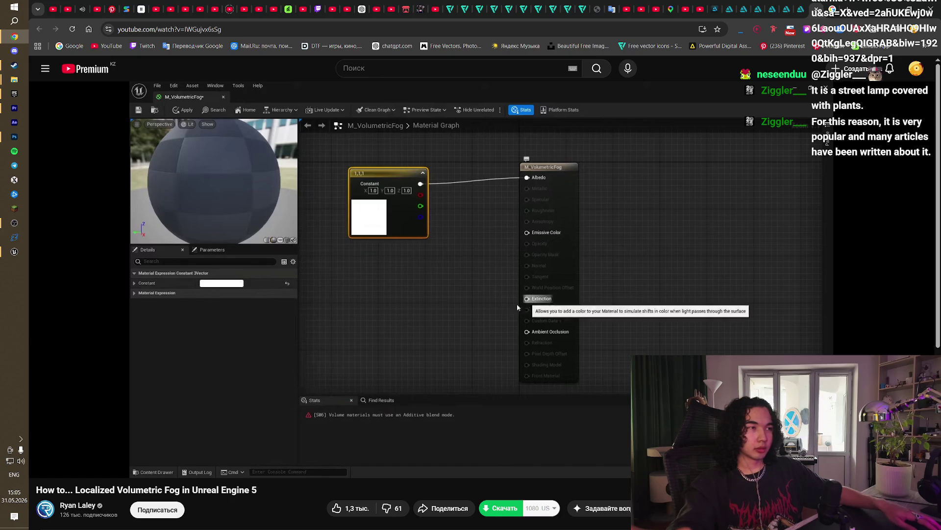
{"action": "left_click", "coordinate": [419, 255]}
{"action": "left_click", "coordinate": [419, 255]}
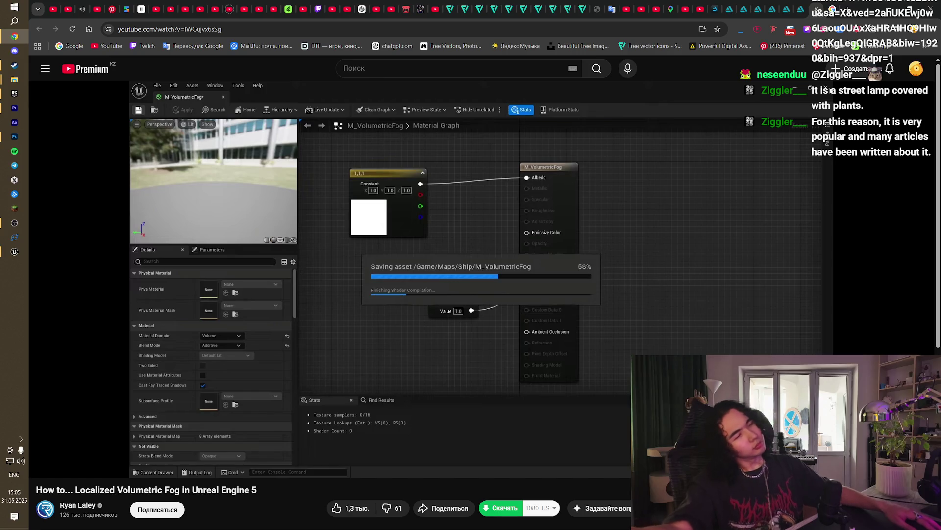
{"action": "left_click", "coordinate": [356, 240]}
{"action": "left_click", "coordinate": [357, 240]}
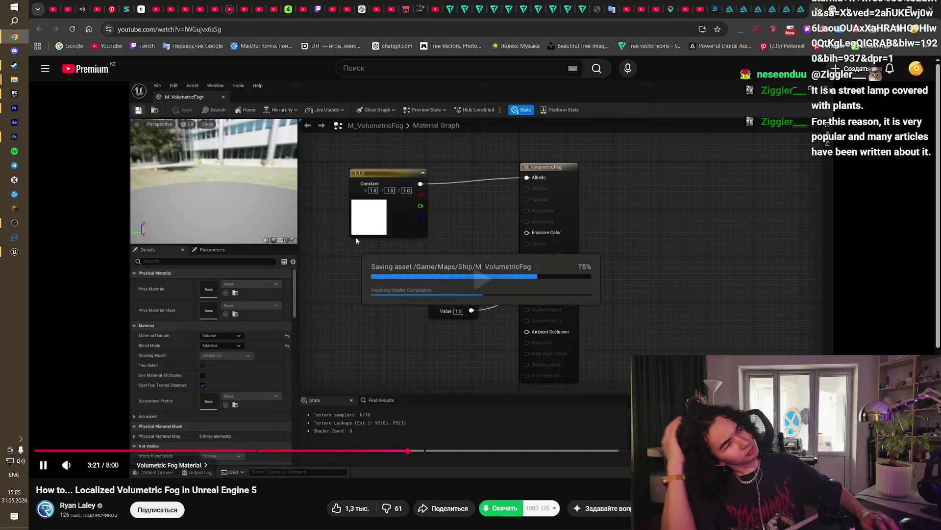
Step: Skip ahead to the fog cube at 3:45, pause there, and return to the Unreal editor
{"action": "key", "text": "Right"}
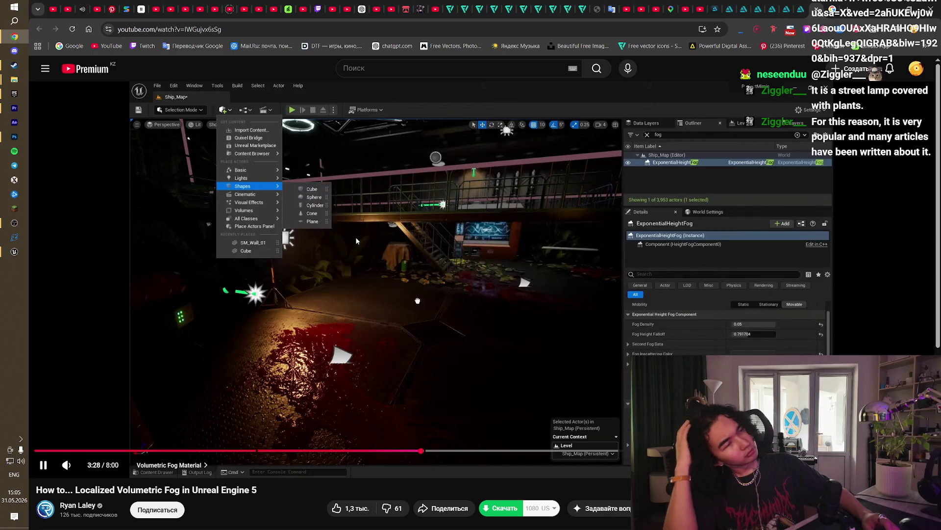
{"action": "key", "text": "Right"}
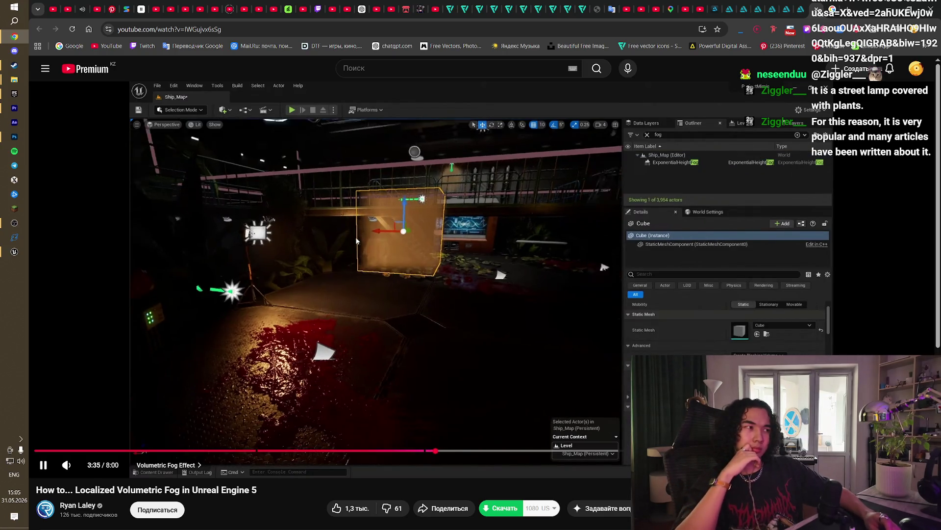
{"action": "key", "text": "Right"}
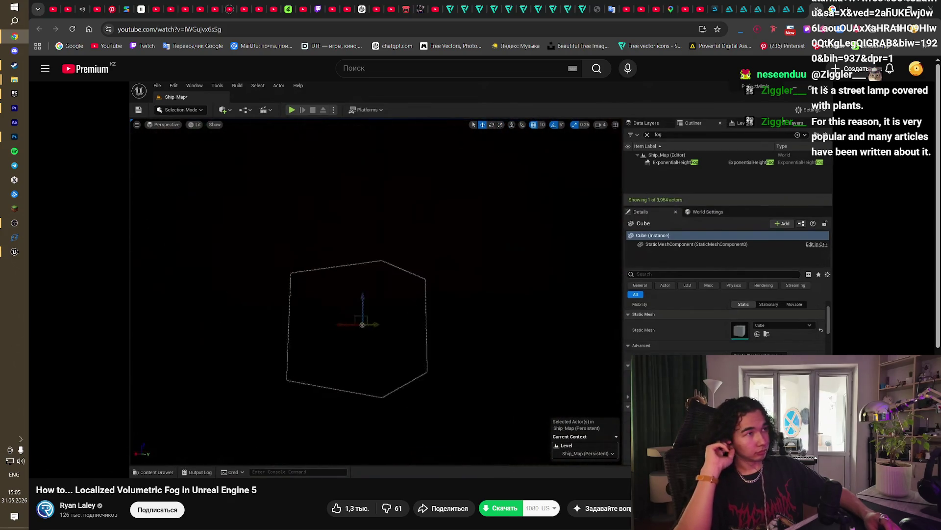
{"action": "key", "text": "space"}
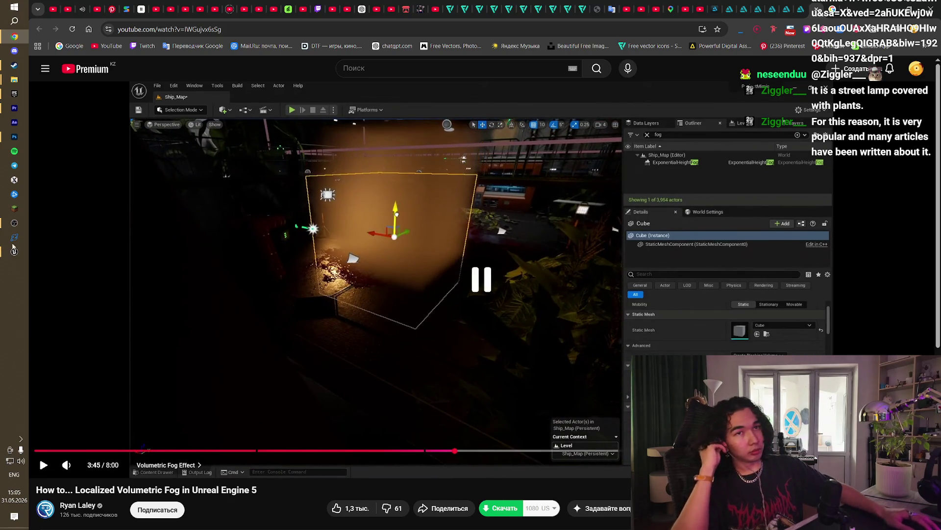
{"action": "left_click", "coordinate": [14, 250]}
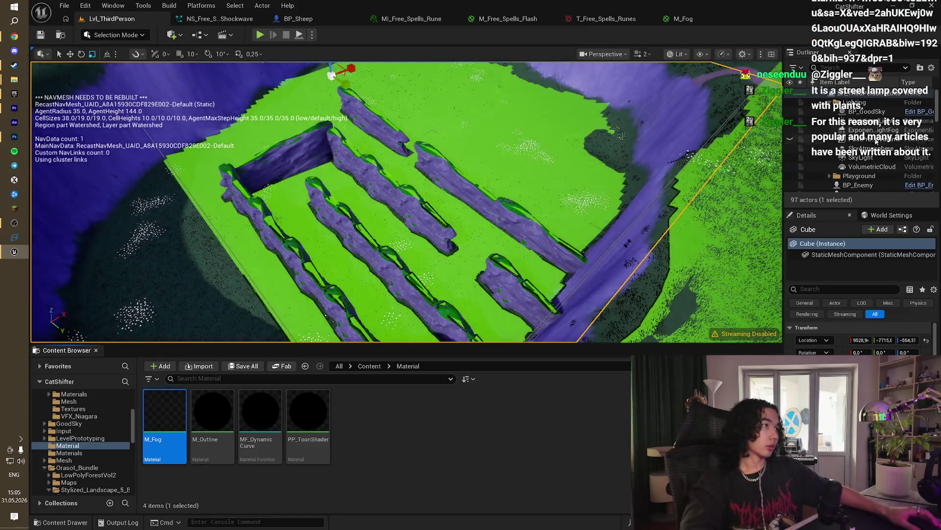
Step: Hide the PostProcessVolume in the editor viewport using its Outliner eye icon
{"action": "left_click_drag", "start_coordinate": [407, 201], "coordinate": [363, 192]}
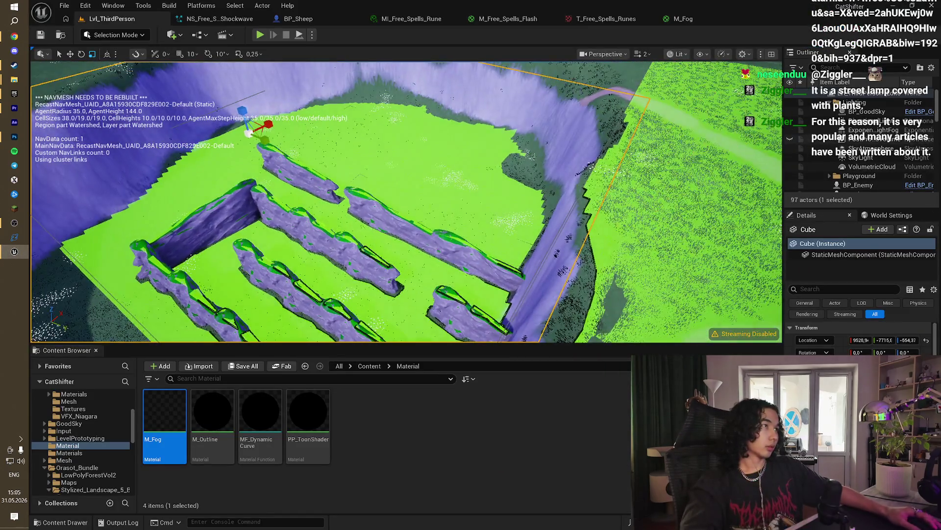
{"action": "left_click", "coordinate": [791, 139]}
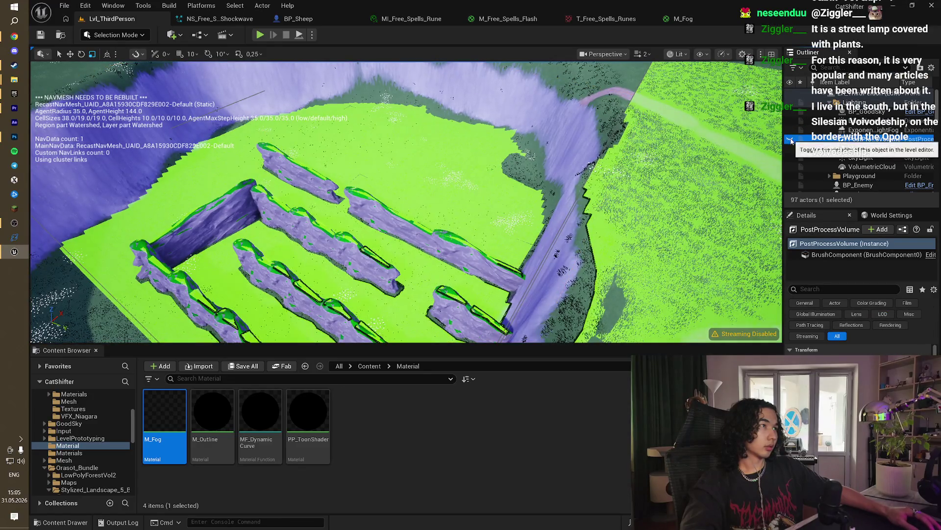
{"action": "left_click", "coordinate": [790, 139]}
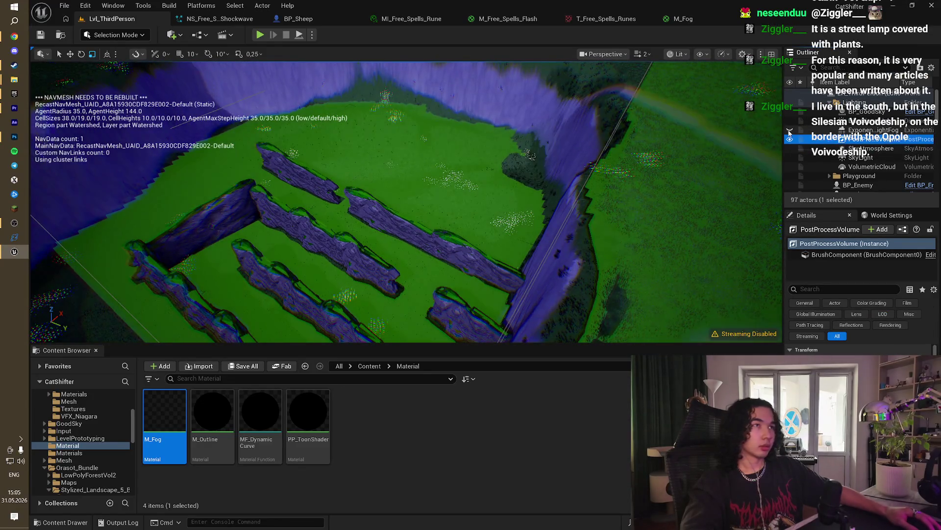
Step: Fly the camera over the landscape and maze, selecting a landscape section and NavMeshBoundsVolume2
{"action": "mouse_move", "coordinate": [515, 174]}
{"action": "left_mouse_down"}
{"action": "mouse_move", "coordinate": [513, 184]}
{"action": "mouse_move", "coordinate": [514, 174]}
{"action": "left_mouse_up"}
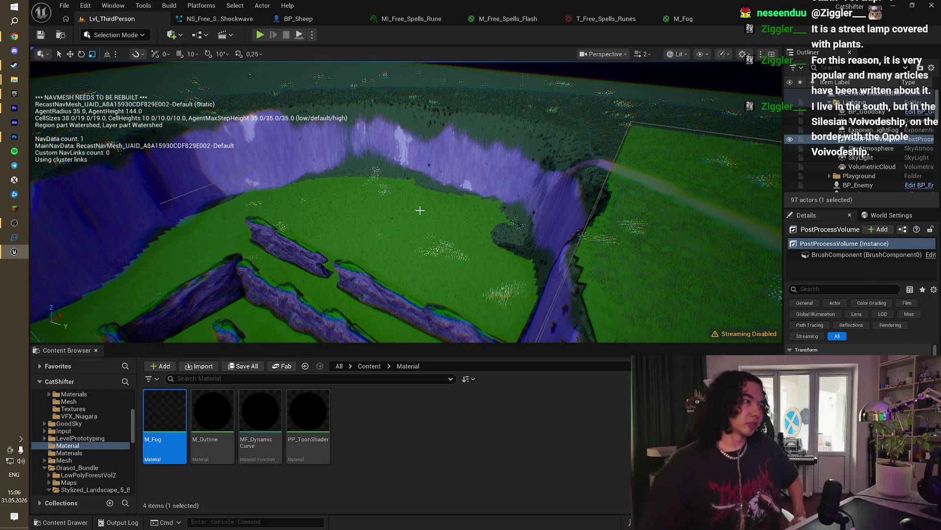
{"action": "left_click_drag", "start_coordinate": [427, 211], "coordinate": [419, 222]}
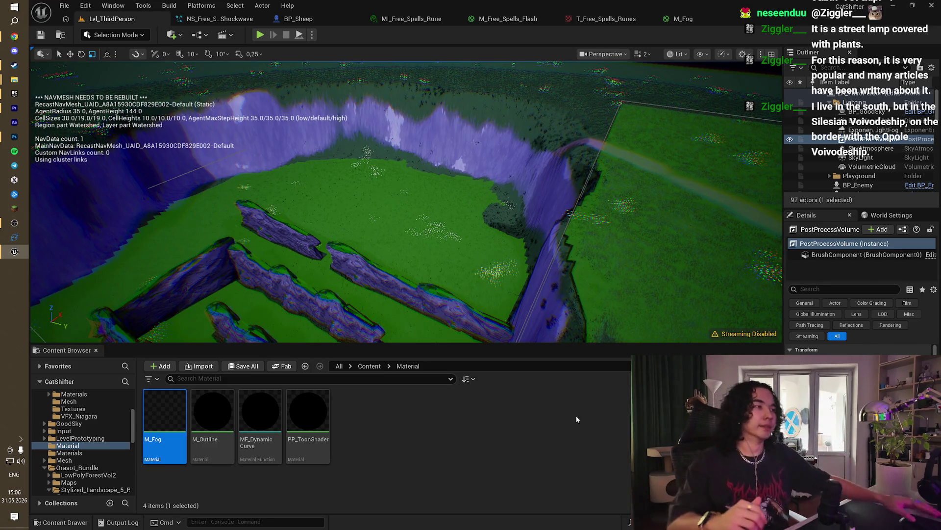
{"action": "mouse_move", "coordinate": [406, 201]}
{"action": "left_mouse_down"}
{"action": "mouse_move", "coordinate": [368, 203]}
{"action": "mouse_move", "coordinate": [363, 218]}
{"action": "left_mouse_up"}
{"action": "left_click", "coordinate": [464, 211]}
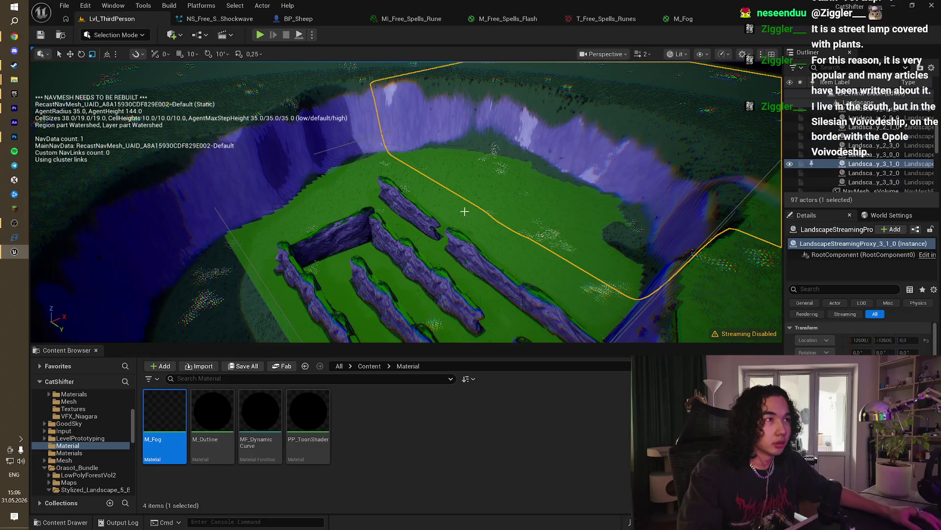
{"action": "left_click", "coordinate": [363, 238]}
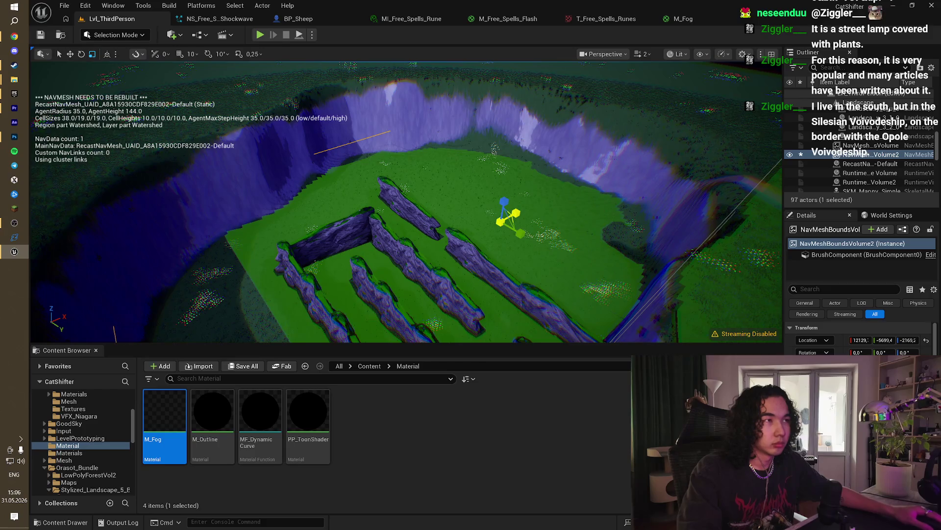
{"action": "left_click_drag", "start_coordinate": [363, 218], "coordinate": [368, 203]}
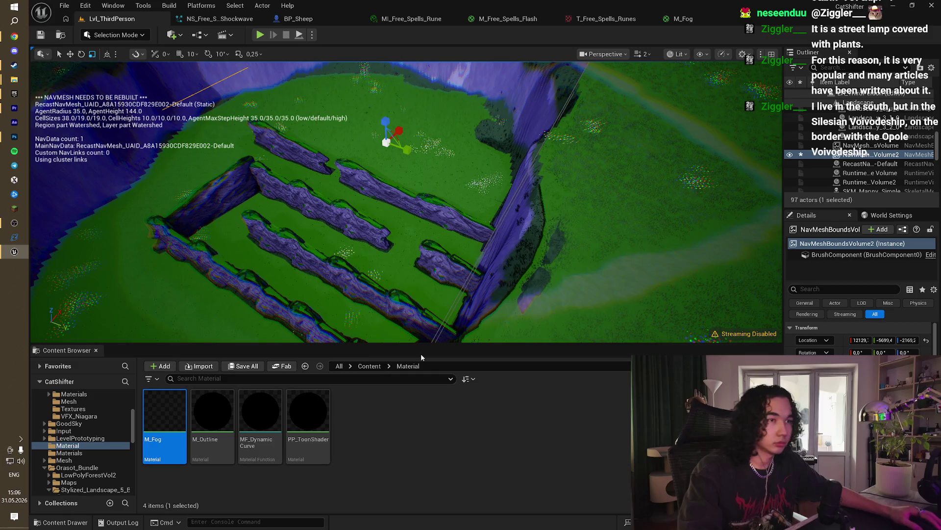
{"action": "left_click_drag", "start_coordinate": [439, 309], "coordinate": [438, 289]}
{"action": "scroll", "coordinate": [896, 174], "scroll_direction": "up", "scroll_amount": 8}
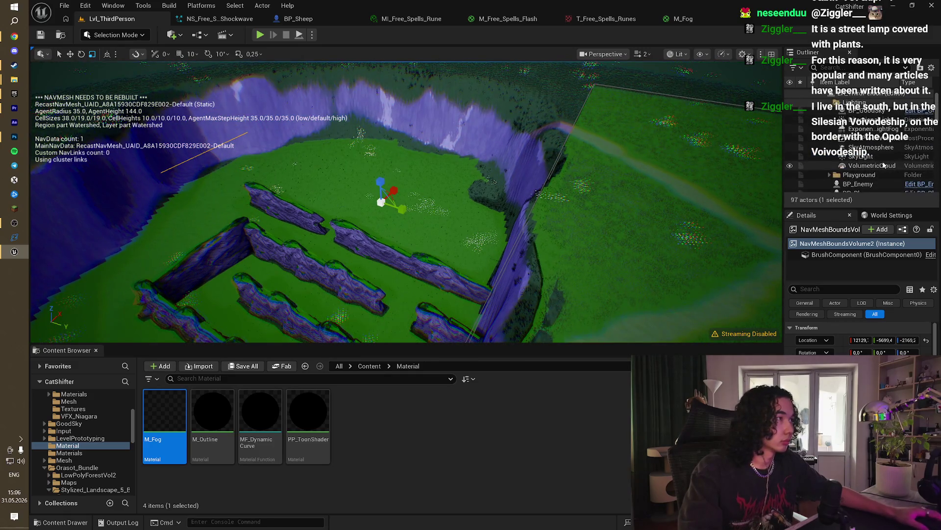
{"action": "scroll", "coordinate": [871, 152], "scroll_direction": "down", "scroll_amount": 3}
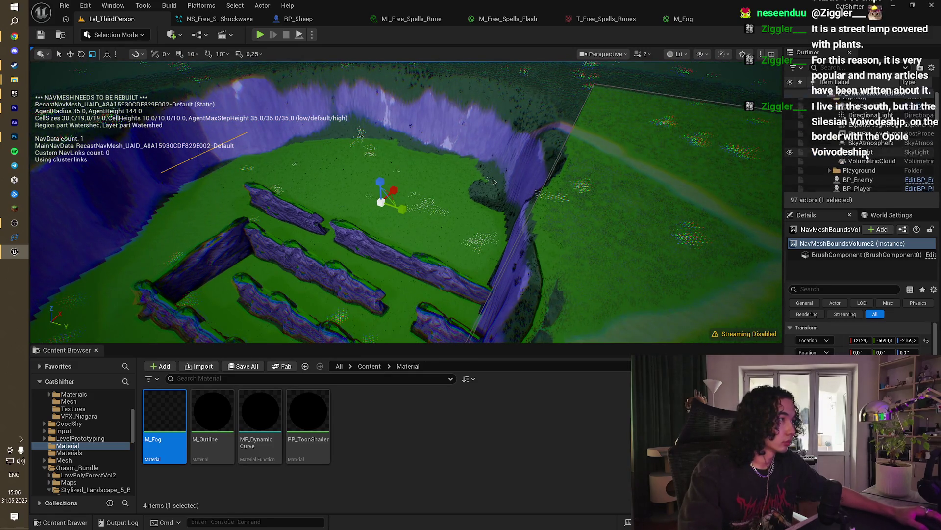
Step: With the Cube selected, play-test the level, stop it, then resume the fog tutorial
{"action": "left_click", "coordinate": [850, 178]}
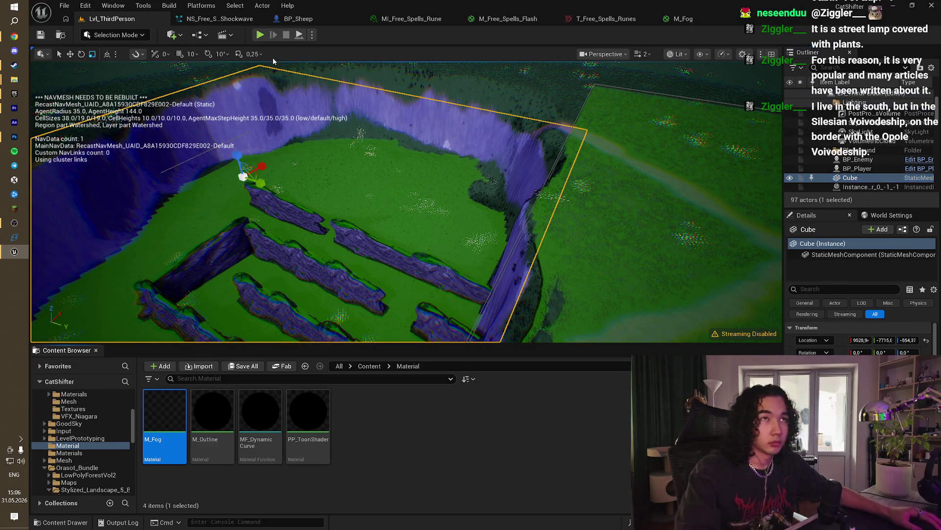
{"action": "left_click", "coordinate": [263, 37]}
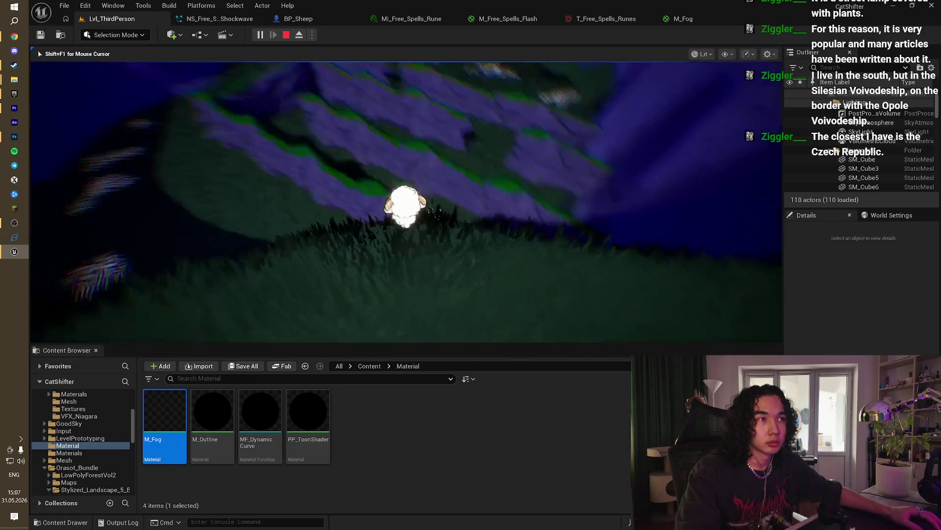
{"action": "key", "text": "Escape"}
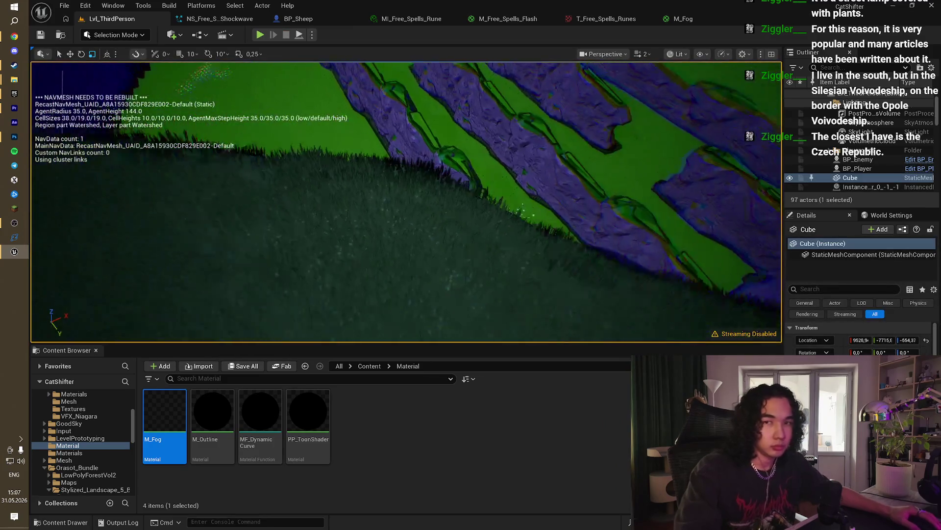
{"action": "left_click", "coordinate": [370, 275]}
{"action": "left_click_drag", "start_coordinate": [370, 276], "coordinate": [370, 313]}
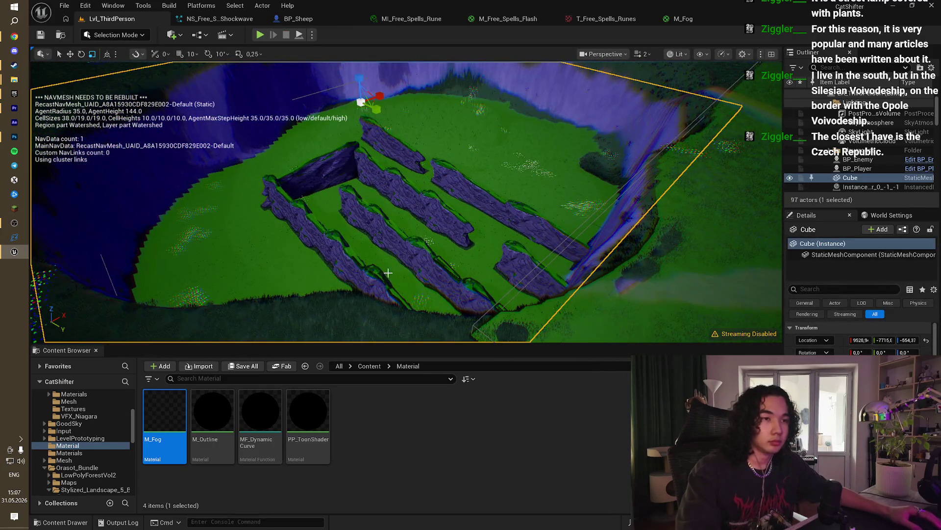
{"action": "key", "text": "alt+Tab"}
{"action": "left_click", "coordinate": [43, 463]}
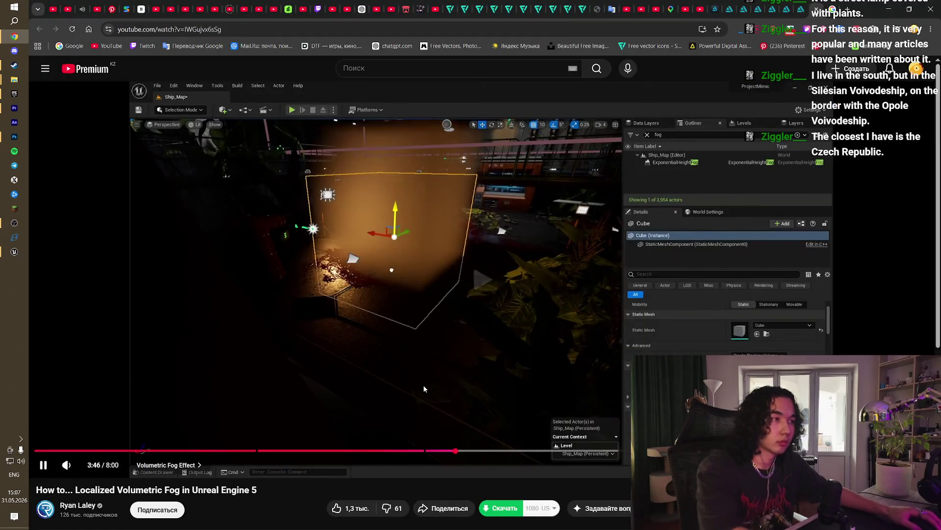
Step: Skip the fog tutorial ahead in 5-second jumps to about 4:41
{"action": "key", "text": "Right"}
{"action": "key", "text": "Right"}
{"action": "key", "text": "Right"}
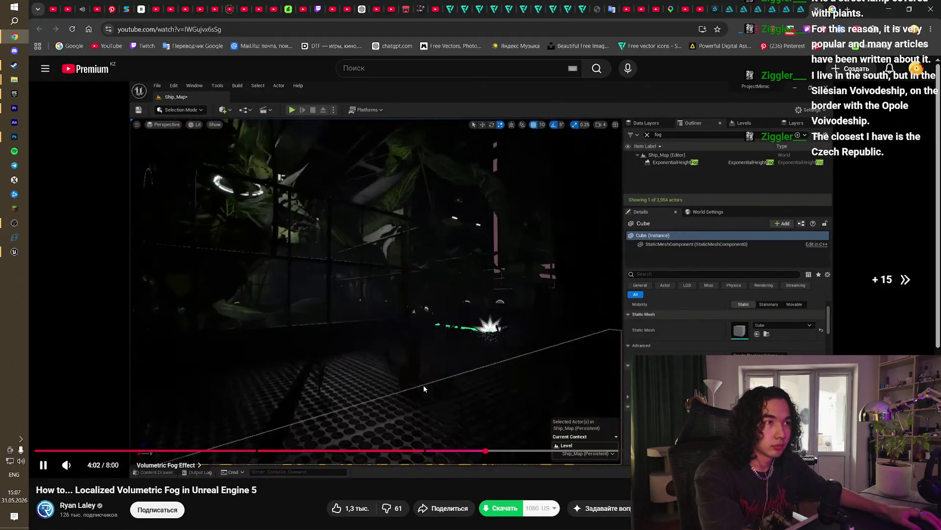
{"action": "key", "text": "Right"}
{"action": "key", "text": "Right"}
{"action": "key", "text": "Right"}
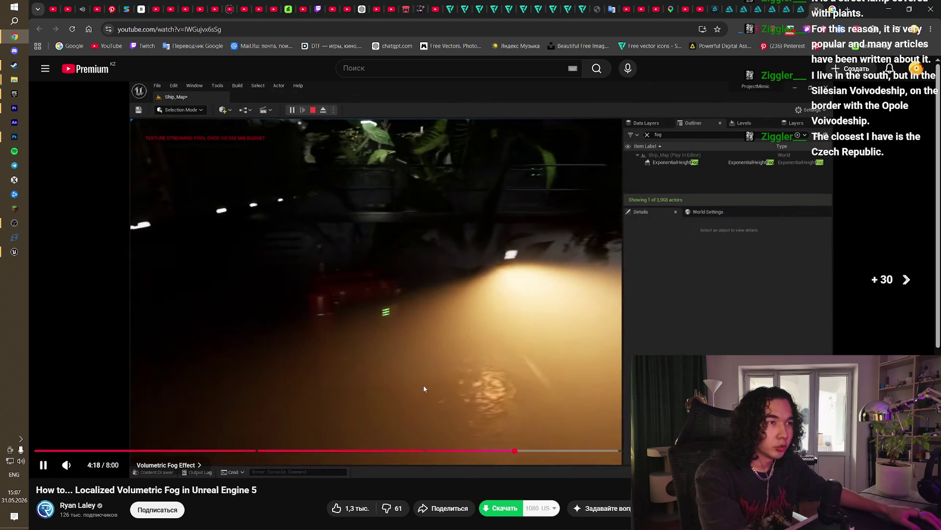
{"action": "key", "text": "Right"}
{"action": "key", "text": "Right"}
{"action": "key", "text": "Right"}
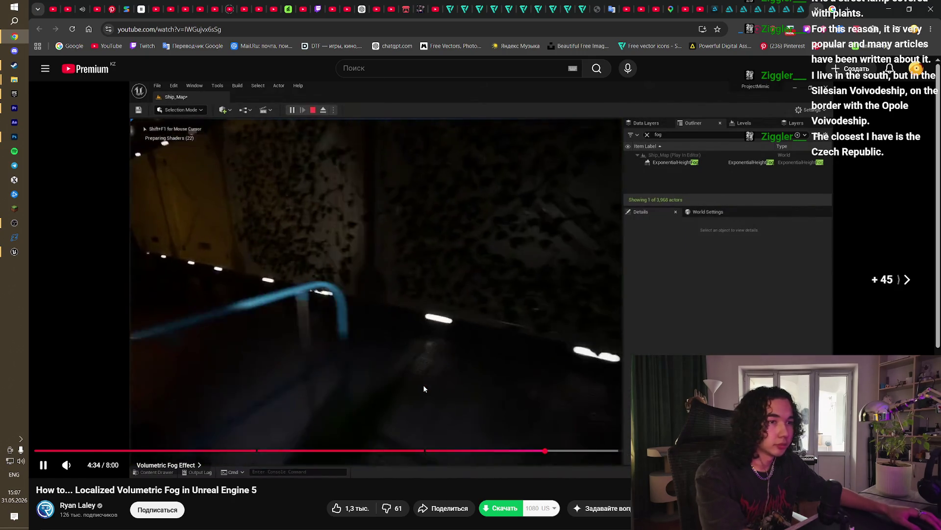
{"action": "key", "text": "Right"}
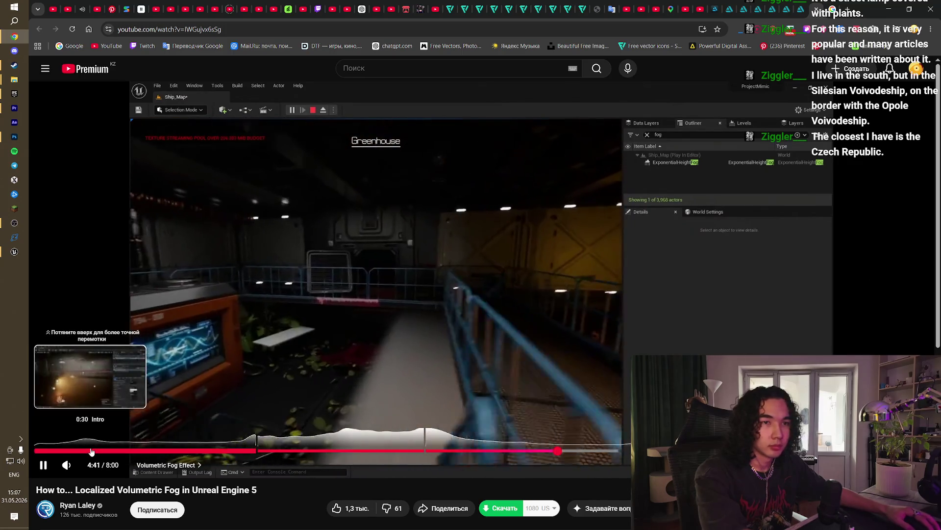
Step: Jump the tutorial back to its intro and resume playback around 0:29
{"action": "left_click", "coordinate": [91, 451]}
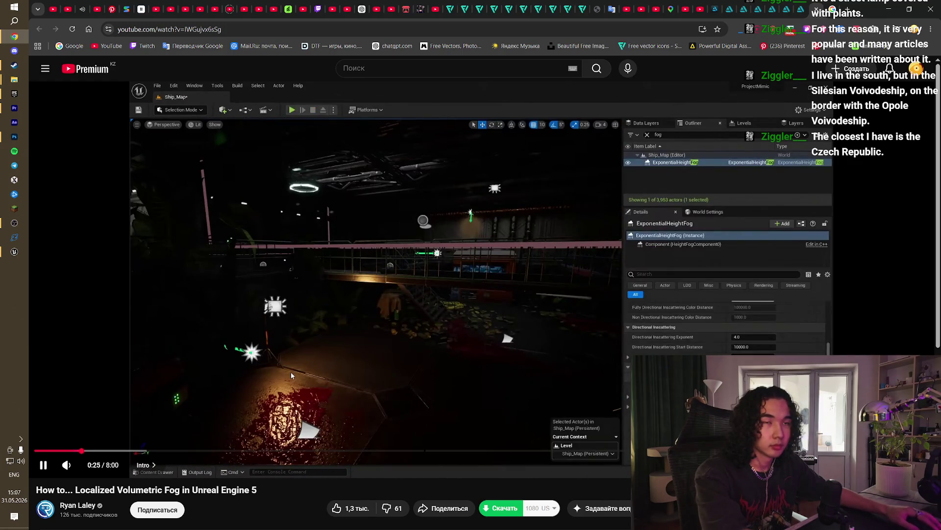
{"action": "scroll", "coordinate": [290, 372], "scroll_direction": "down", "scroll_amount": 4}
{"action": "scroll", "coordinate": [290, 372], "scroll_direction": "up", "scroll_amount": 4}
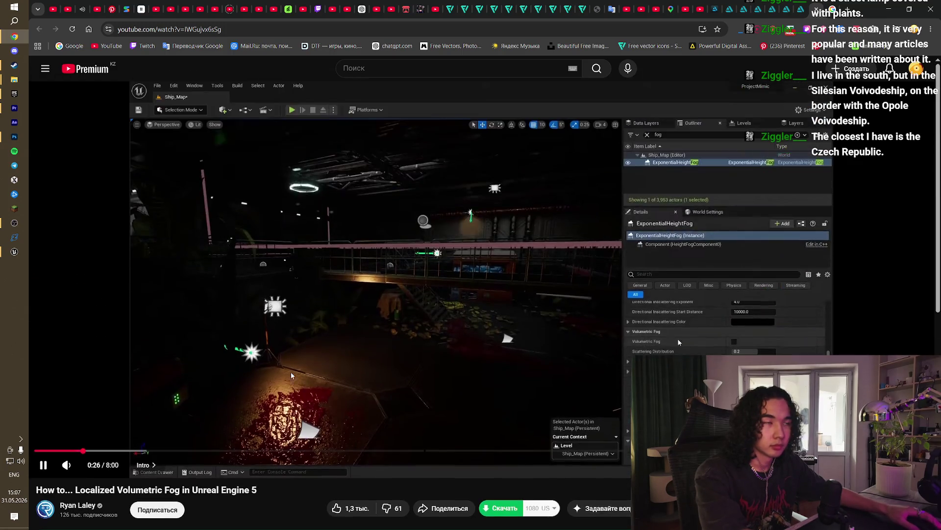
{"action": "left_click", "coordinate": [354, 328]}
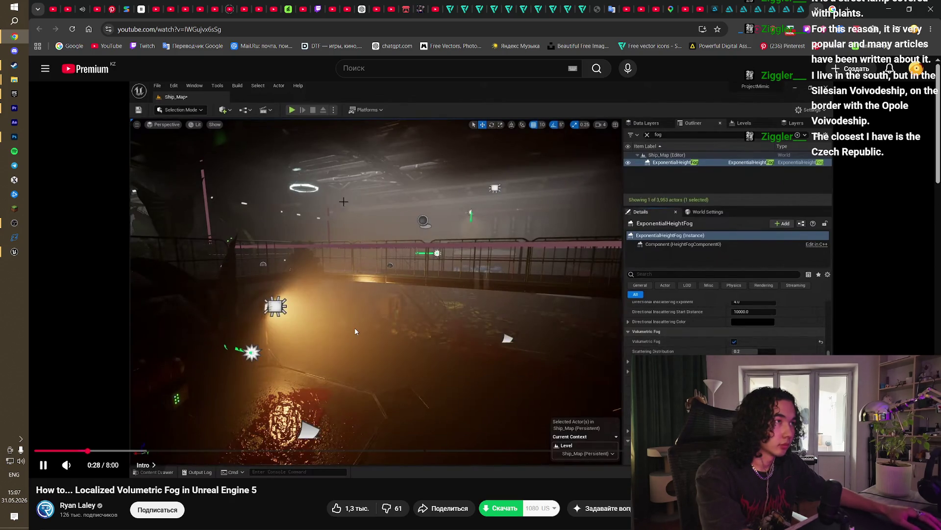
{"action": "left_click", "coordinate": [295, 334]}
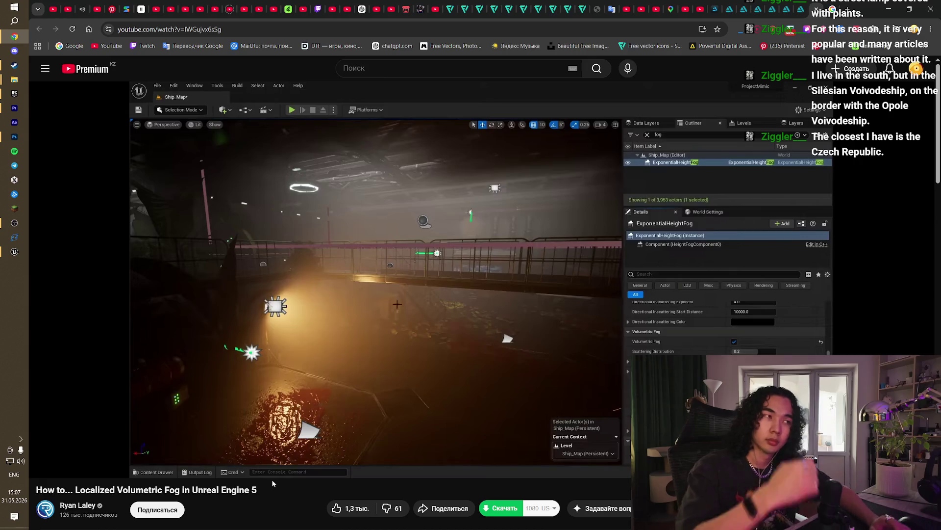
Step: Skip the tutorial forward to about 1:53, pause there, then keep playing
{"action": "key", "text": "Right"}
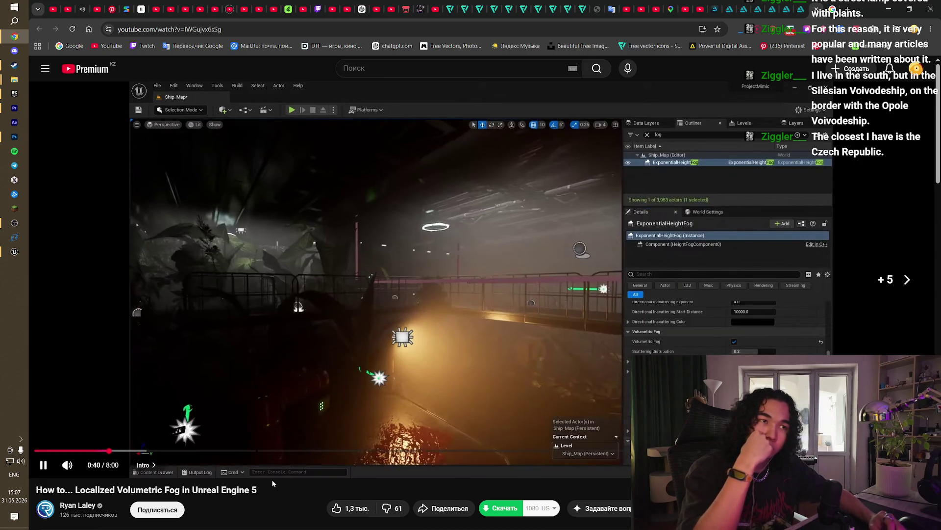
{"action": "key", "text": "Right"}
{"action": "key", "text": "Right"}
{"action": "key", "text": "Right"}
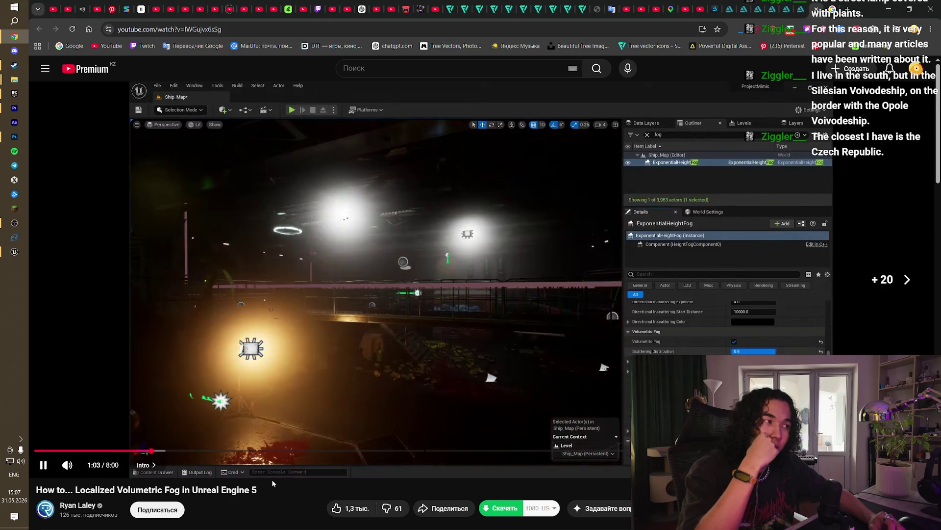
{"action": "key", "text": "Right"}
{"action": "key", "text": "Right"}
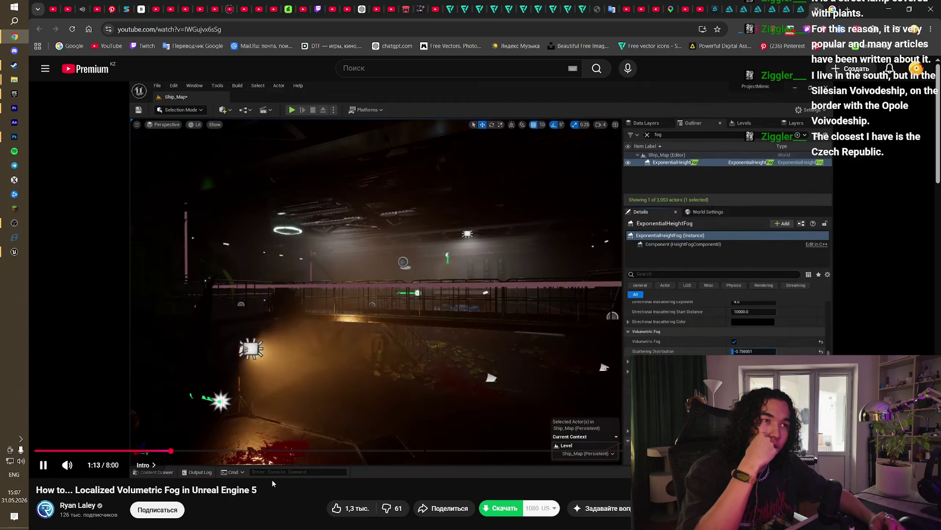
{"action": "key", "text": "Right"}
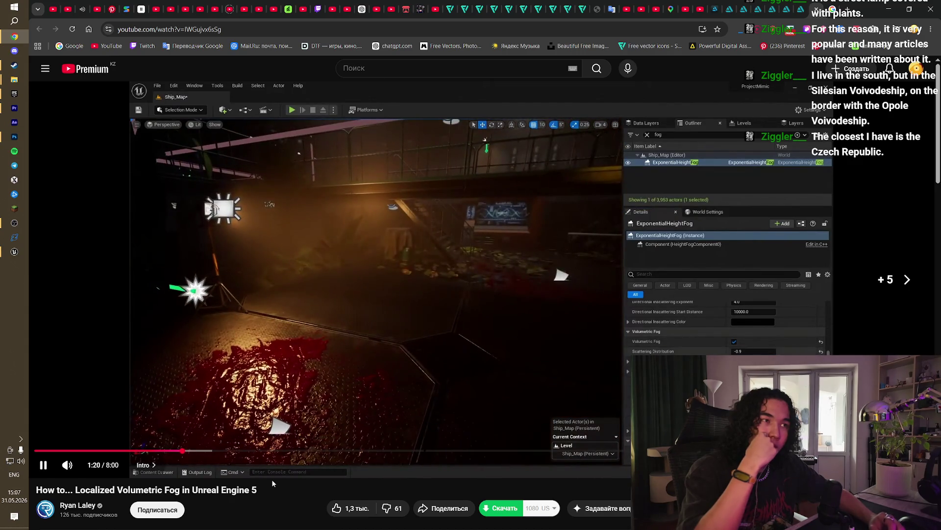
{"action": "key", "text": "Right"}
{"action": "key", "text": "Right"}
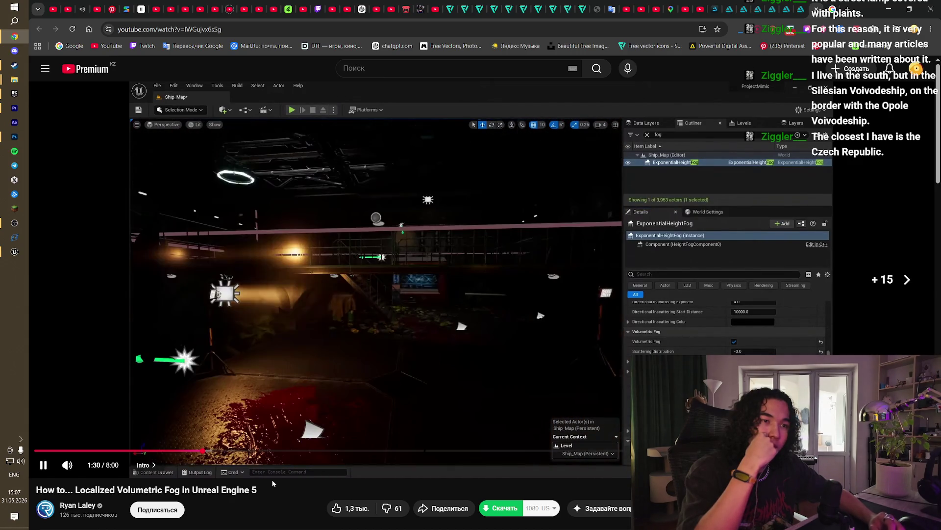
{"action": "key", "text": "Right"}
{"action": "key", "text": "Right"}
{"action": "key", "text": "Right"}
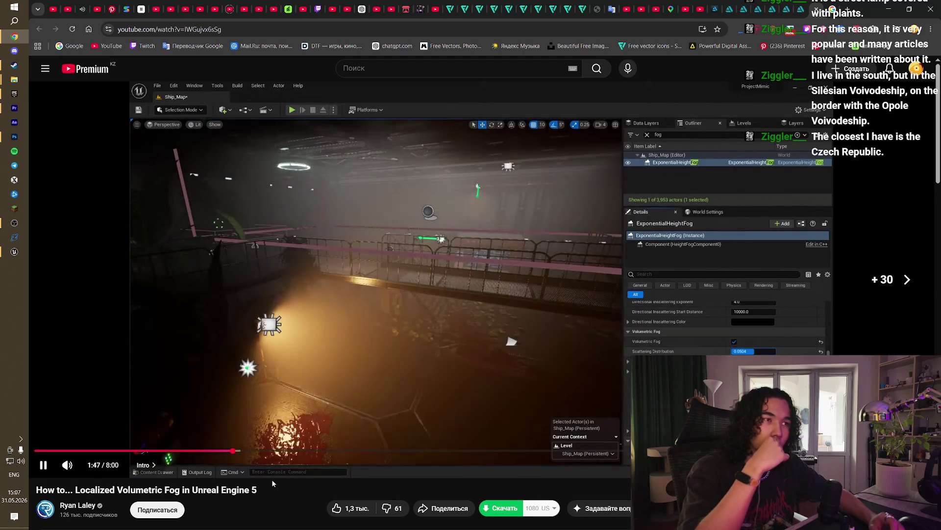
{"action": "key", "text": "Right"}
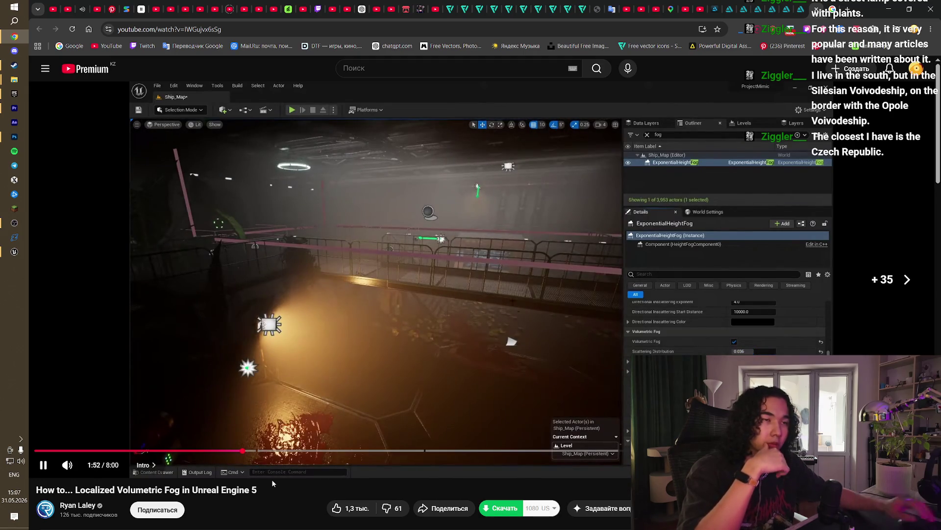
{"action": "left_click", "coordinate": [366, 339]}
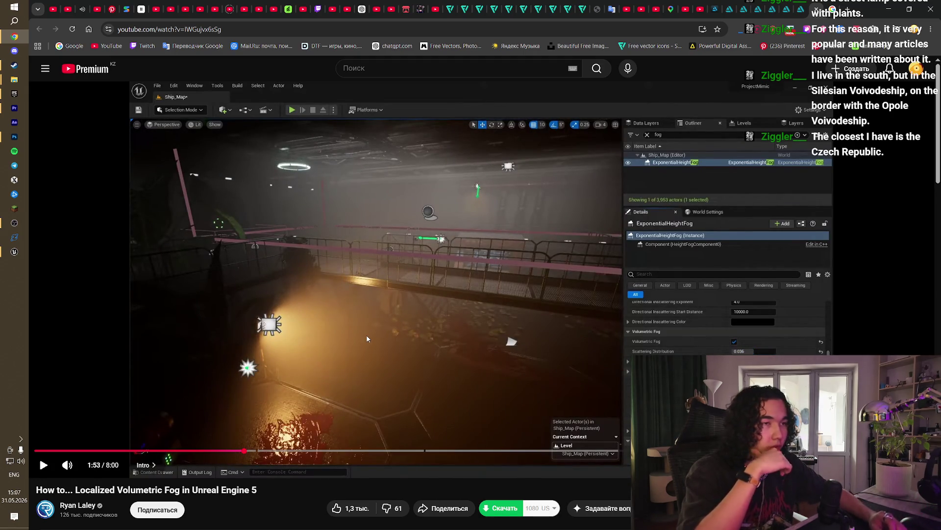
{"action": "left_click", "coordinate": [367, 338]}
{"action": "key", "text": "Right"}
{"action": "key", "text": "Right"}
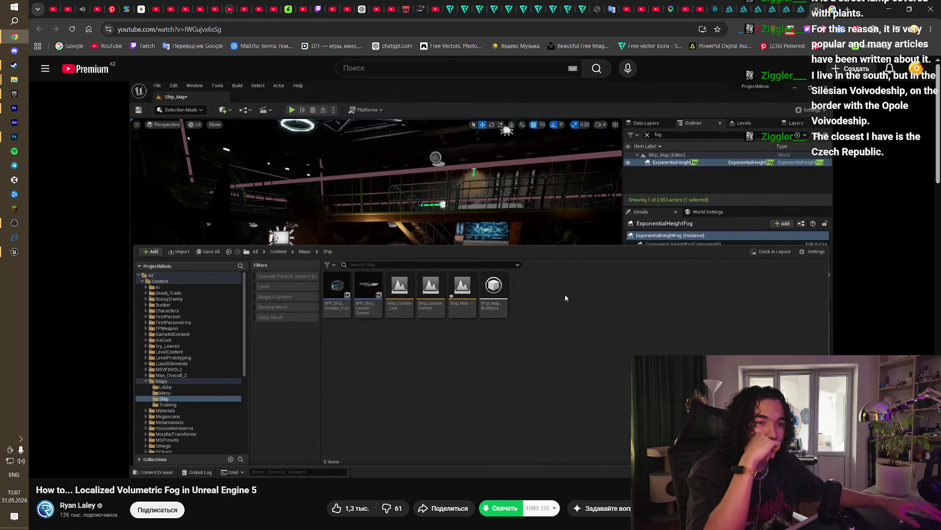
Step: Jump the tutorial to 2:47 via a comment's timestamp link, then return to Unreal Editor
{"action": "scroll", "coordinate": [238, 364], "scroll_direction": "down", "scroll_amount": 5}
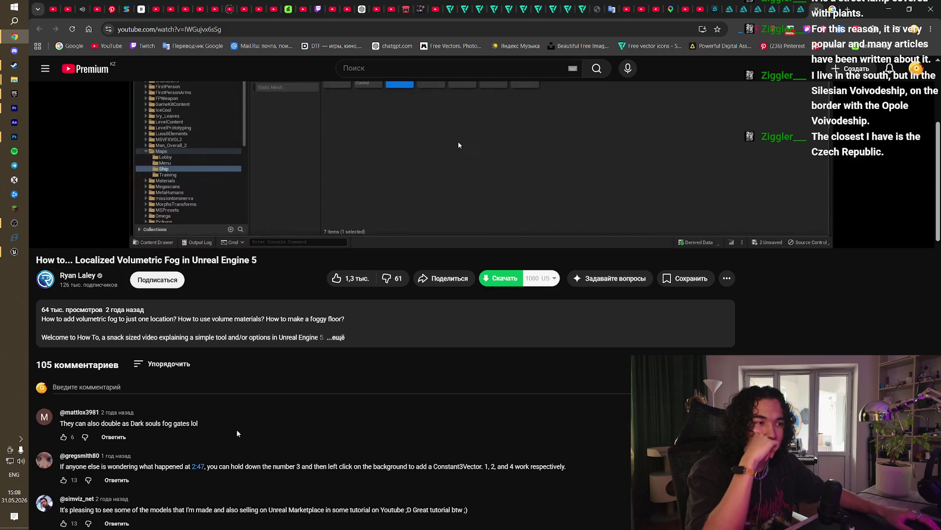
{"action": "left_click", "coordinate": [197, 467]}
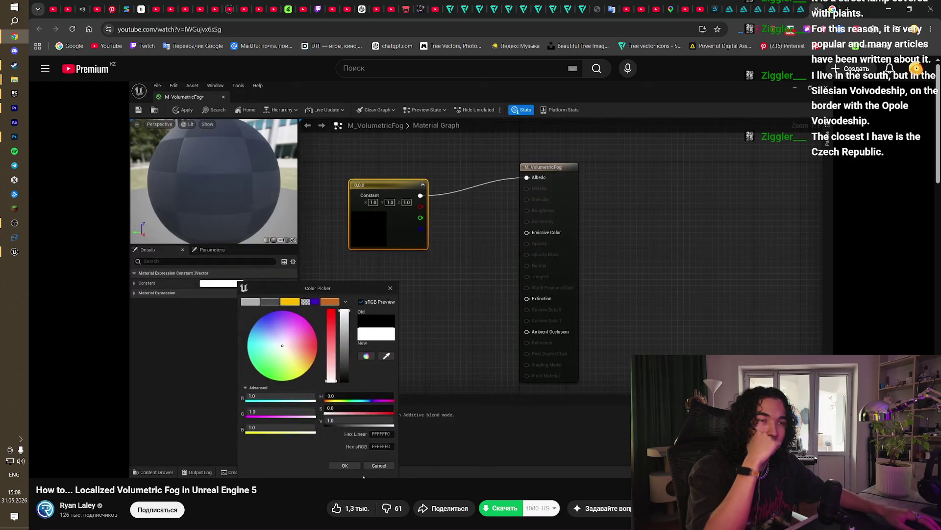
{"action": "key", "text": "alt+Tab"}
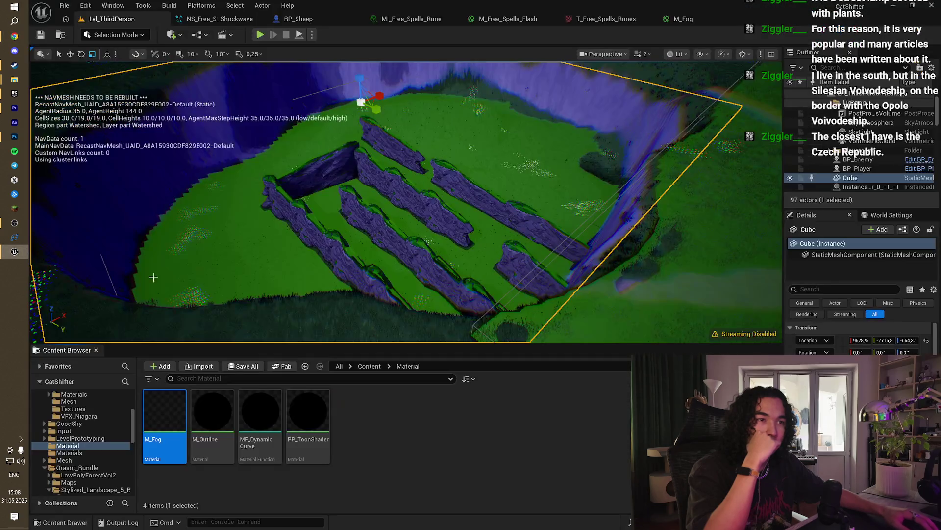
Step: Inspect the M_Fog material graph, including its Texture Sample and 1,1,1 constant nodes
{"action": "left_click", "coordinate": [682, 19]}
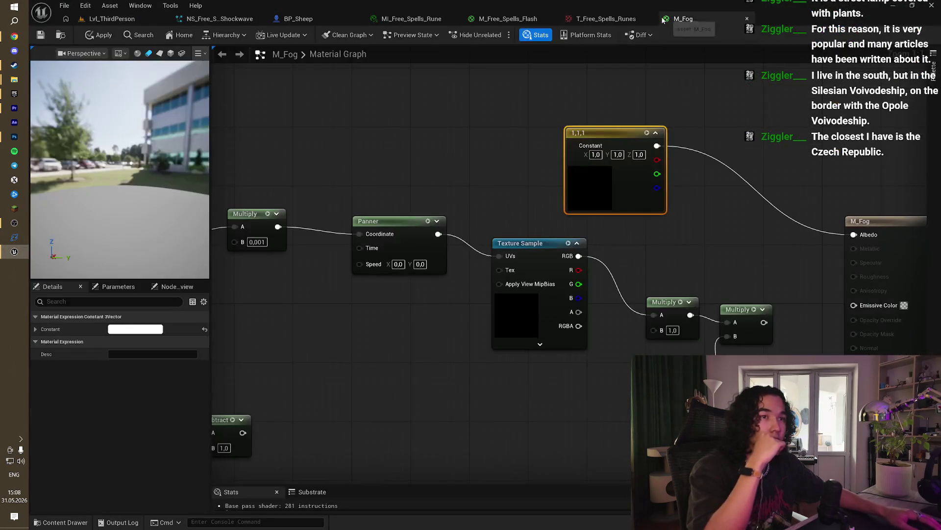
{"action": "left_click", "coordinate": [598, 127]}
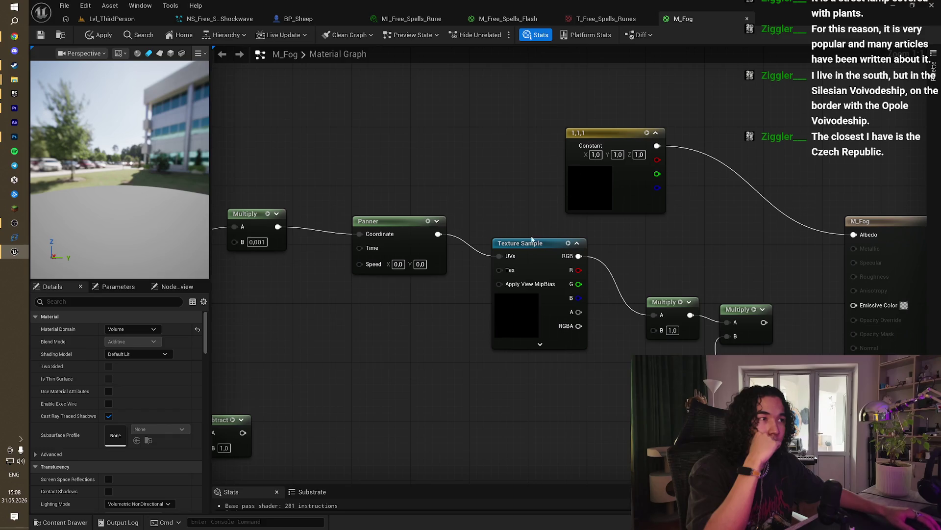
{"action": "left_click", "coordinate": [532, 241]}
{"action": "left_click", "coordinate": [611, 133]}
{"action": "scroll", "coordinate": [706, 206], "scroll_direction": "down", "scroll_amount": 2}
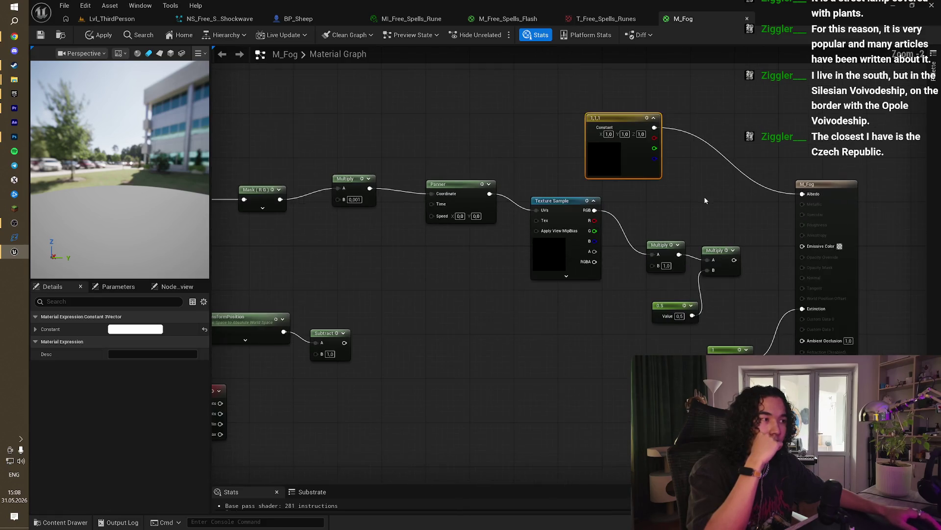
{"action": "left_click_drag", "start_coordinate": [704, 198], "coordinate": [700, 221]}
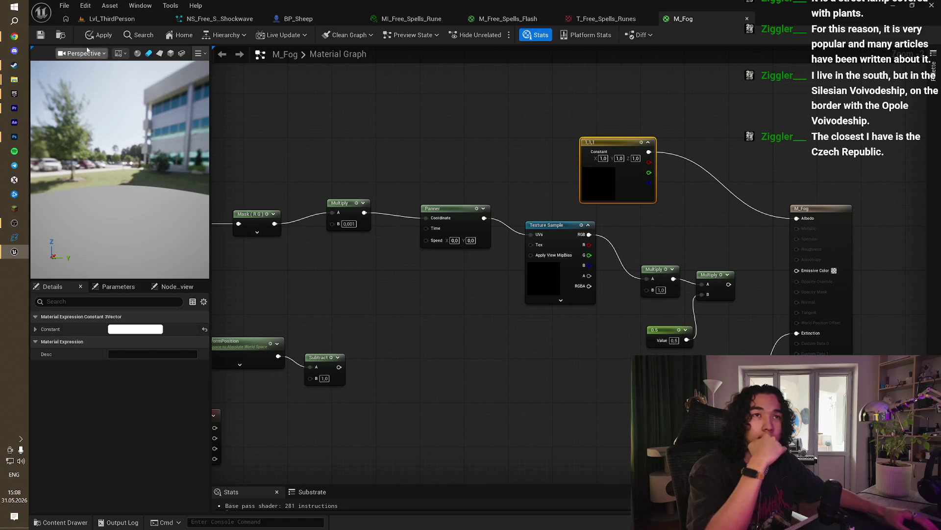
Step: Compare the graph with the tutorial video, skipping it ahead ten seconds
{"action": "left_click", "coordinate": [14, 36]}
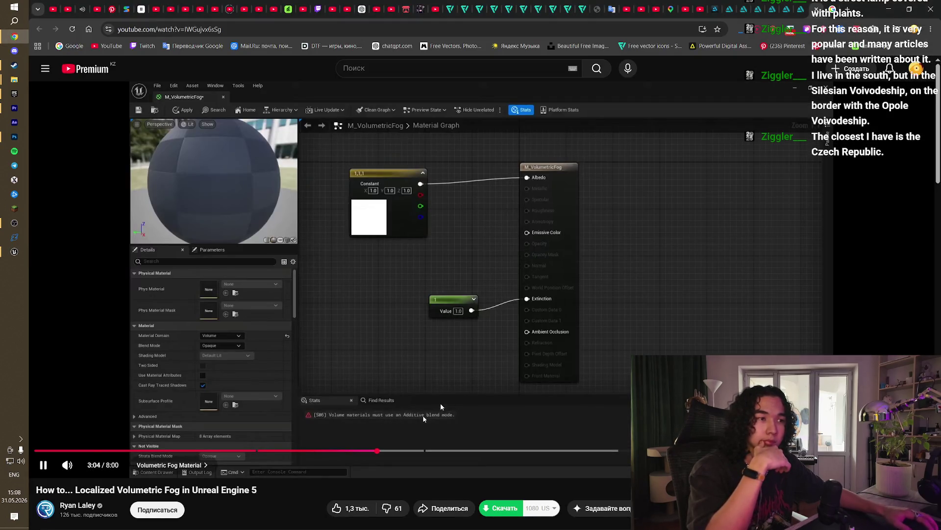
{"action": "left_click", "coordinate": [458, 321]}
{"action": "left_click", "coordinate": [459, 321]}
{"action": "key", "text": "l"}
Step: Apply and save the M_Fog material changes, then go back to the tutorial
{"action": "key", "text": "alt+Tab"}
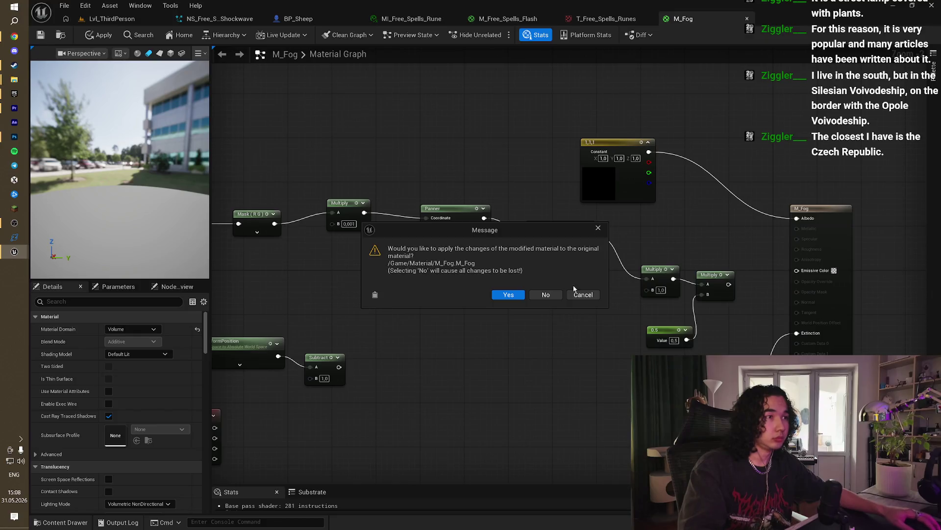
{"action": "left_click", "coordinate": [509, 296]}
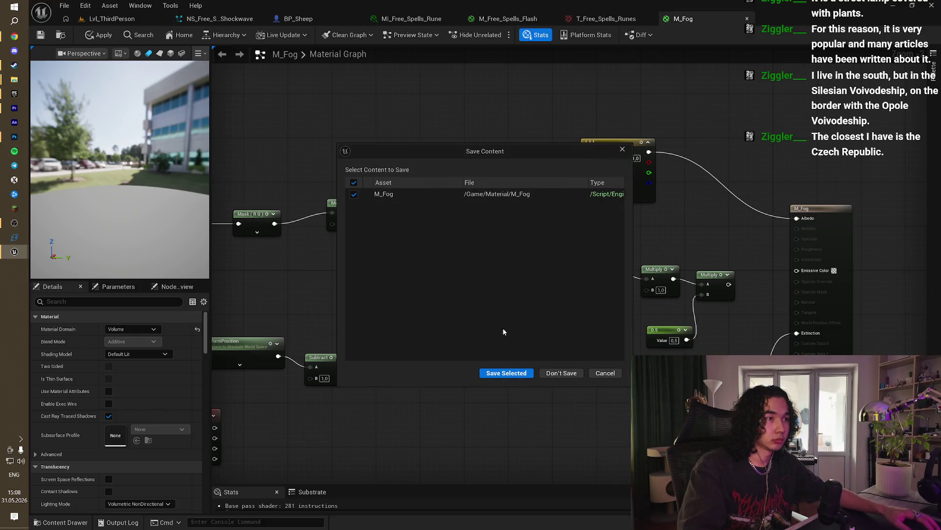
{"action": "left_click", "coordinate": [509, 373]}
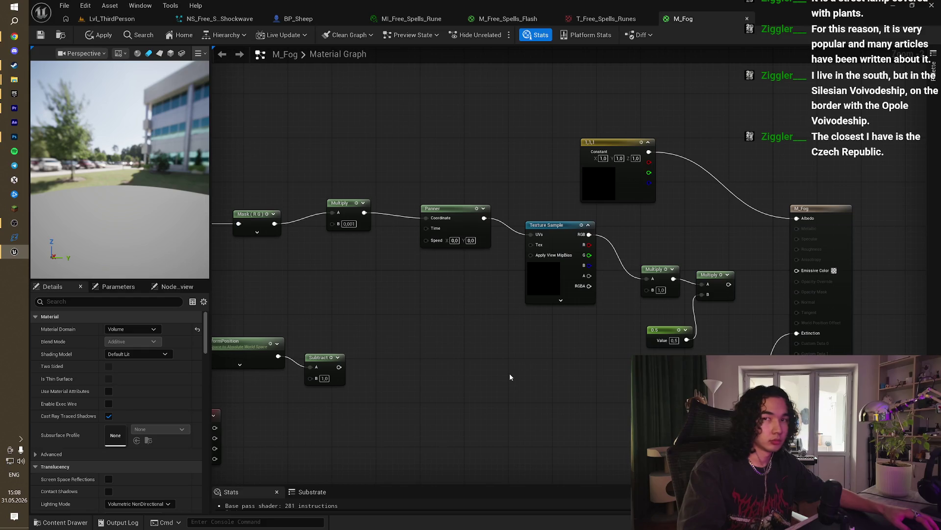
{"action": "key", "text": "alt+Tab"}
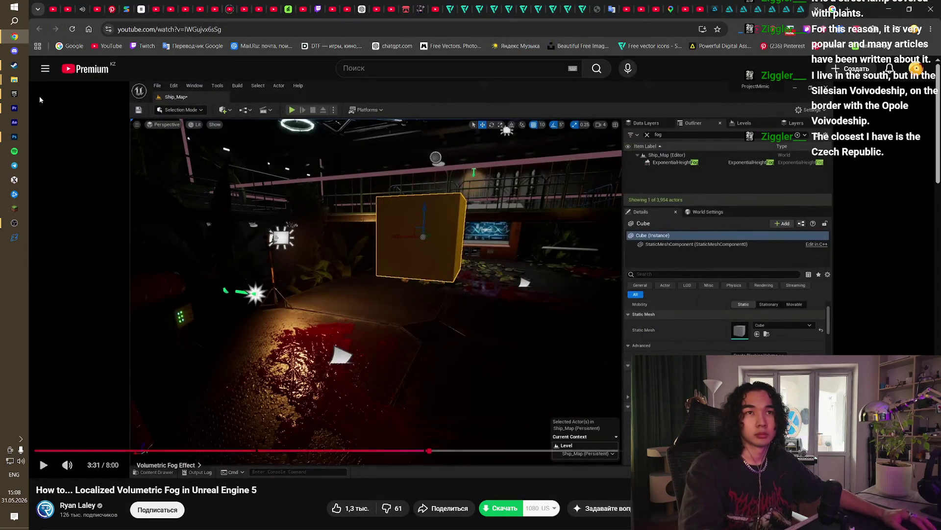
Step: Launch the CatShifter project from the Epic Games Launcher's Unreal Engine library
{"action": "left_click", "coordinate": [14, 93]}
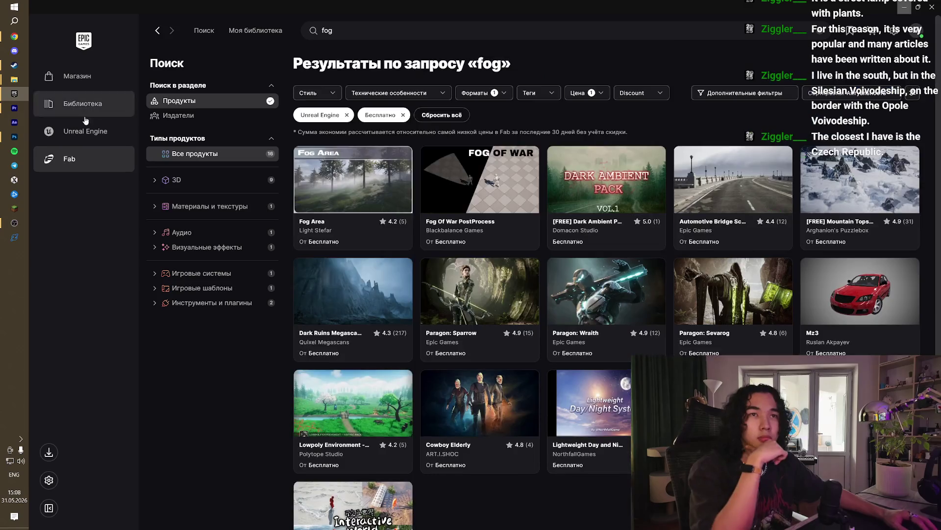
{"action": "left_click", "coordinate": [74, 131]}
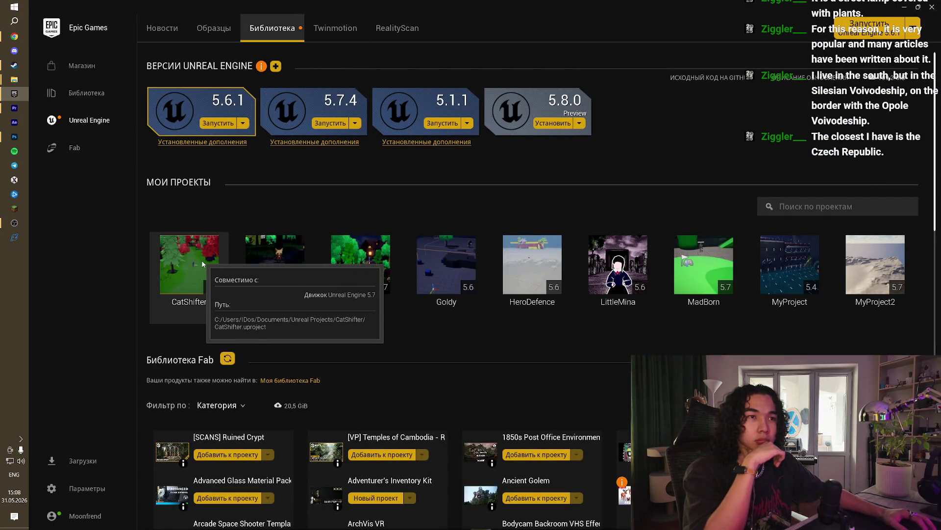
{"action": "double_click", "coordinate": [203, 263]}
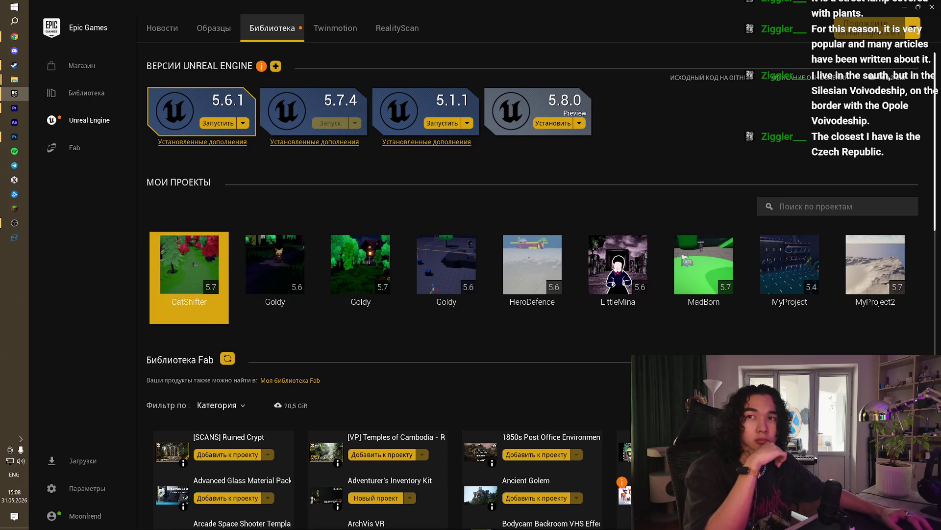
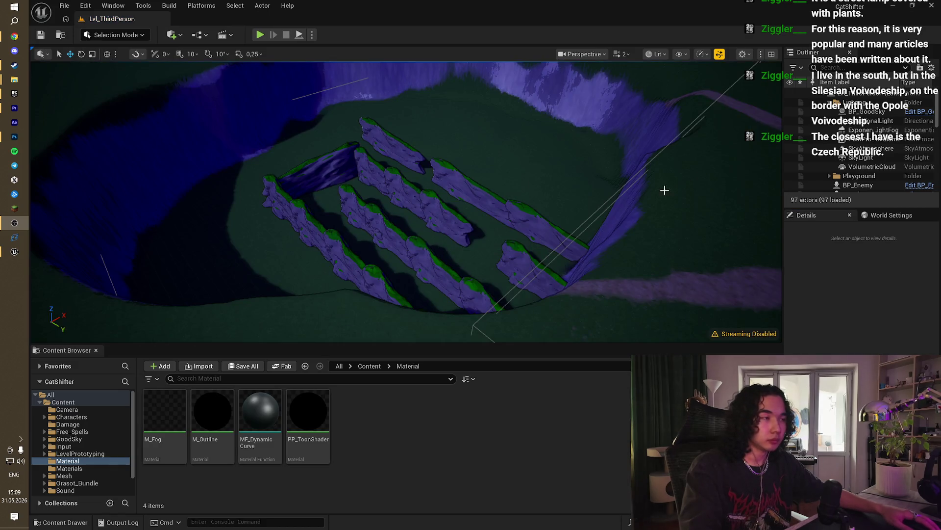
Step: Show the navigation overlay, orbit toward the rock walls, and open M_Fog in the Material Editor
{"action": "key", "text": "p"}
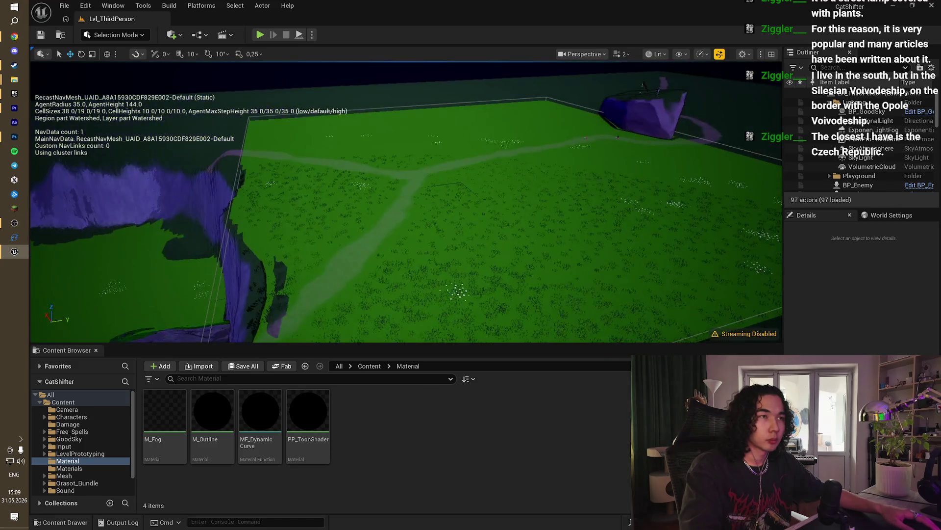
{"action": "left_click_drag", "start_coordinate": [615, 198], "coordinate": [615, 199]}
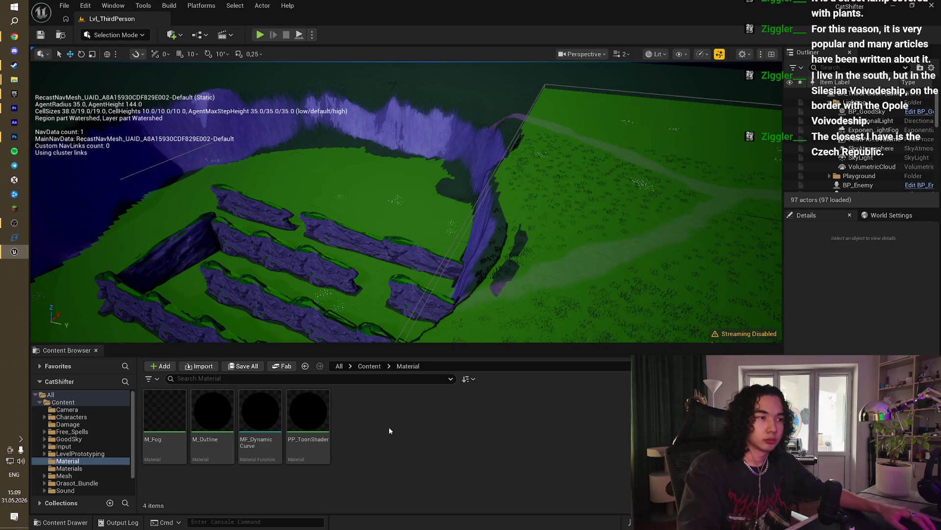
{"action": "double_click", "coordinate": [185, 427]}
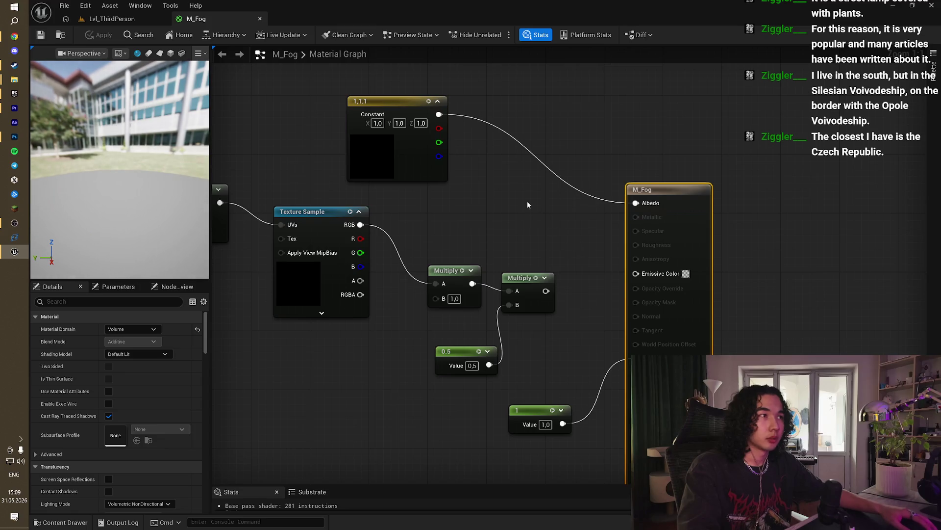
Step: Change the albedo Constant3Vector from 1,1,1 to pure red (FF0000)
{"action": "left_click", "coordinate": [576, 168]}
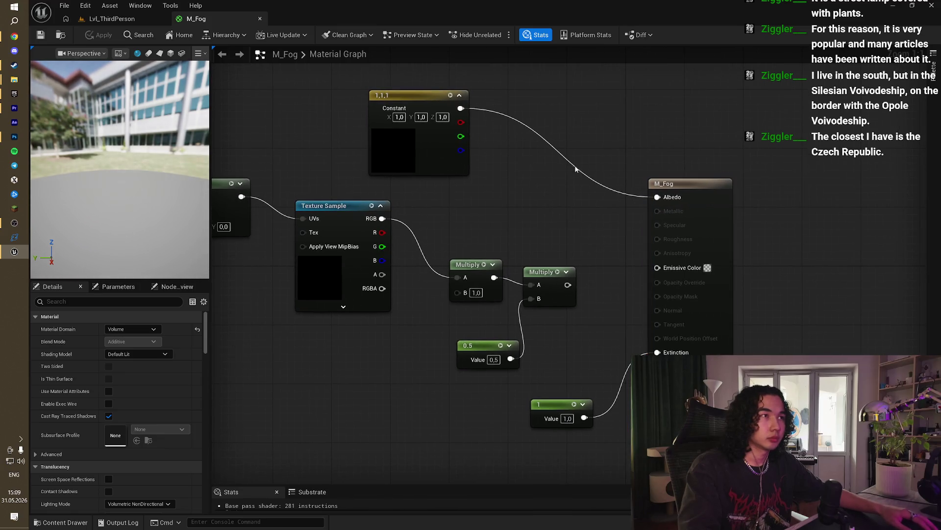
{"action": "double_click", "coordinate": [405, 145]}
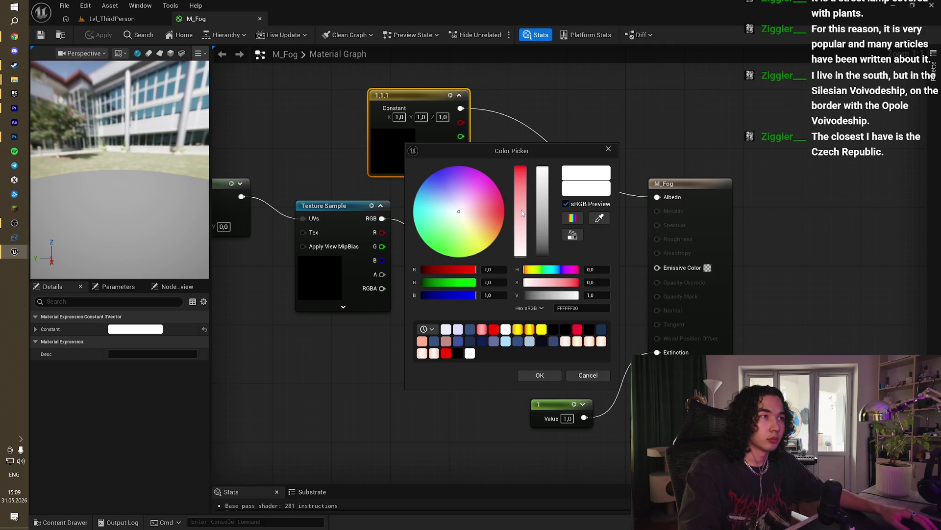
{"action": "left_click_drag", "start_coordinate": [522, 212], "coordinate": [532, 225]}
{"action": "left_click", "coordinate": [539, 375]}
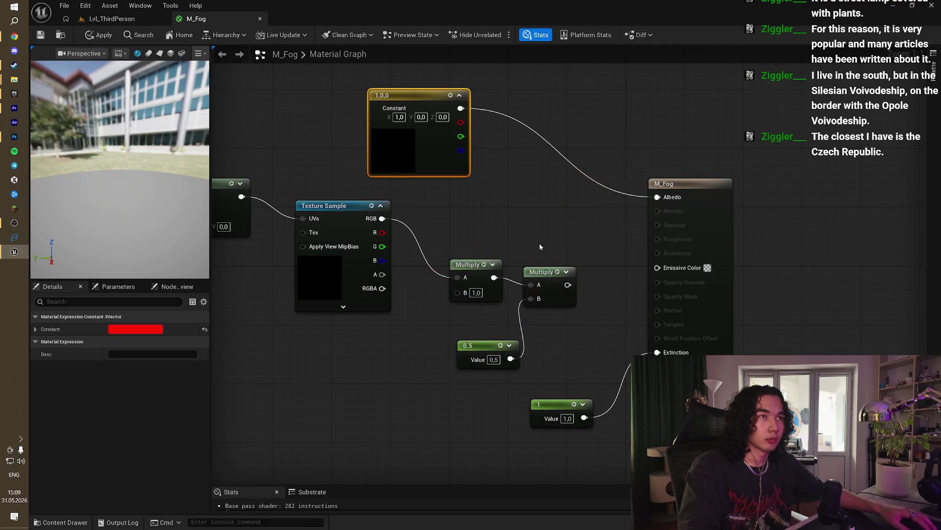
{"action": "left_click", "coordinate": [539, 243]}
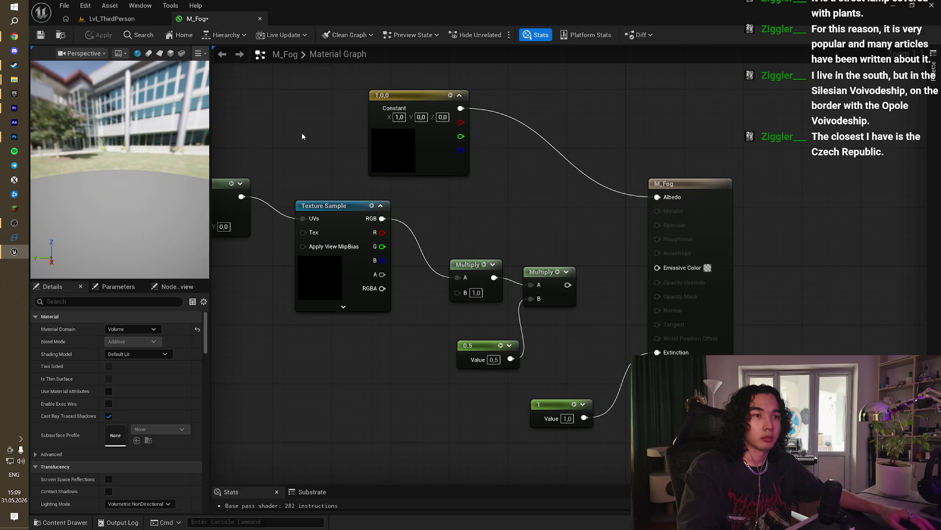
Step: Keep Volume domain, Volumetric NonDirectional lighting mode and Default Lit shading model
{"action": "left_click_drag", "start_coordinate": [305, 133], "coordinate": [385, 134]}
{"action": "left_click", "coordinate": [136, 330]}
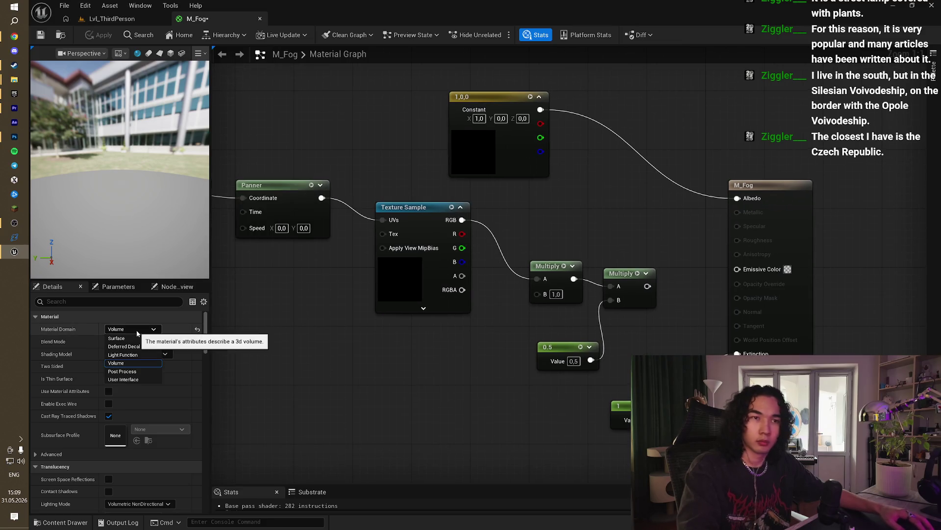
{"action": "left_click", "coordinate": [138, 333]}
{"action": "scroll", "coordinate": [147, 406], "scroll_direction": "down", "scroll_amount": 3}
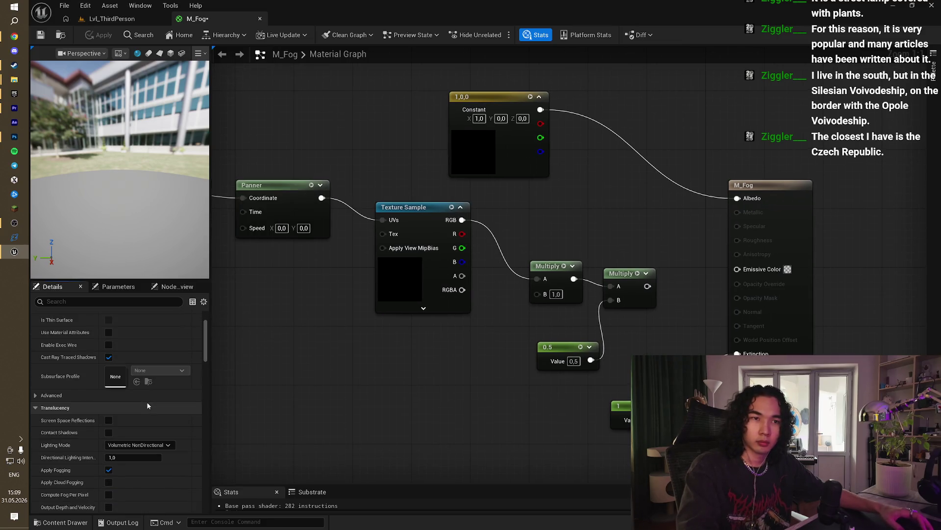
{"action": "scroll", "coordinate": [147, 406], "scroll_direction": "down", "scroll_amount": 1}
{"action": "scroll", "coordinate": [147, 405], "scroll_direction": "down", "scroll_amount": 5}
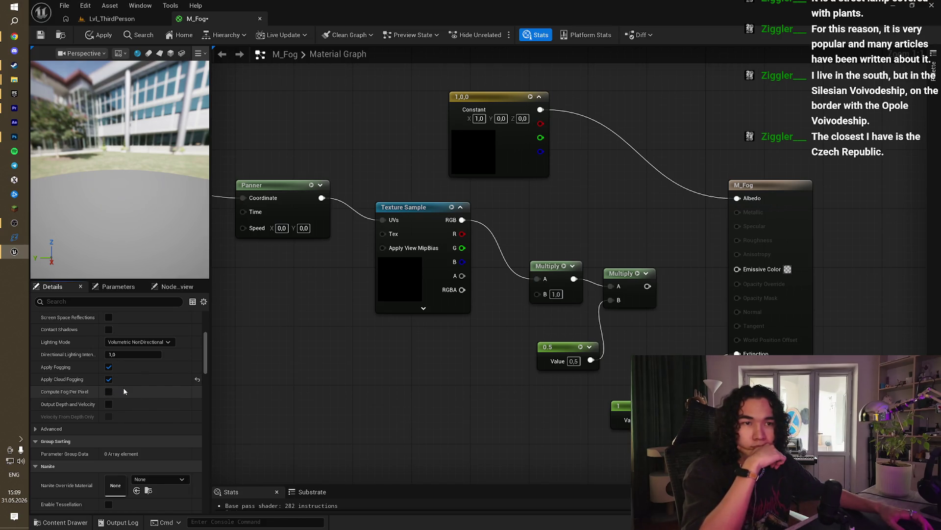
{"action": "scroll", "coordinate": [118, 389], "scroll_direction": "up", "scroll_amount": 3}
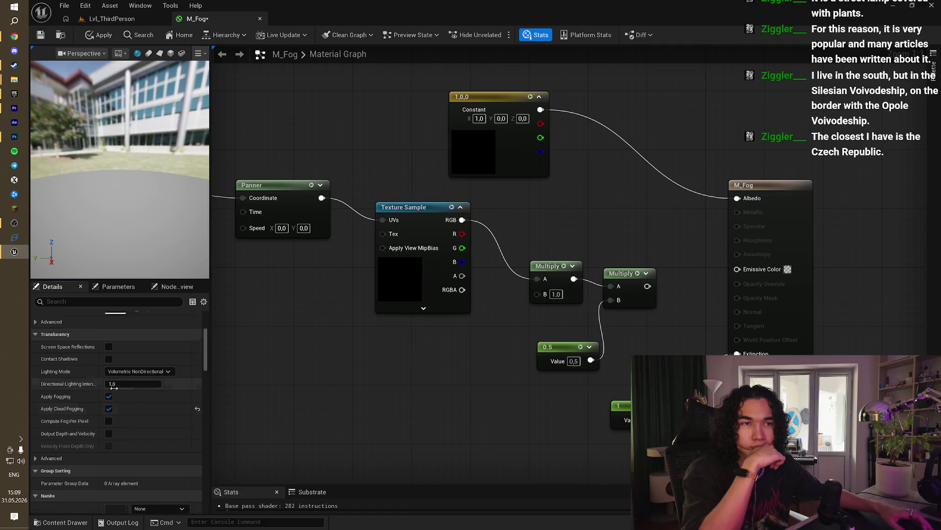
{"action": "left_click", "coordinate": [142, 401]}
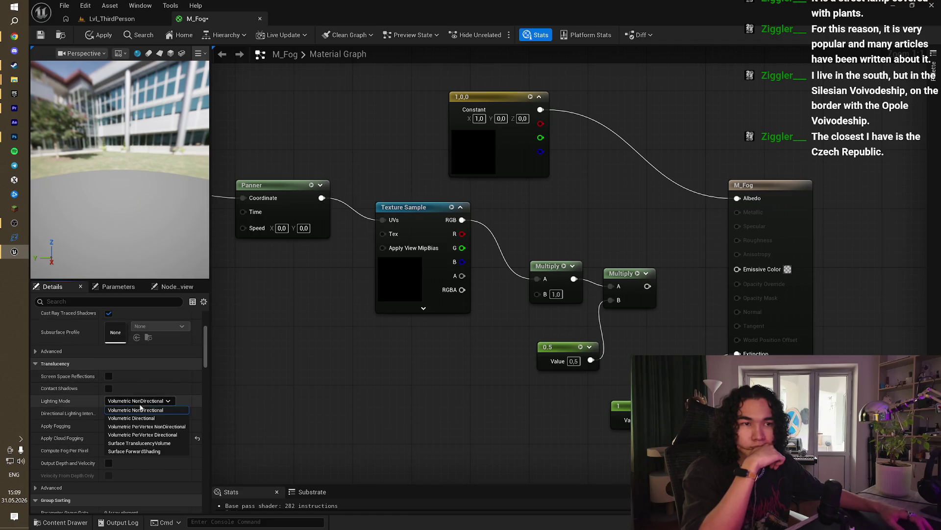
{"action": "left_click", "coordinate": [159, 402]}
{"action": "scroll", "coordinate": [157, 393], "scroll_direction": "up", "scroll_amount": 5}
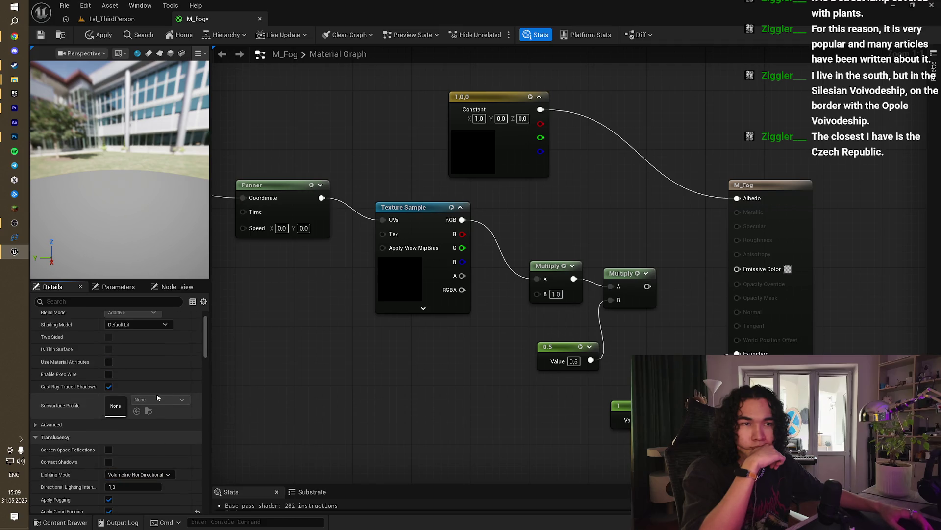
{"action": "left_click", "coordinate": [158, 356]}
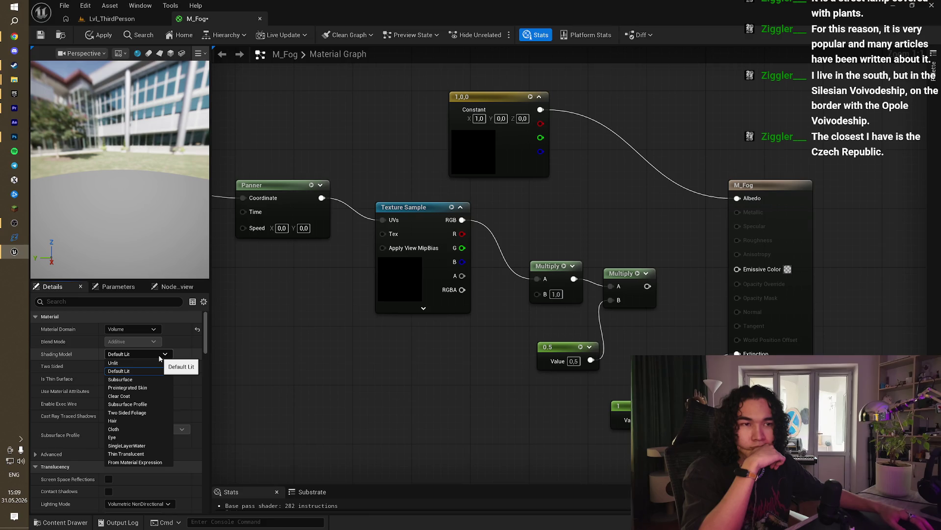
{"action": "left_click", "coordinate": [160, 358]}
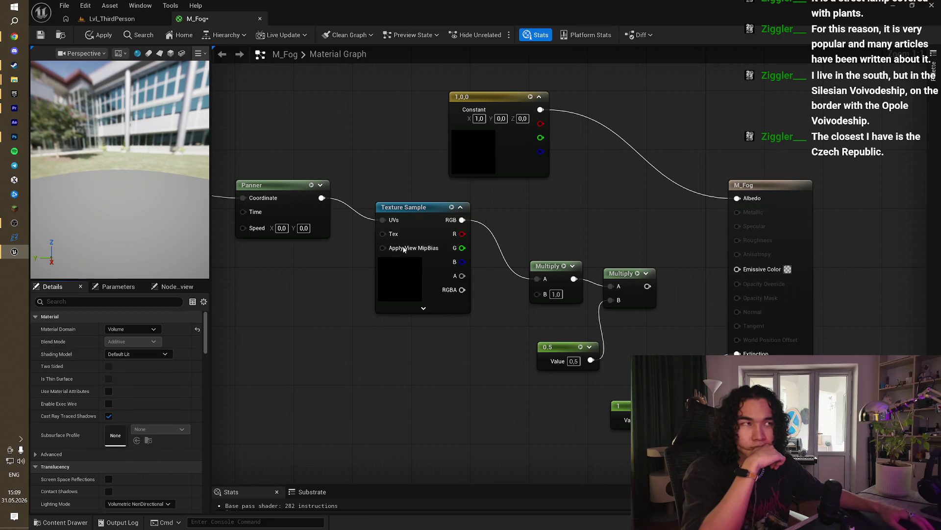
Step: Apply the M_Fog changes and return to the Lvl_ThirdPerson level
{"action": "left_click", "coordinate": [89, 37]}
{"action": "left_click", "coordinate": [474, 104]}
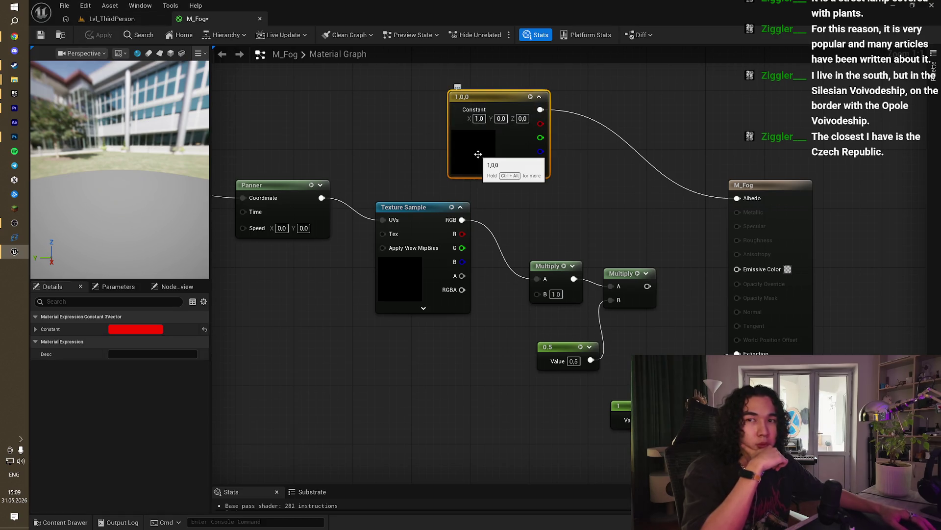
{"action": "left_click", "coordinate": [112, 19]}
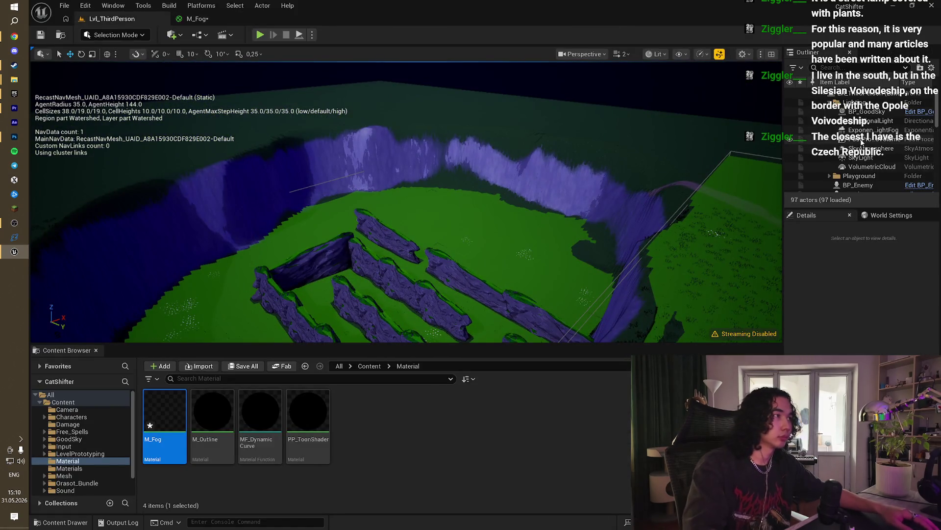
Step: Select and frame the Cube volume in the Outliner, then delete it
{"action": "scroll", "coordinate": [887, 166], "scroll_direction": "down", "scroll_amount": 3}
{"action": "scroll", "coordinate": [888, 165], "scroll_direction": "down", "scroll_amount": 3}
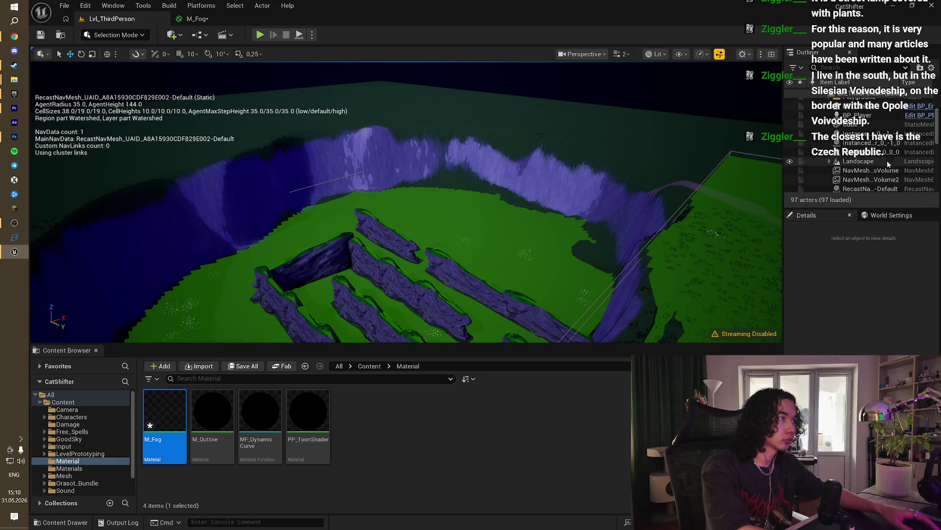
{"action": "double_click", "coordinate": [863, 124]}
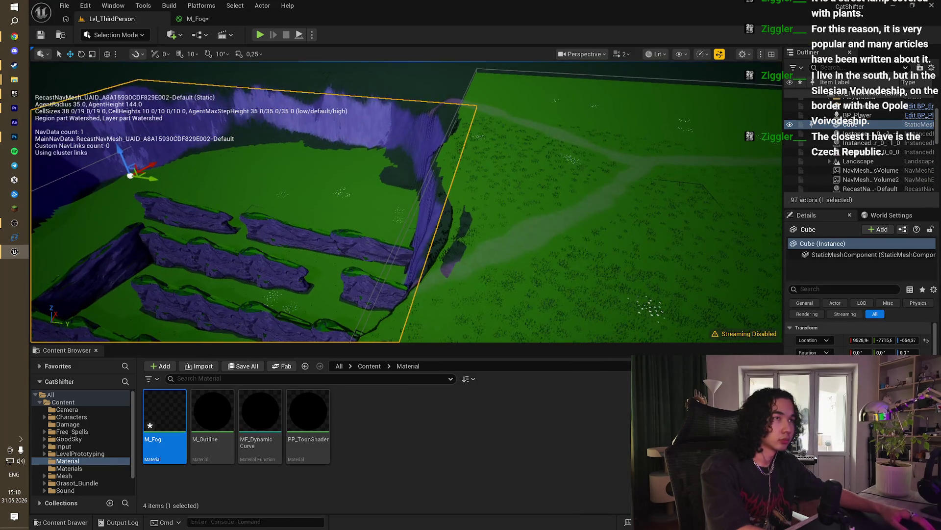
{"action": "key", "text": "f"}
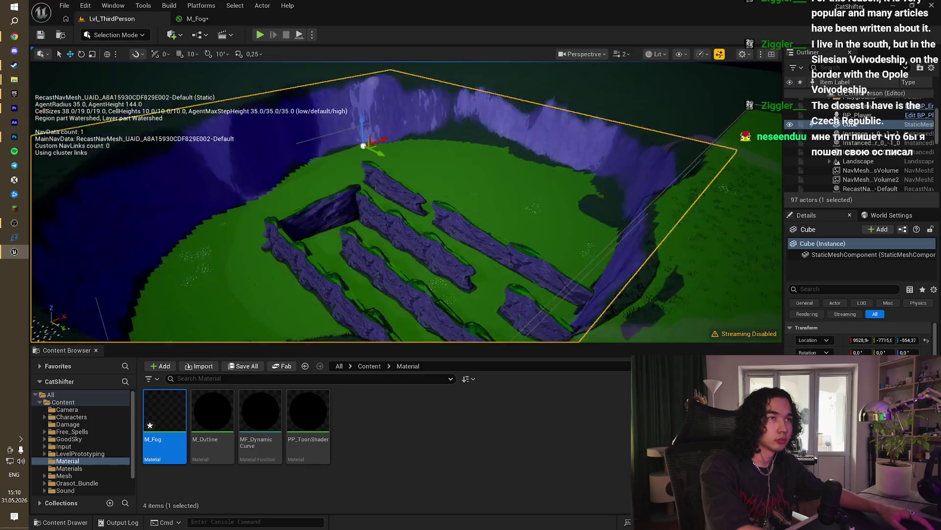
{"action": "left_click", "coordinate": [866, 127]}
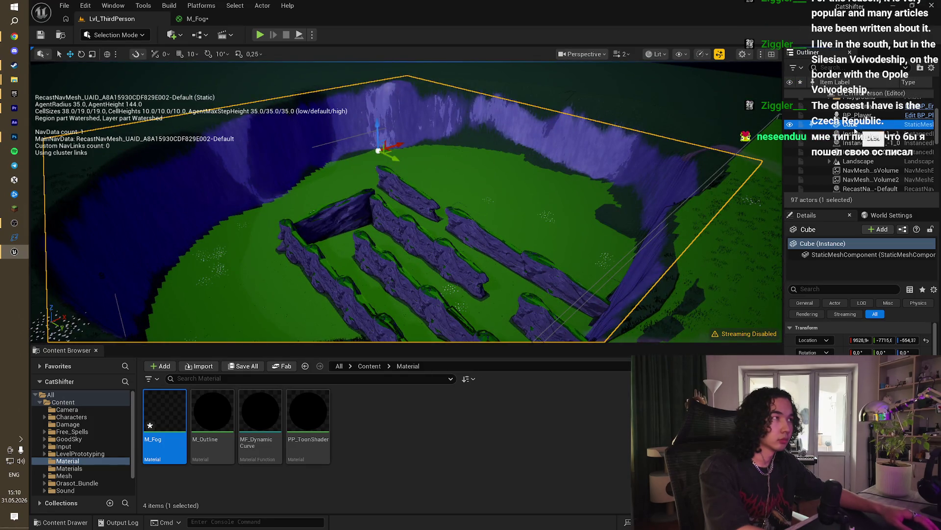
{"action": "key", "text": "Delete"}
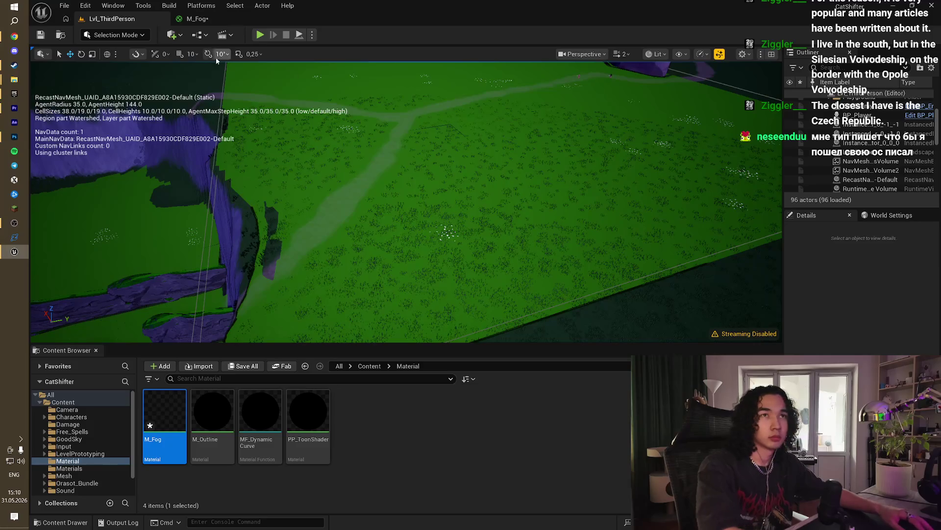
Step: Place a new cube via Quick Add > Shapes > Cube, then delete it
{"action": "left_click", "coordinate": [178, 35]}
{"action": "mouse_move", "coordinate": [214, 142]}
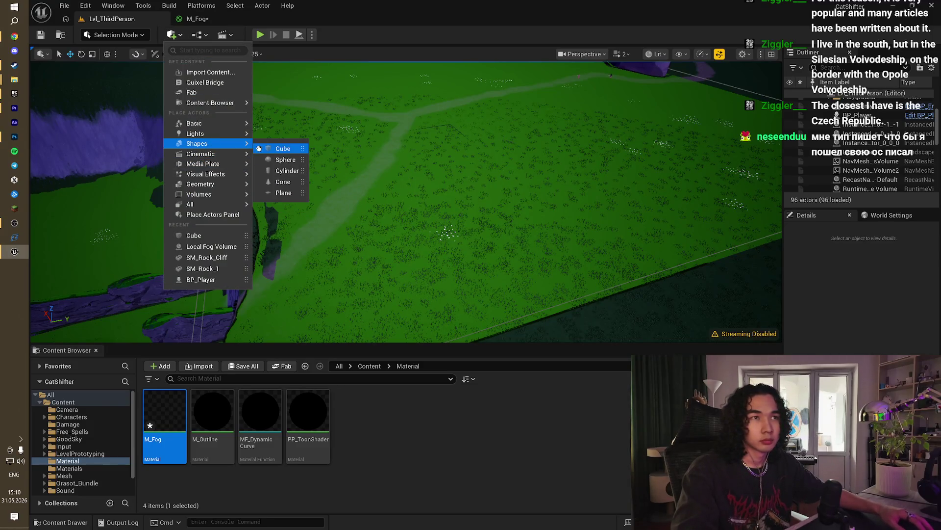
{"action": "left_click", "coordinate": [259, 148]}
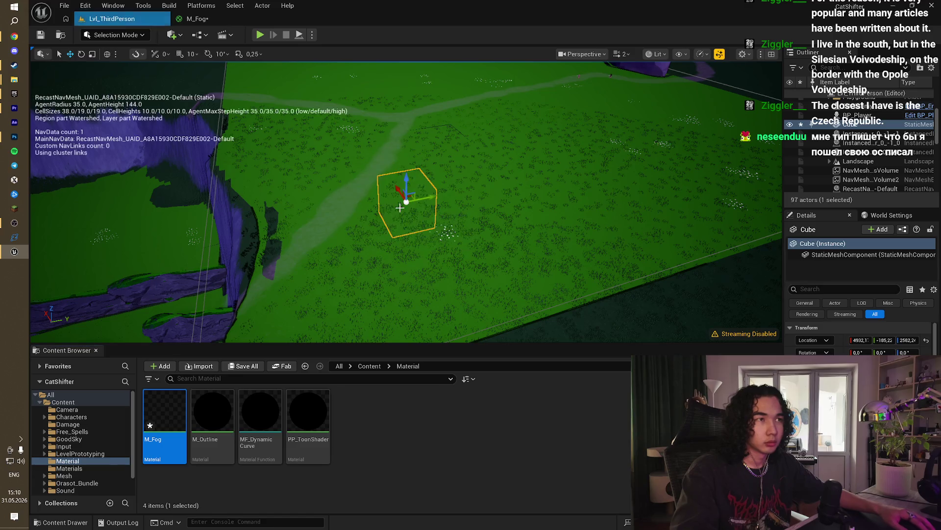
{"action": "key", "text": "Delete"}
{"action": "scroll", "coordinate": [443, 240], "scroll_direction": "down", "scroll_amount": 5}
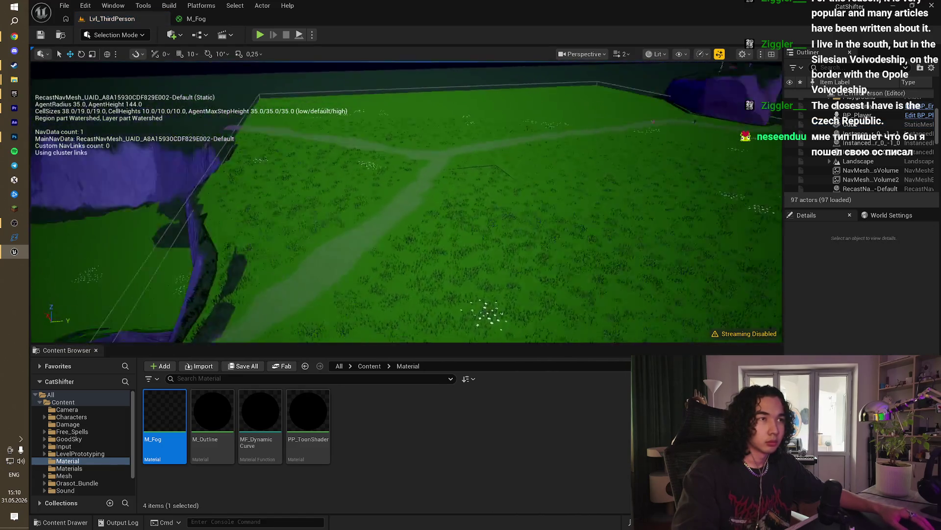
{"action": "mouse_move", "coordinate": [331, 155]}
{"action": "left_mouse_down"}
{"action": "mouse_move", "coordinate": [220, 157]}
{"action": "mouse_move", "coordinate": [331, 155]}
{"action": "left_mouse_up"}
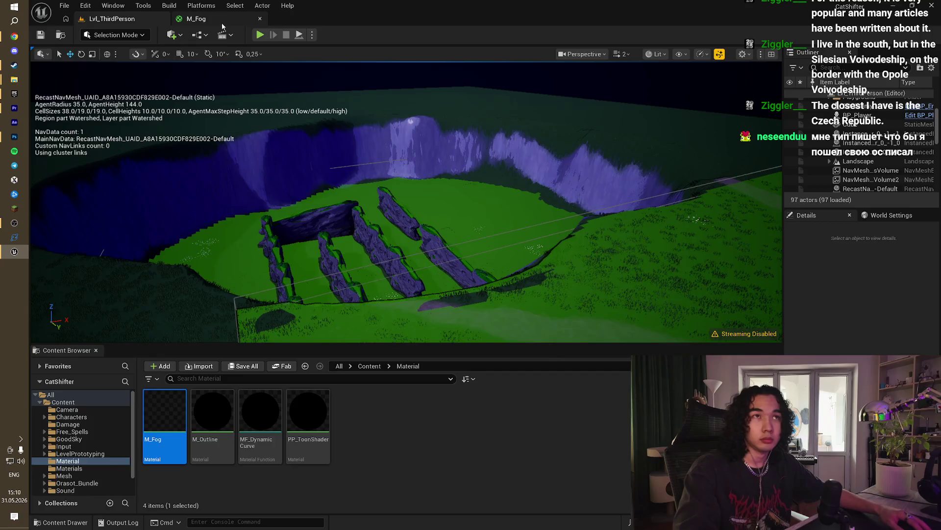
{"action": "left_click", "coordinate": [222, 23]}
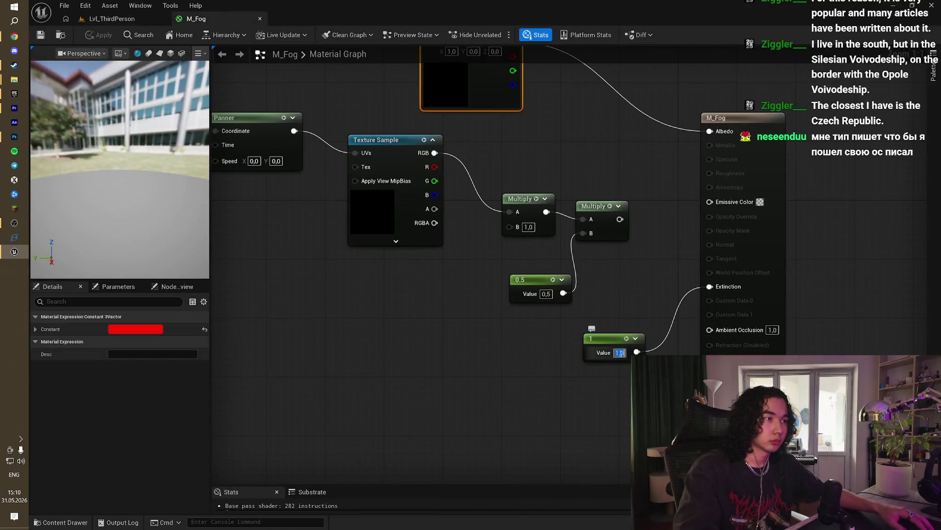
Step: Enter 4 as the Extinction value, then cancel so it stays at 1,0
{"action": "type", "text": "4"}
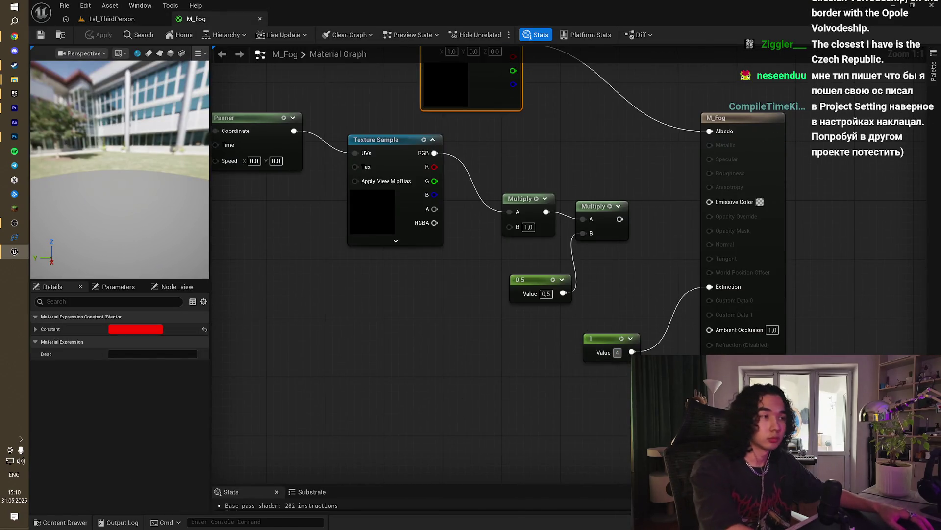
{"action": "left_click", "coordinate": [429, 260]}
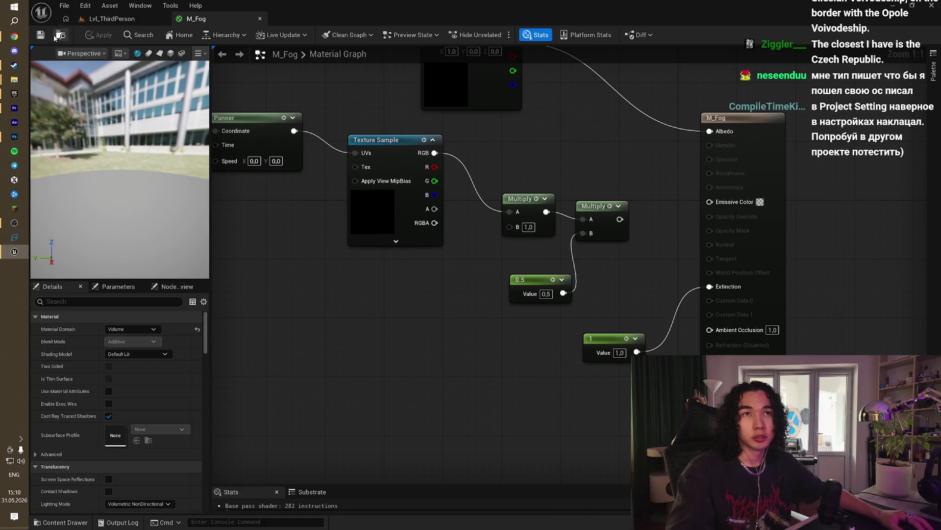
{"action": "left_click", "coordinate": [14, 39]}
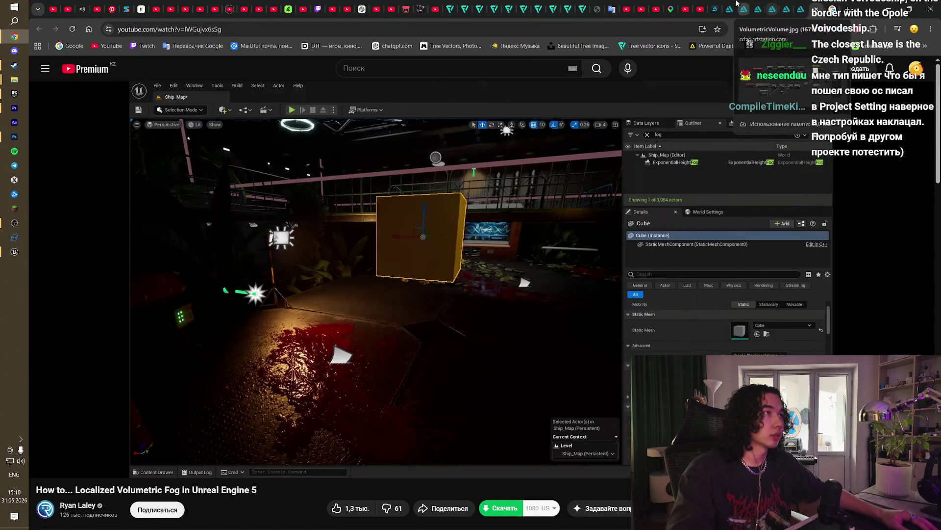
Step: Read the ArtStation fog-tricks article down to its Engine - Rendering screenshot
{"action": "left_click", "coordinate": [785, 9]}
{"action": "scroll", "coordinate": [676, 218], "scroll_direction": "up", "scroll_amount": 5}
{"action": "scroll", "coordinate": [680, 227], "scroll_direction": "up", "scroll_amount": 5}
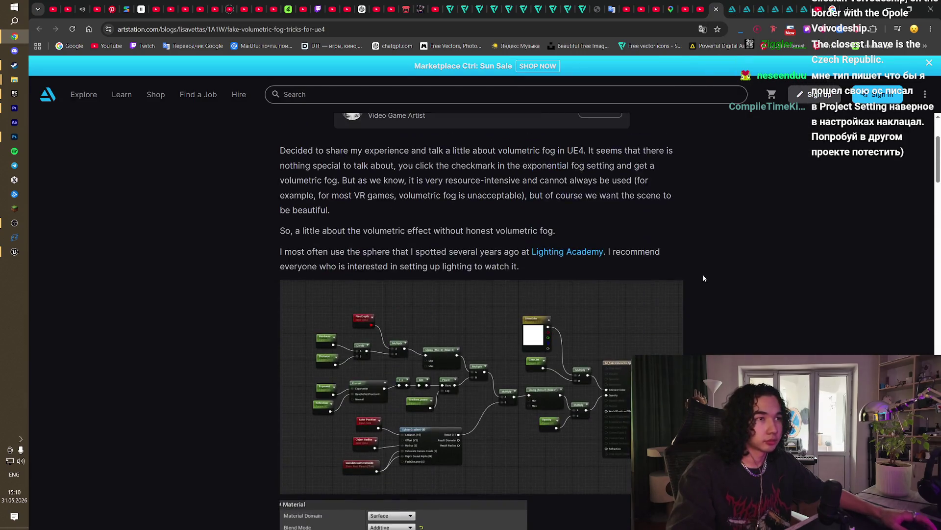
{"action": "scroll", "coordinate": [709, 274], "scroll_direction": "down", "scroll_amount": 10}
{"action": "scroll", "coordinate": [715, 278], "scroll_direction": "down", "scroll_amount": 9}
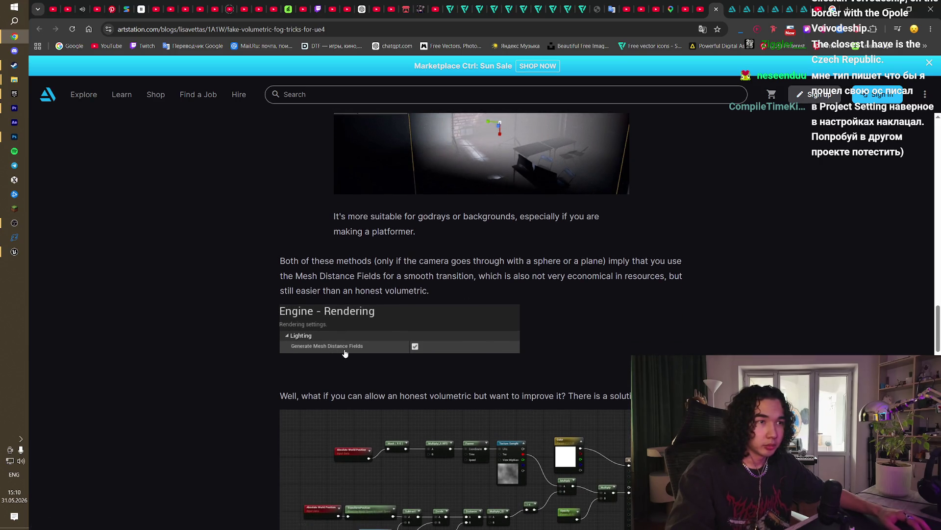
{"action": "left_click", "coordinate": [15, 252]}
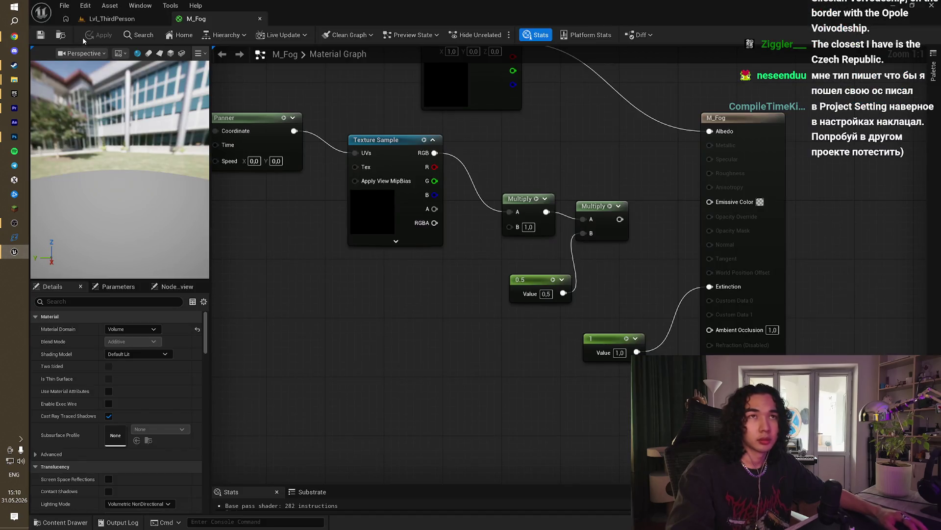
Step: Open Edit > Project Settings and search for 'mesh di'
{"action": "left_click", "coordinate": [69, 5]}
{"action": "mouse_move", "coordinate": [86, 5]}
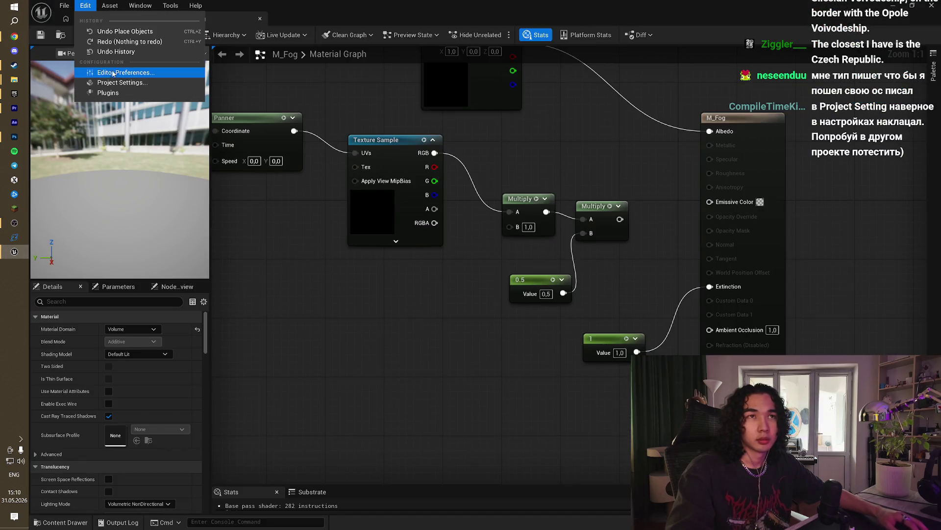
{"action": "left_click", "coordinate": [119, 85]}
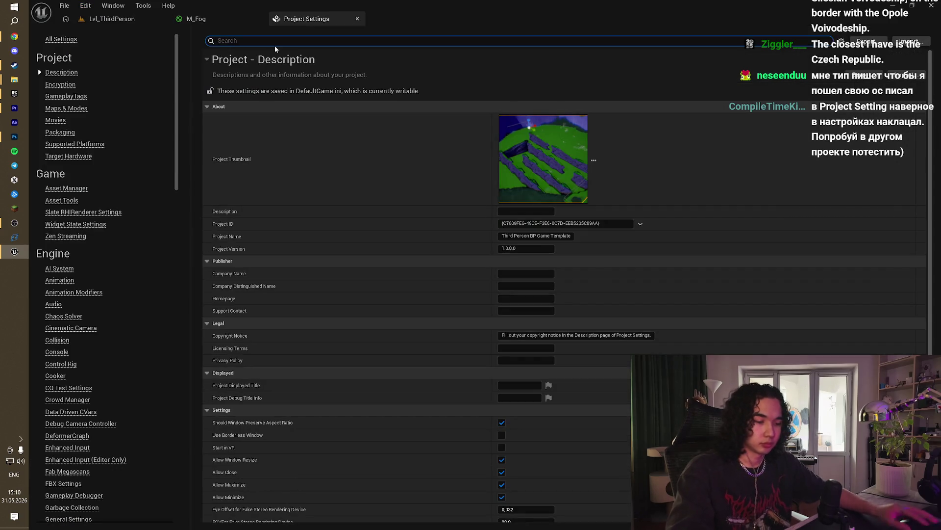
{"action": "type", "text": "mesh"}
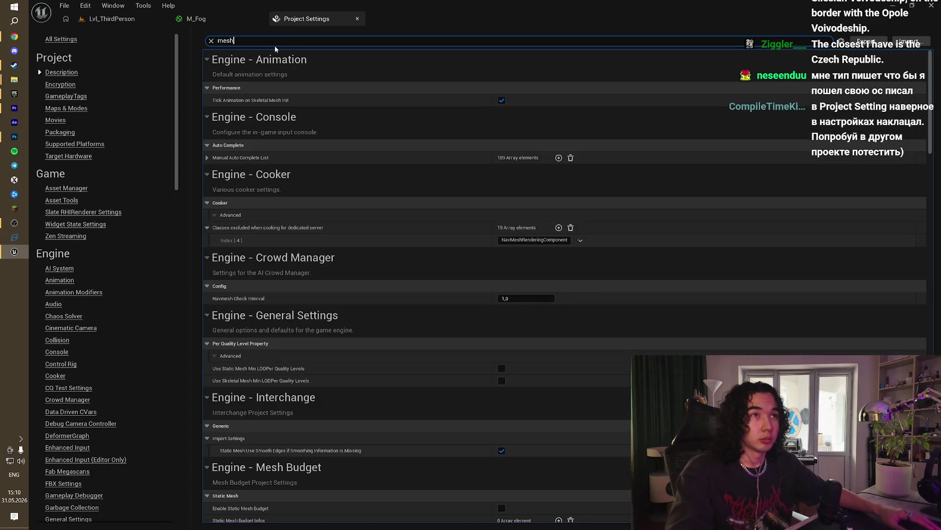
{"action": "scroll", "coordinate": [390, 395], "scroll_direction": "down", "scroll_amount": 3}
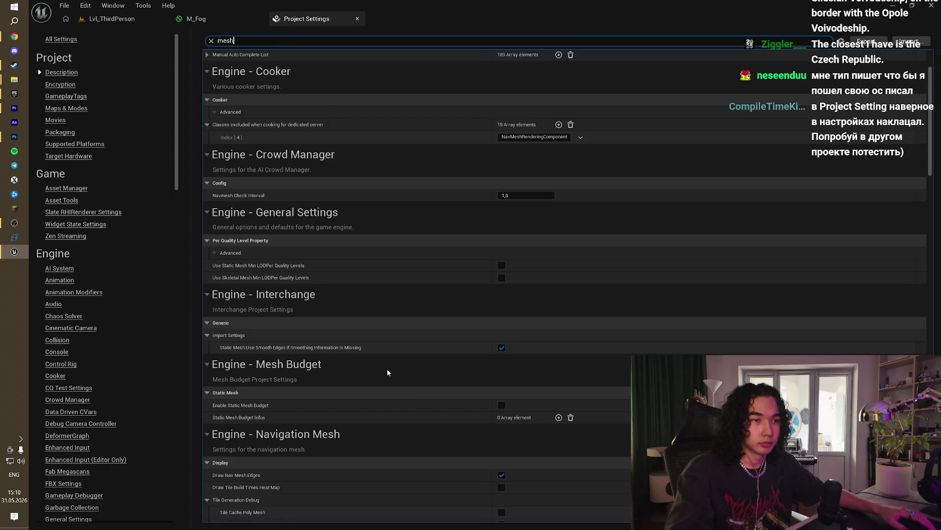
{"action": "type", "text": " dis"}
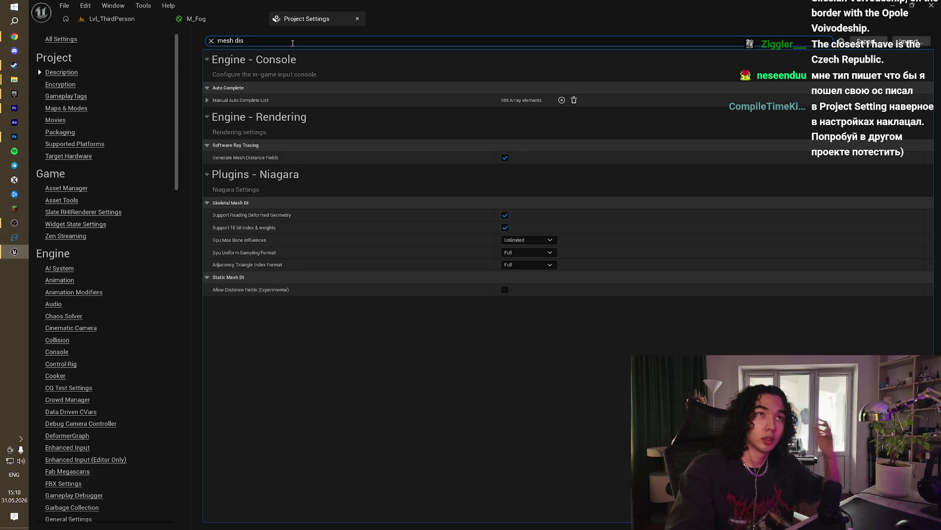
Step: Clear the search, recheck the article, and open the Engine - Rendering page
{"action": "left_click", "coordinate": [214, 42]}
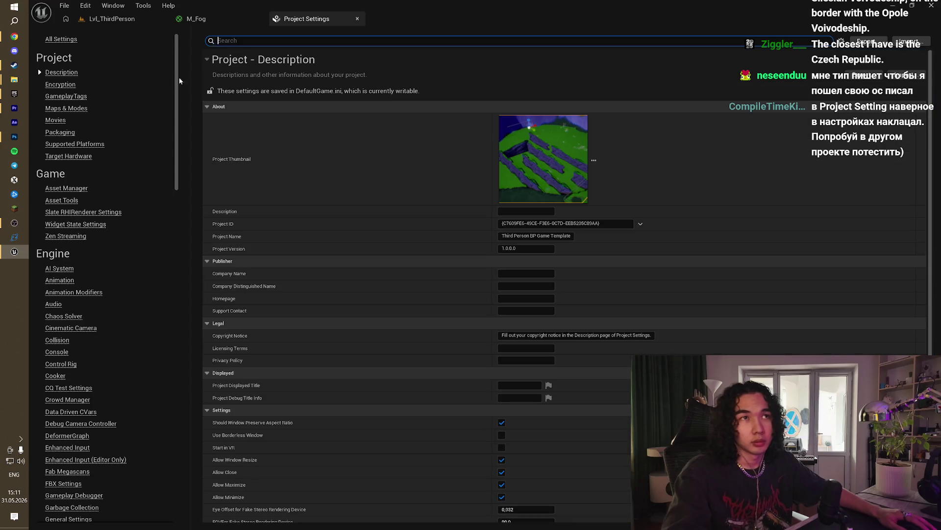
{"action": "scroll", "coordinate": [123, 395], "scroll_direction": "down", "scroll_amount": 6}
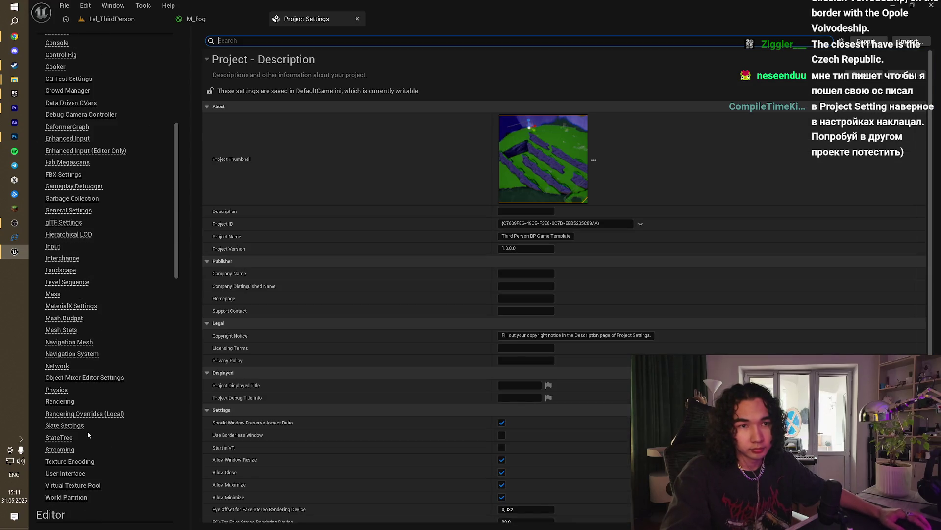
{"action": "scroll", "coordinate": [72, 398], "scroll_direction": "up", "scroll_amount": 2}
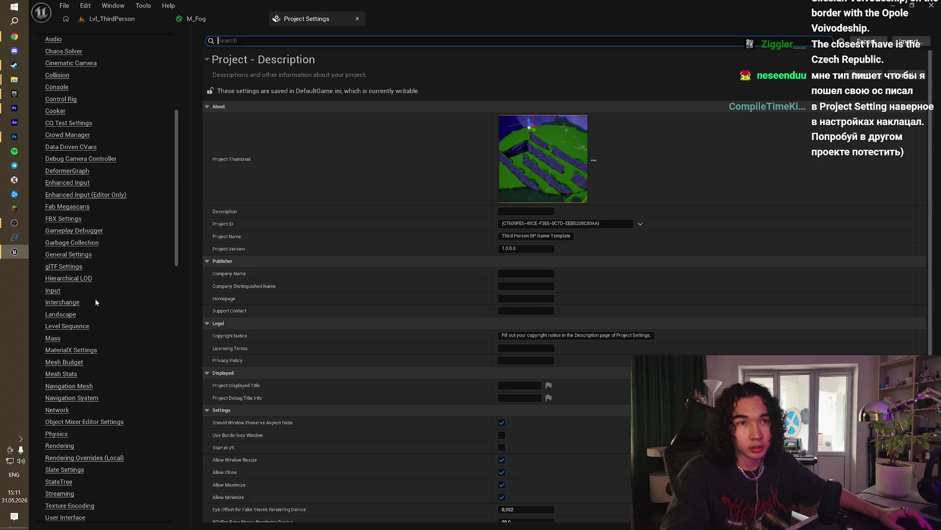
{"action": "key", "text": "alt+Tab"}
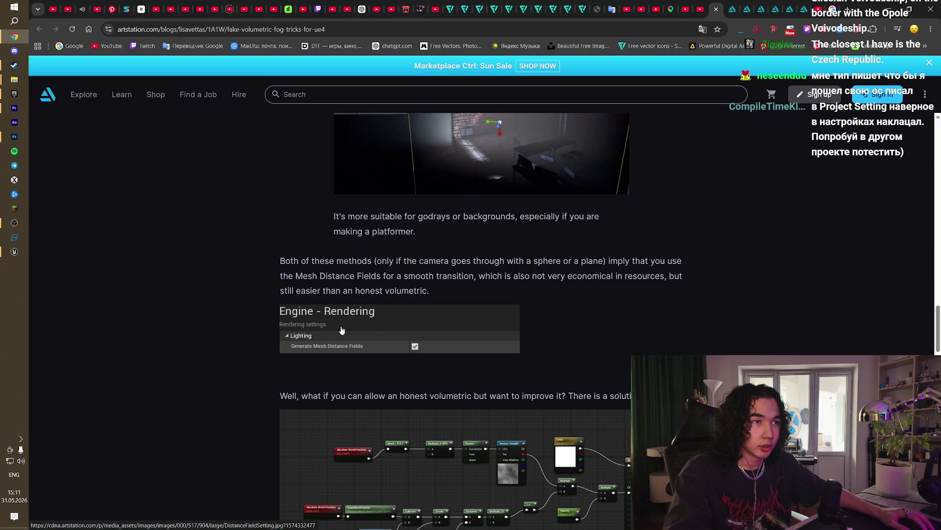
{"action": "key", "text": "alt+Tab"}
{"action": "scroll", "coordinate": [73, 360], "scroll_direction": "up", "scroll_amount": 5}
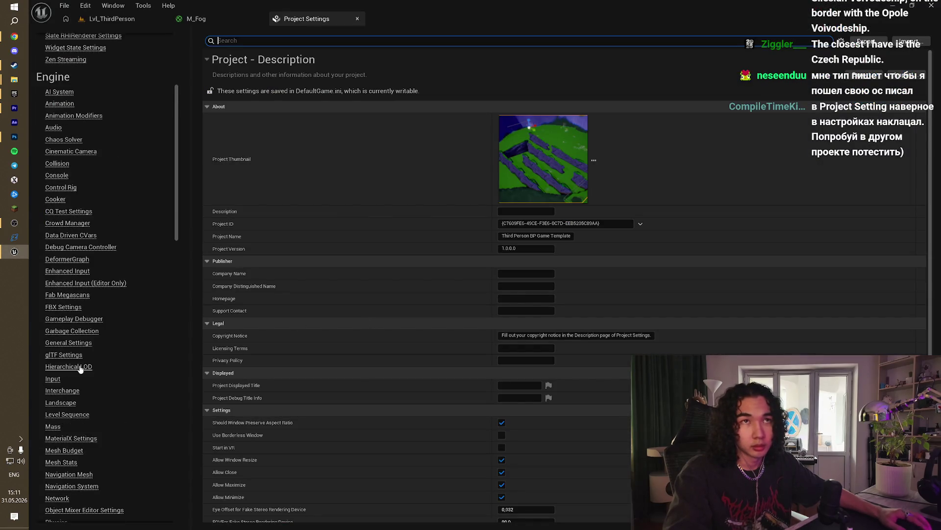
{"action": "scroll", "coordinate": [71, 372], "scroll_direction": "down", "scroll_amount": 5}
{"action": "left_click", "coordinate": [60, 447]}
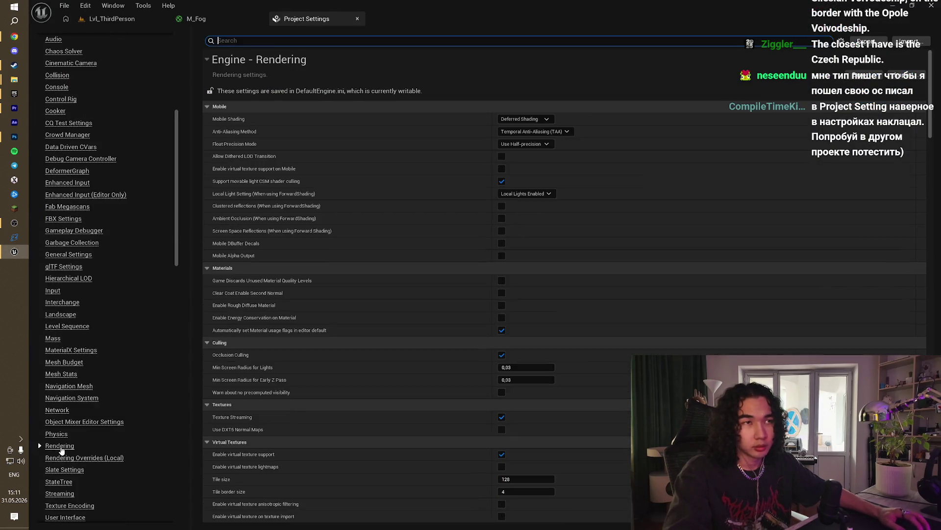
{"action": "scroll", "coordinate": [364, 322], "scroll_direction": "down", "scroll_amount": 10}
{"action": "scroll", "coordinate": [364, 322], "scroll_direction": "down", "scroll_amount": 10}
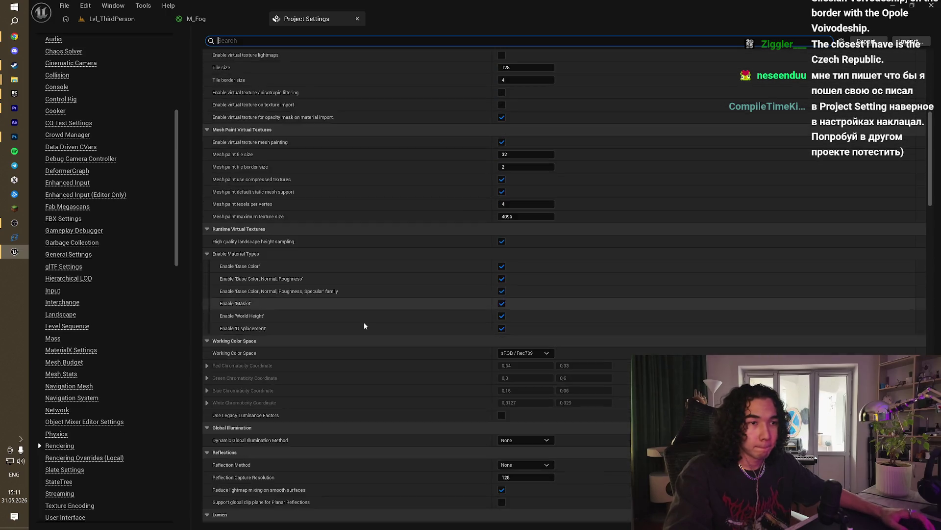
{"action": "scroll", "coordinate": [376, 369], "scroll_direction": "down", "scroll_amount": 2}
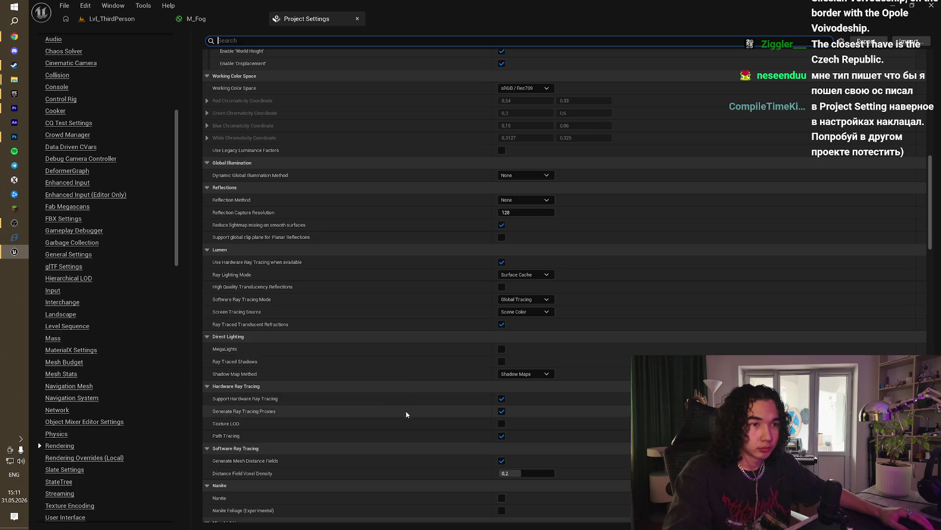
{"action": "scroll", "coordinate": [405, 420], "scroll_direction": "down", "scroll_amount": 15}
{"action": "scroll", "coordinate": [404, 422], "scroll_direction": "down", "scroll_amount": 20}
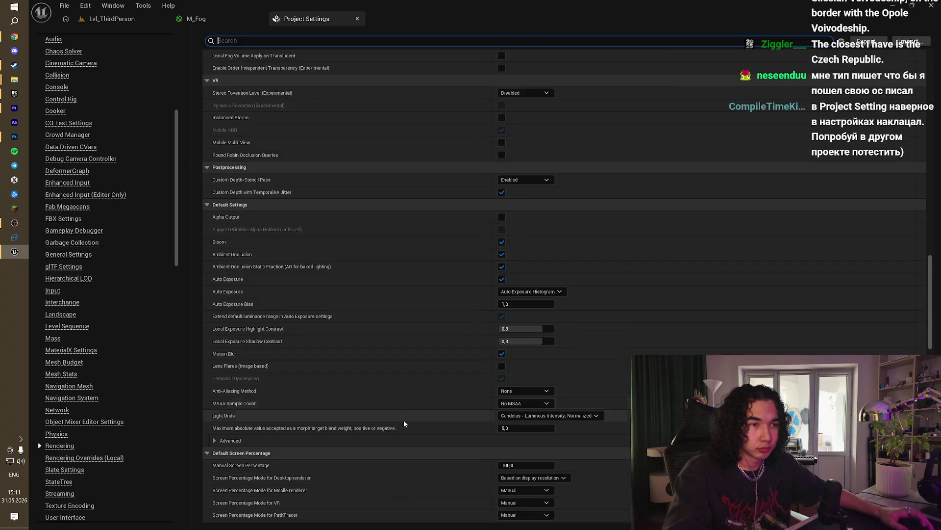
{"action": "scroll", "coordinate": [404, 419], "scroll_direction": "down", "scroll_amount": 12}
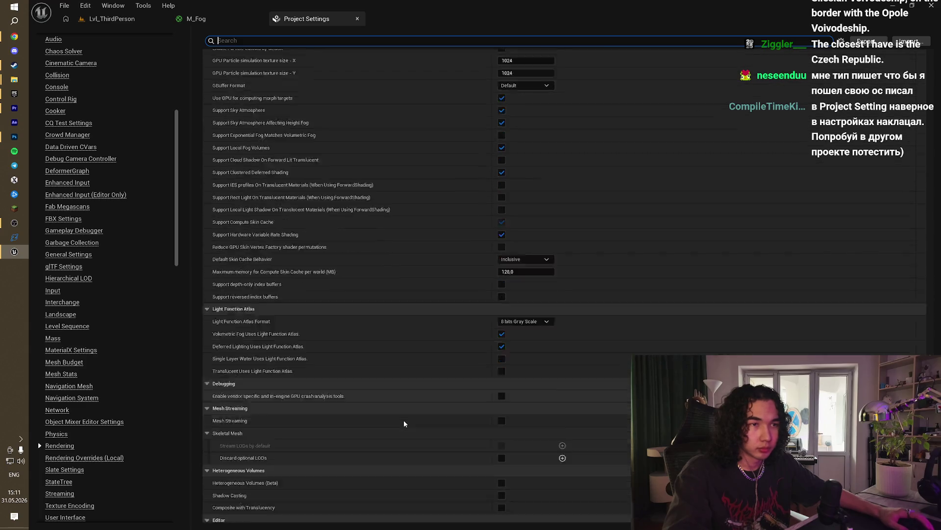
{"action": "scroll", "coordinate": [404, 420], "scroll_direction": "down", "scroll_amount": 5}
{"action": "scroll", "coordinate": [404, 420], "scroll_direction": "down", "scroll_amount": 5}
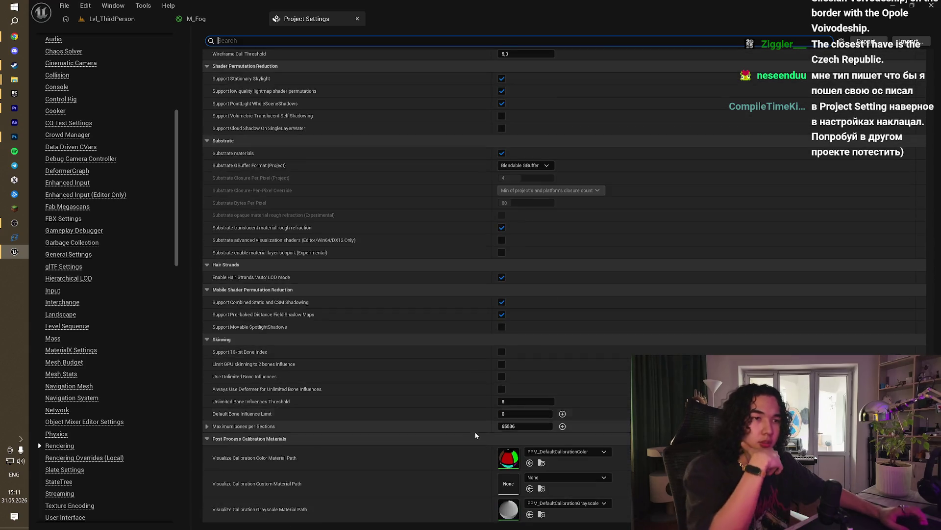
{"action": "scroll", "coordinate": [940, 300], "scroll_direction": "up", "scroll_amount": 20}
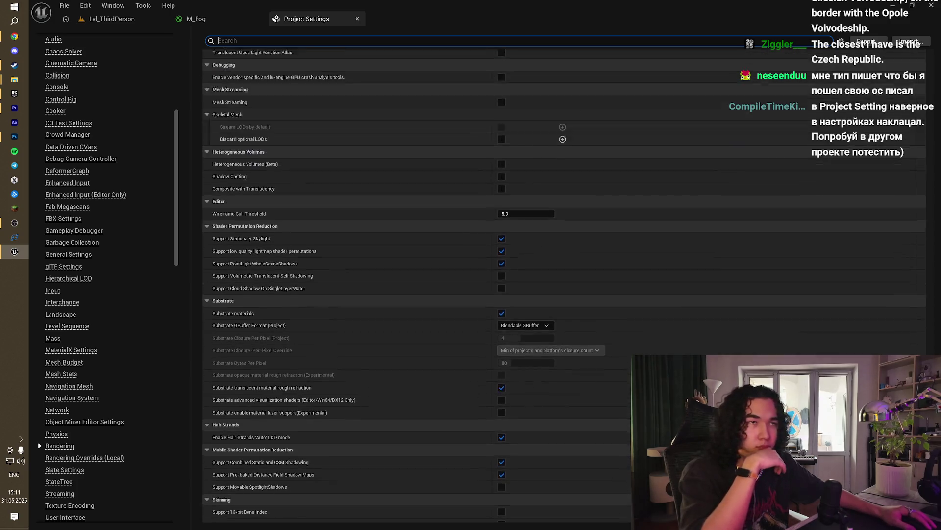
{"action": "scroll", "coordinate": [940, 300], "scroll_direction": "up", "scroll_amount": 13}
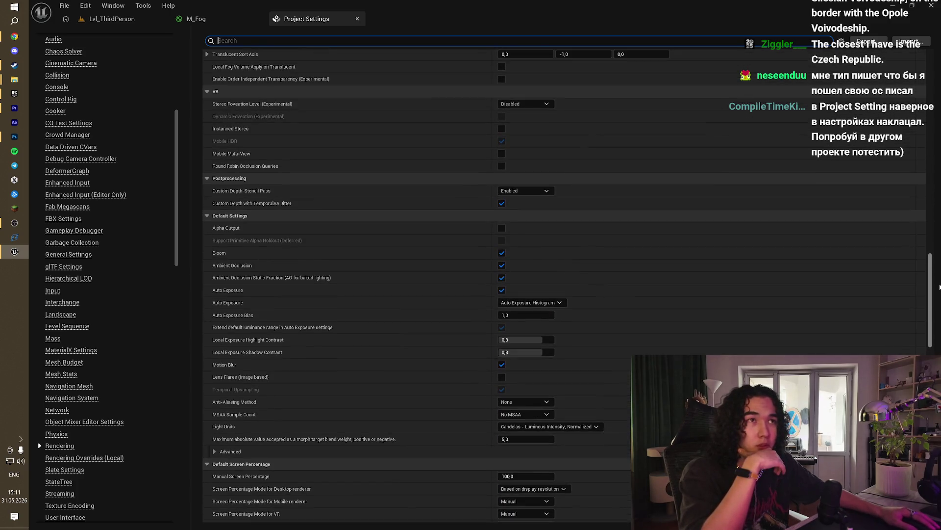
{"action": "scroll", "coordinate": [939, 300], "scroll_direction": "up", "scroll_amount": 1}
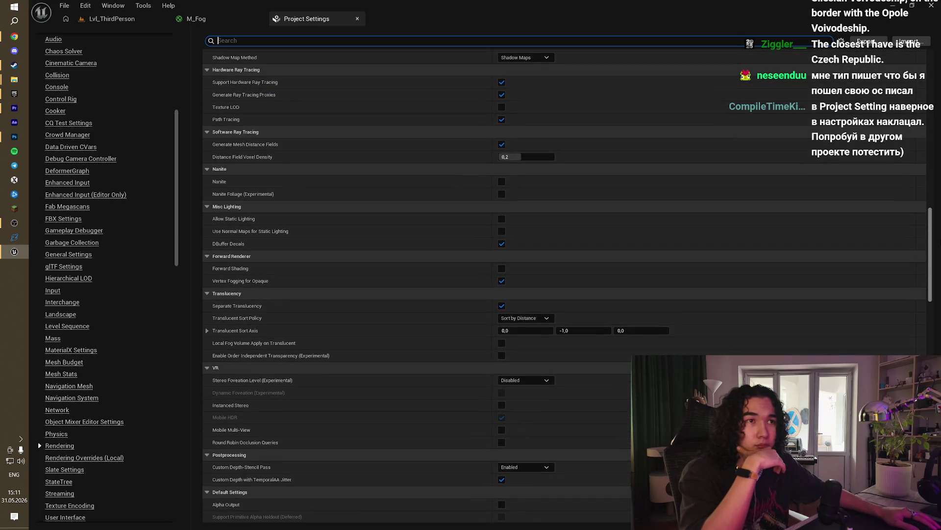
{"action": "scroll", "coordinate": [564, 285], "scroll_direction": "up", "scroll_amount": 6}
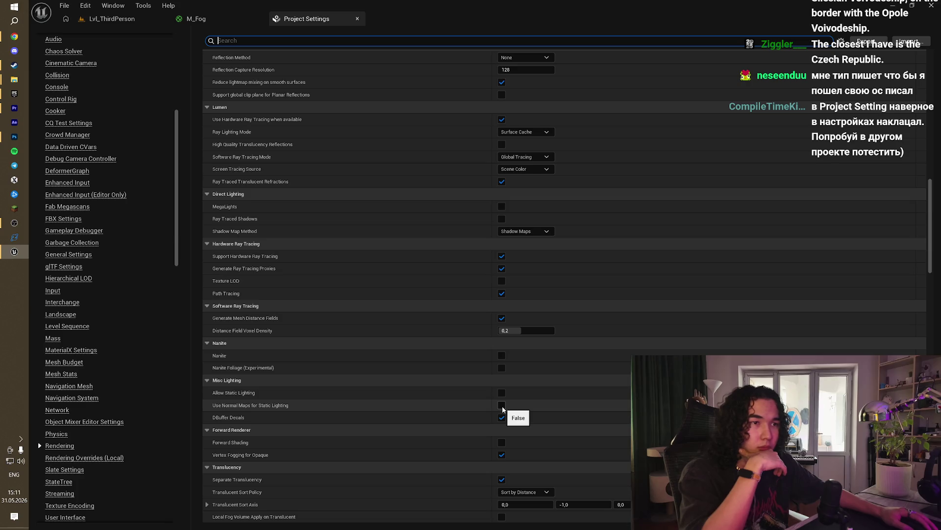
{"action": "scroll", "coordinate": [502, 408], "scroll_direction": "up", "scroll_amount": 5}
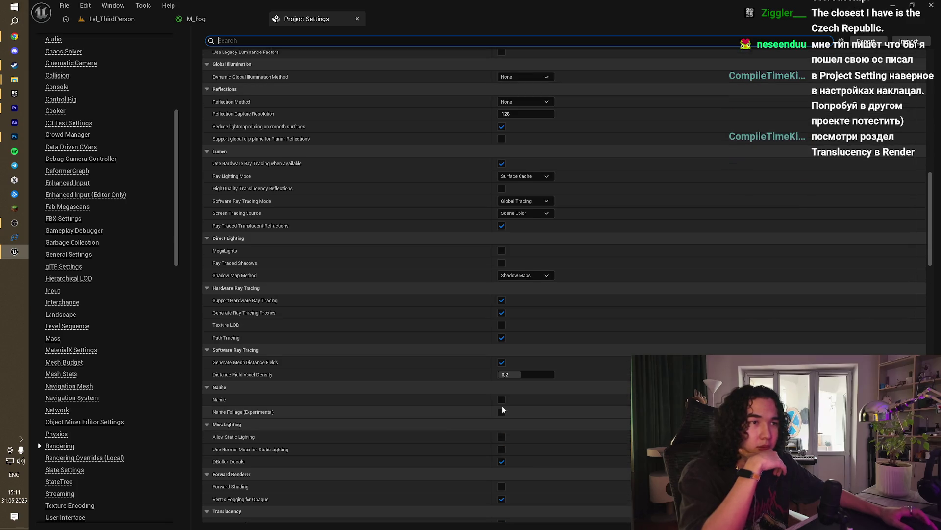
{"action": "scroll", "coordinate": [503, 409], "scroll_direction": "up", "scroll_amount": 7}
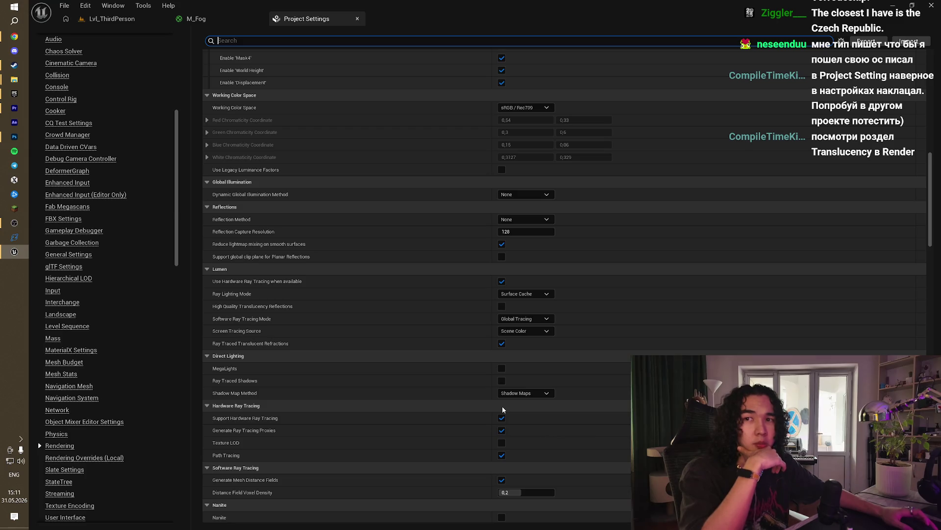
{"action": "scroll", "coordinate": [503, 408], "scroll_direction": "up", "scroll_amount": 20}
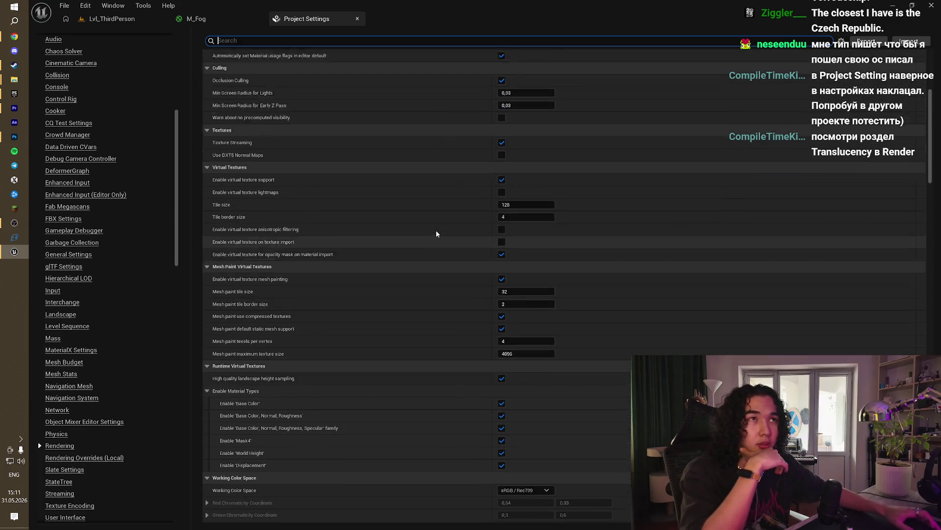
{"action": "scroll", "coordinate": [436, 215], "scroll_direction": "up", "scroll_amount": 8}
{"action": "scroll", "coordinate": [466, 253], "scroll_direction": "down", "scroll_amount": 10}
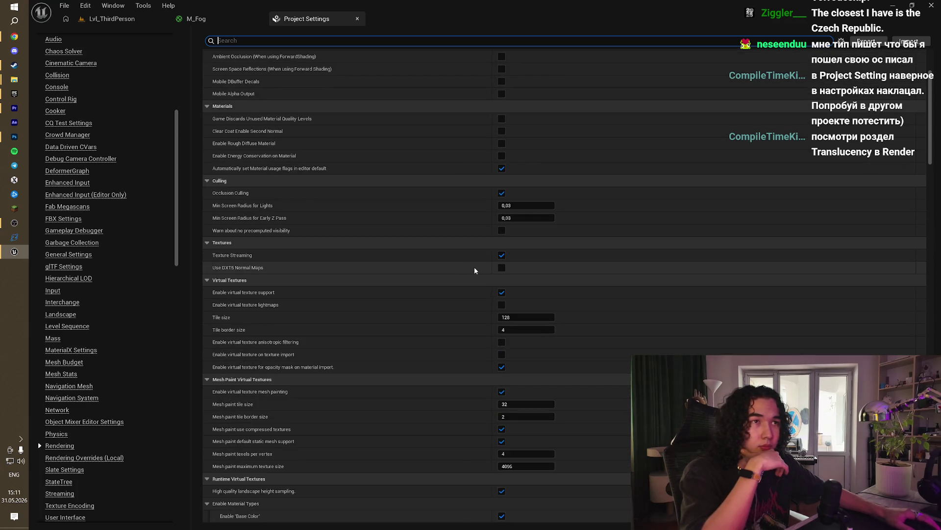
{"action": "scroll", "coordinate": [474, 270], "scroll_direction": "up", "scroll_amount": 7}
{"action": "scroll", "coordinate": [474, 270], "scroll_direction": "down", "scroll_amount": 12}
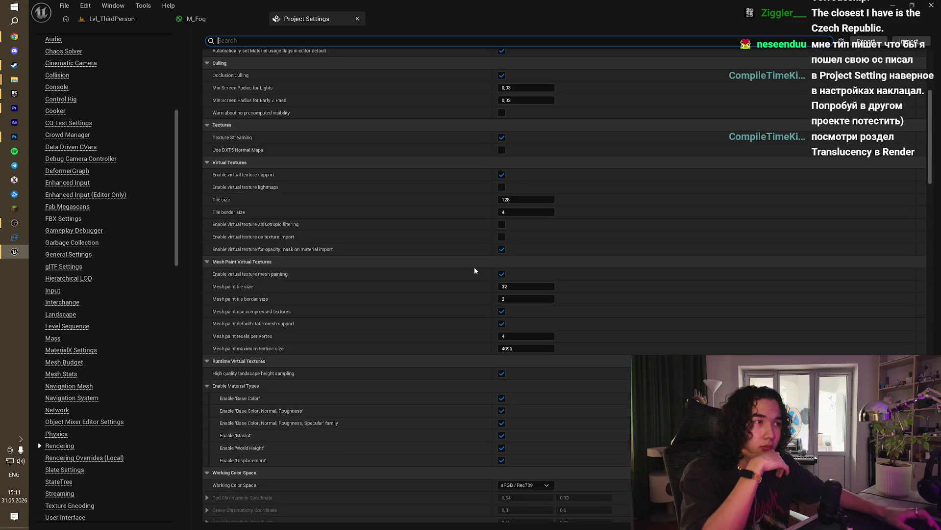
{"action": "scroll", "coordinate": [474, 270], "scroll_direction": "down", "scroll_amount": 12}
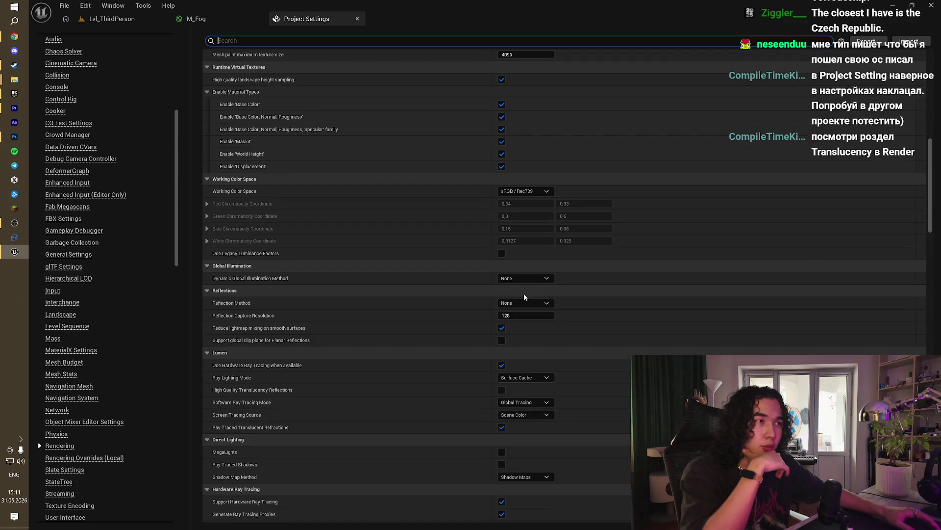
{"action": "left_click", "coordinate": [536, 275]}
{"action": "left_click", "coordinate": [524, 293]}
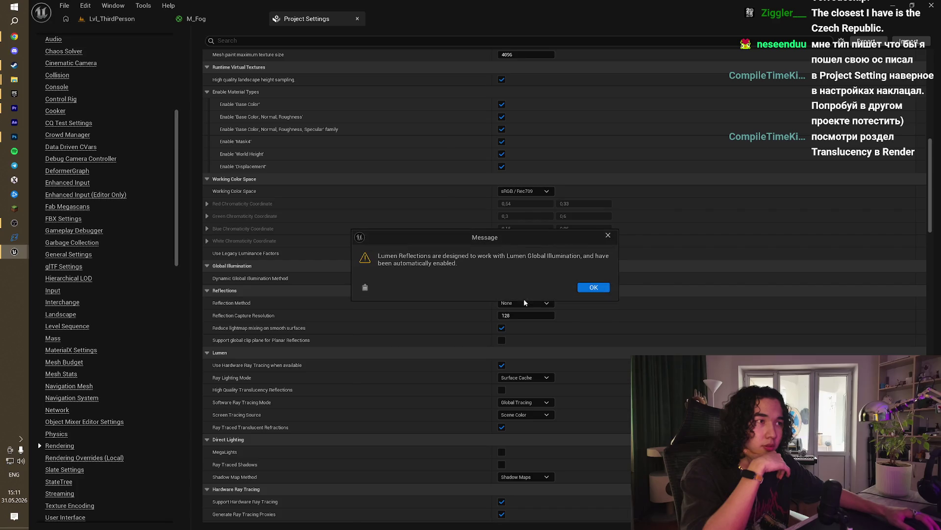
{"action": "left_click", "coordinate": [580, 289]}
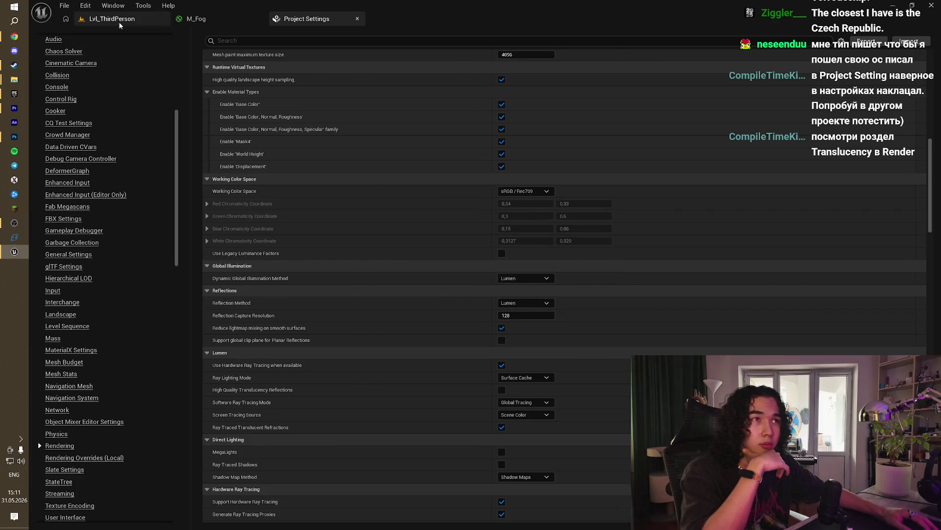
{"action": "left_click", "coordinate": [118, 21]}
{"action": "mouse_move", "coordinate": [432, 182]}
{"action": "left_mouse_down"}
{"action": "mouse_move", "coordinate": [414, 143]}
{"action": "mouse_move", "coordinate": [347, 133]}
{"action": "left_mouse_up"}
{"action": "double_click", "coordinate": [850, 124]}
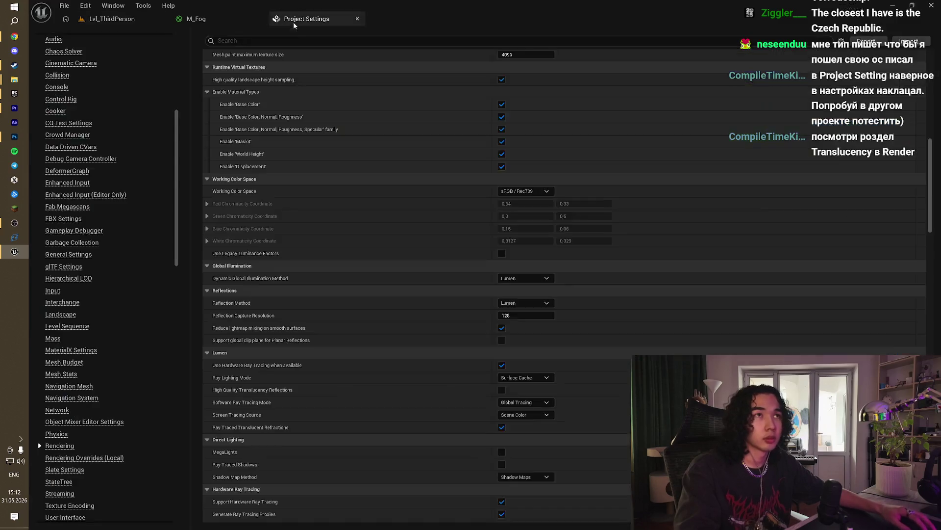
Step: Search translucency in Project Settings and enable Local Fog Volume Apply on Translucent
{"action": "left_click", "coordinate": [307, 19]}
{"action": "left_click", "coordinate": [315, 41]}
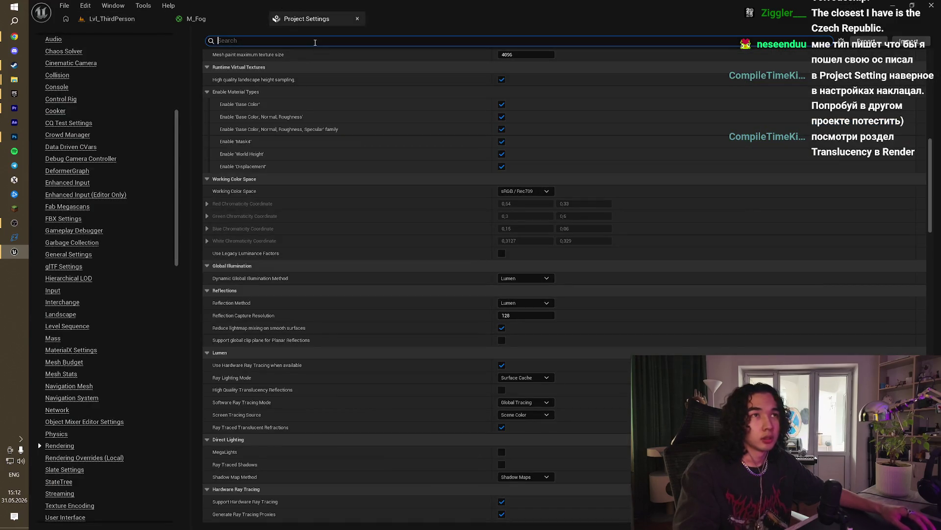
{"action": "type", "text": "trans"}
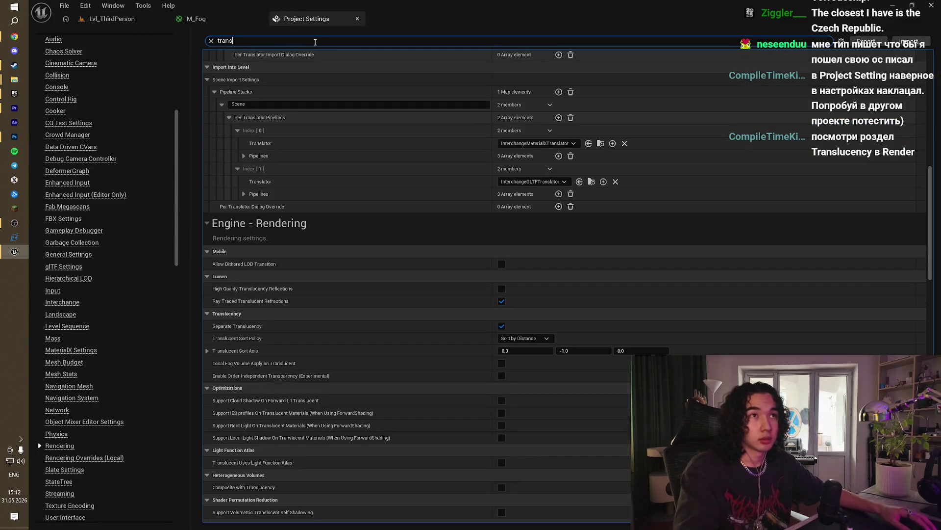
{"action": "type", "text": "luce"}
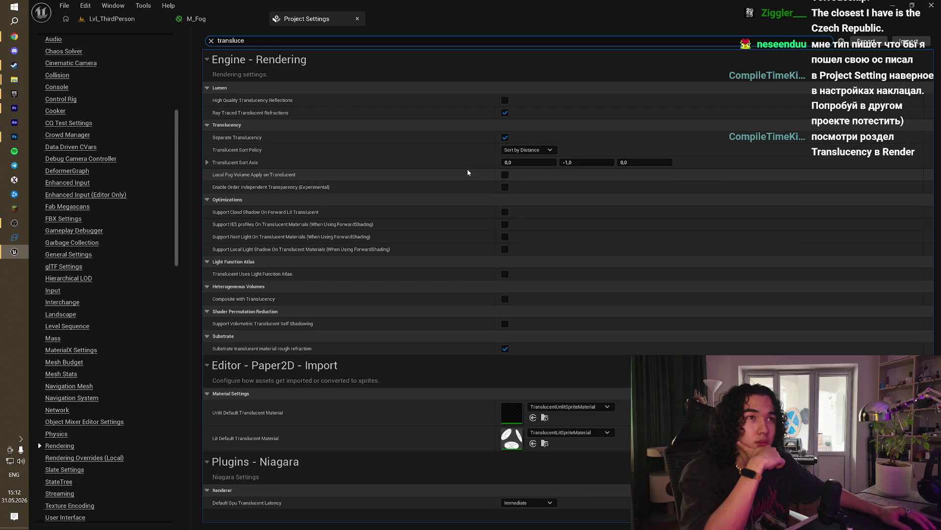
{"action": "left_click", "coordinate": [503, 177]}
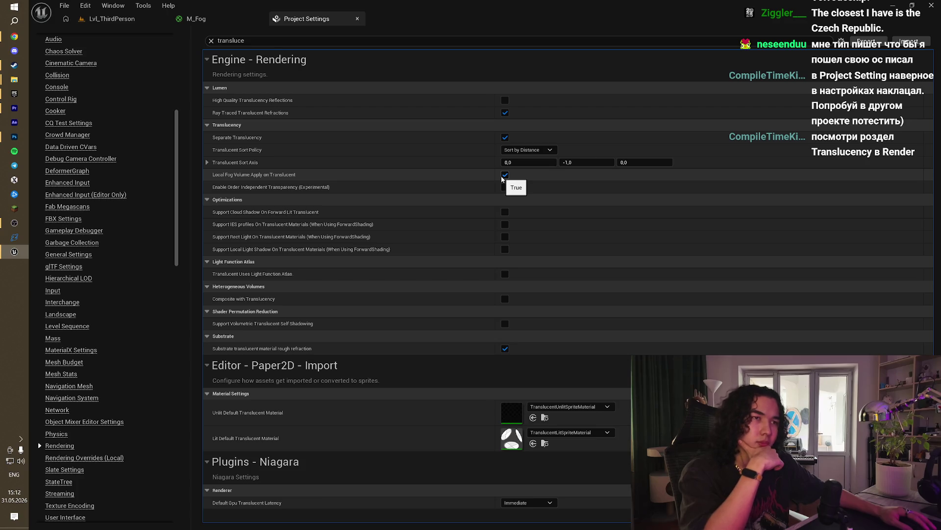
{"action": "left_click", "coordinate": [112, 18]}
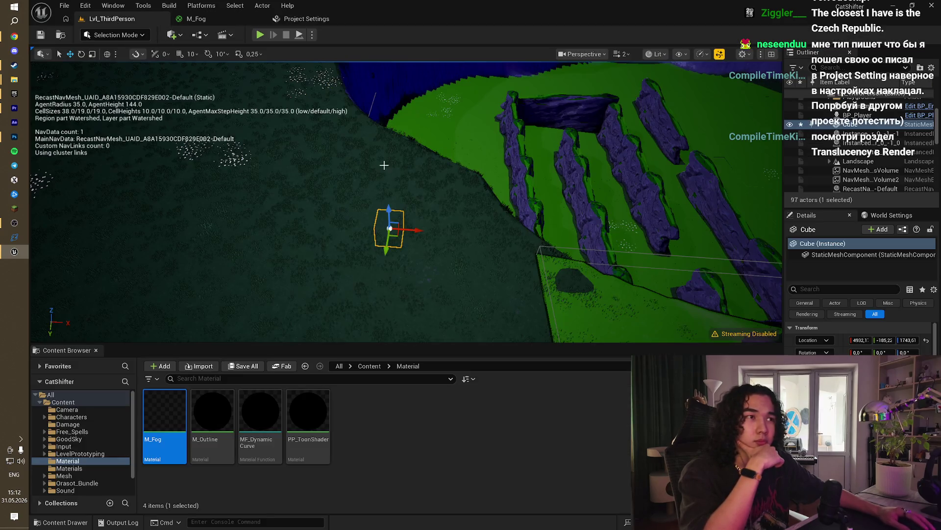
Step: Move the NavMeshBoundsVolume along Y from about 4524 to 4014
{"action": "key", "text": "d"}
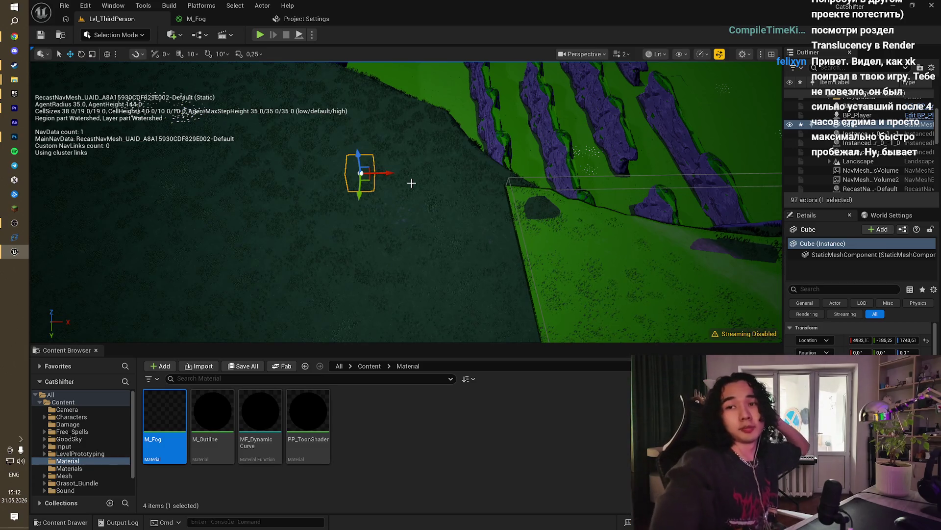
{"action": "mouse_move", "coordinate": [411, 183]}
{"action": "left_mouse_down"}
{"action": "mouse_move", "coordinate": [411, 231]}
{"action": "mouse_move", "coordinate": [432, 246]}
{"action": "left_mouse_up"}
{"action": "left_click_drag", "start_coordinate": [435, 176], "coordinate": [541, 169]}
{"action": "left_click", "coordinate": [557, 144]}
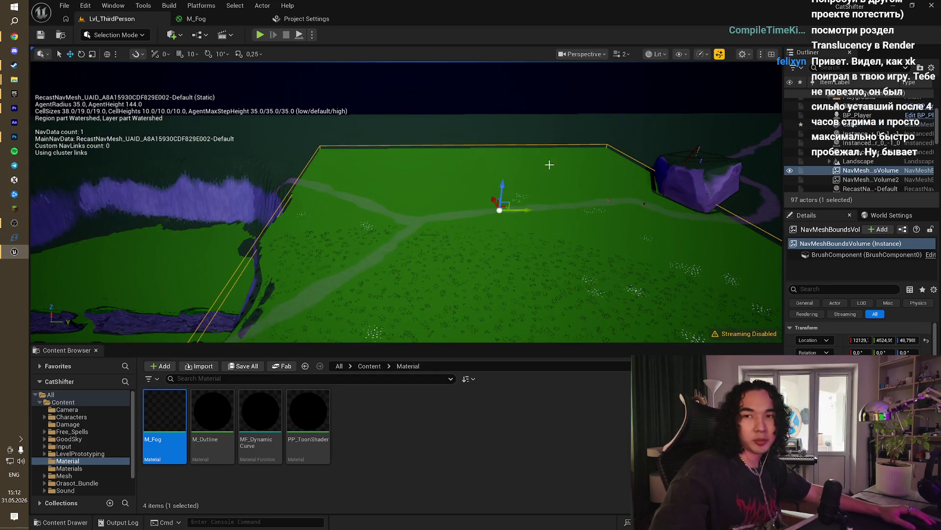
{"action": "left_click_drag", "start_coordinate": [524, 209], "coordinate": [505, 209]}
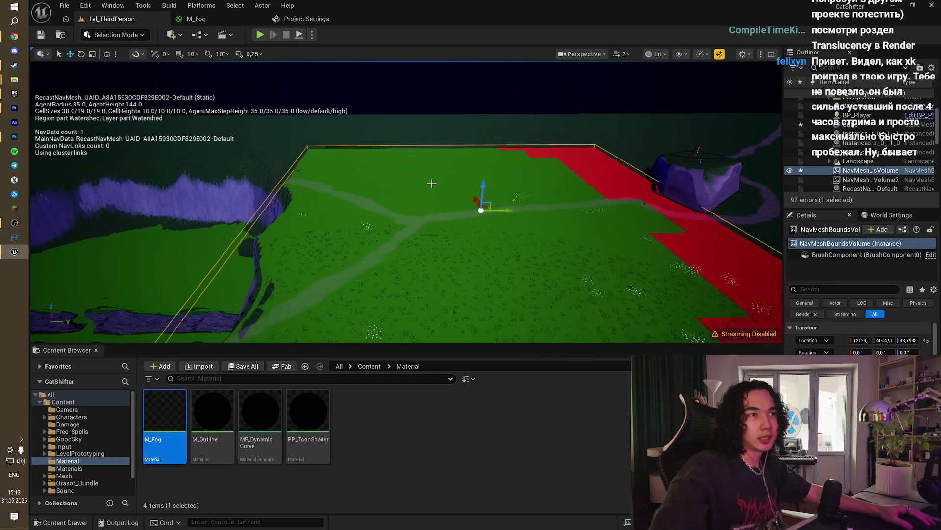
Step: Fly around the arena to inspect the rebuilt navmesh near the volume's corners and rocks
{"action": "mouse_move", "coordinate": [431, 183]}
{"action": "left_mouse_down"}
{"action": "mouse_move", "coordinate": [471, 157]}
{"action": "mouse_move", "coordinate": [433, 172]}
{"action": "mouse_move", "coordinate": [434, 162]}
{"action": "mouse_move", "coordinate": [432, 183]}
{"action": "left_mouse_up"}
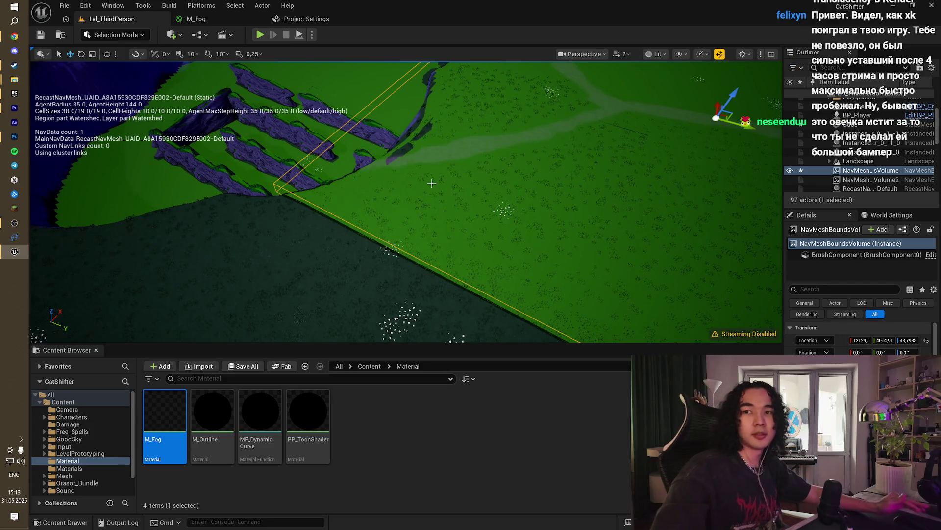
{"action": "mouse_move", "coordinate": [431, 183]}
{"action": "left_mouse_down"}
{"action": "mouse_move", "coordinate": [420, 190]}
{"action": "mouse_move", "coordinate": [426, 174]}
{"action": "left_mouse_up"}
{"action": "left_click_drag", "start_coordinate": [336, 133], "coordinate": [336, 133]}
{"action": "left_click_drag", "start_coordinate": [267, 46], "coordinate": [270, 47]}
{"action": "left_click_drag", "start_coordinate": [407, 201], "coordinate": [407, 201]}
{"action": "scroll", "coordinate": [809, 153], "scroll_direction": "up", "scroll_amount": 4}
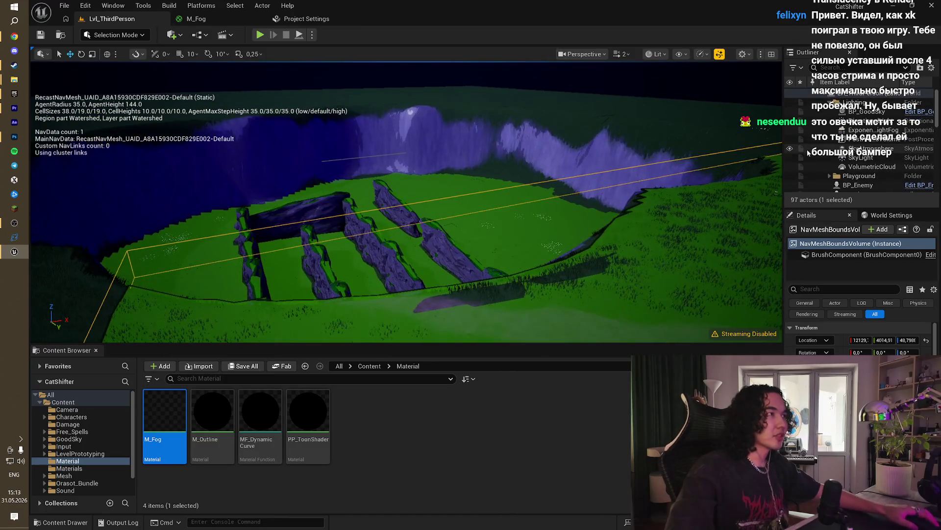
{"action": "left_click_drag", "start_coordinate": [304, 340], "coordinate": [304, 340]}
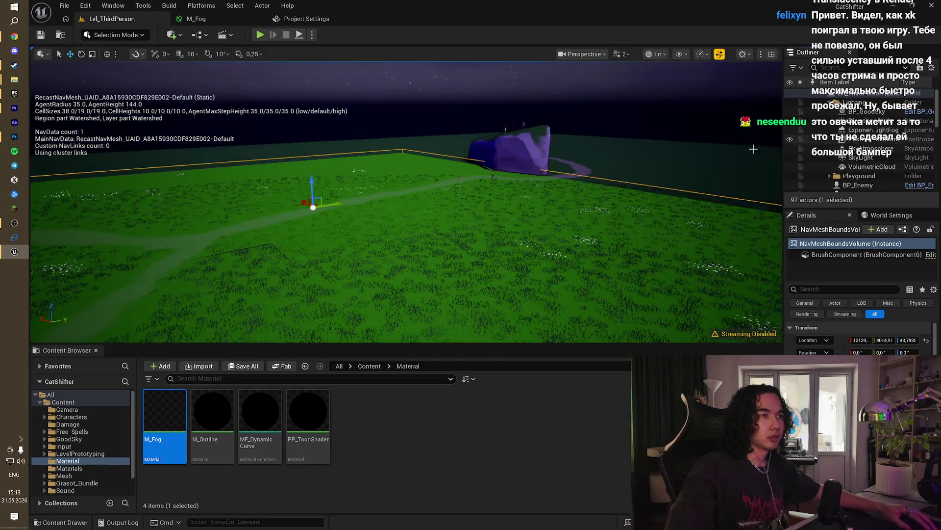
{"action": "left_click_drag", "start_coordinate": [393, 196], "coordinate": [393, 197]}
{"action": "left_click_drag", "start_coordinate": [635, 143], "coordinate": [634, 143]}
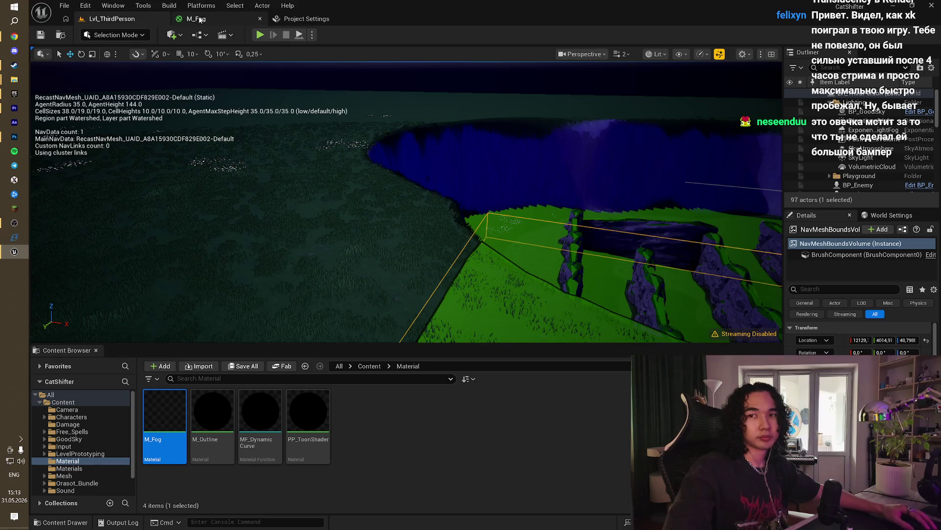
{"action": "left_click", "coordinate": [198, 19]}
Step: Desaturate the M_Fog albedo constant to white (1,1,1) and confirm it
{"action": "scroll", "coordinate": [409, 328], "scroll_direction": "down", "scroll_amount": 4}
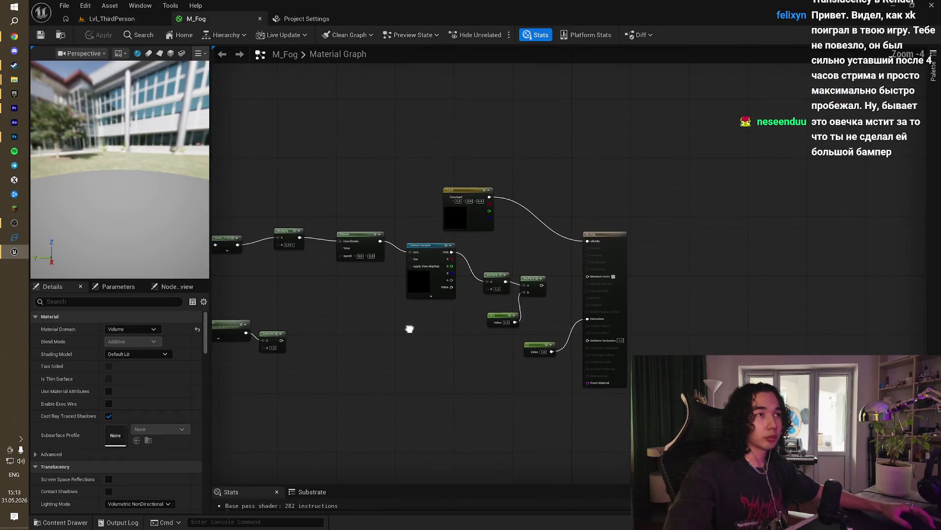
{"action": "scroll", "coordinate": [537, 247], "scroll_direction": "up", "scroll_amount": 3}
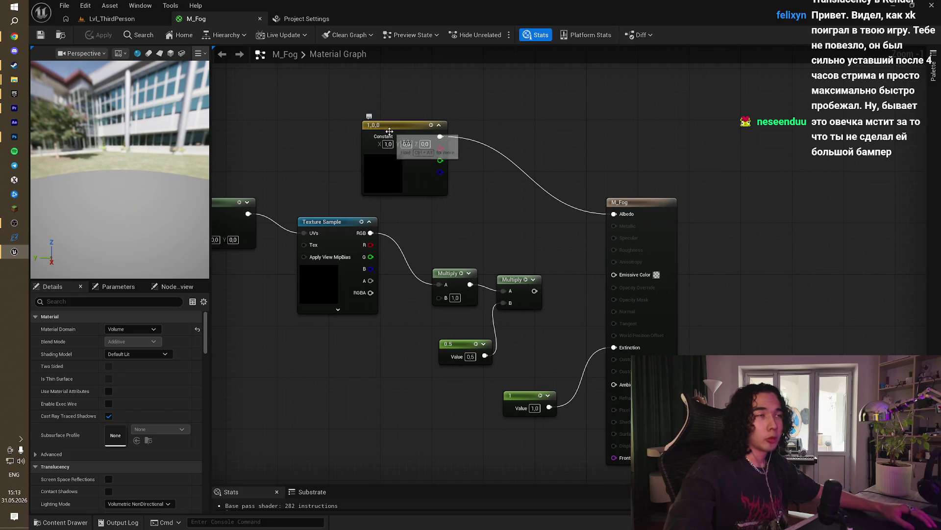
{"action": "scroll", "coordinate": [392, 123], "scroll_direction": "up", "scroll_amount": 1}
{"action": "double_click", "coordinate": [394, 127]}
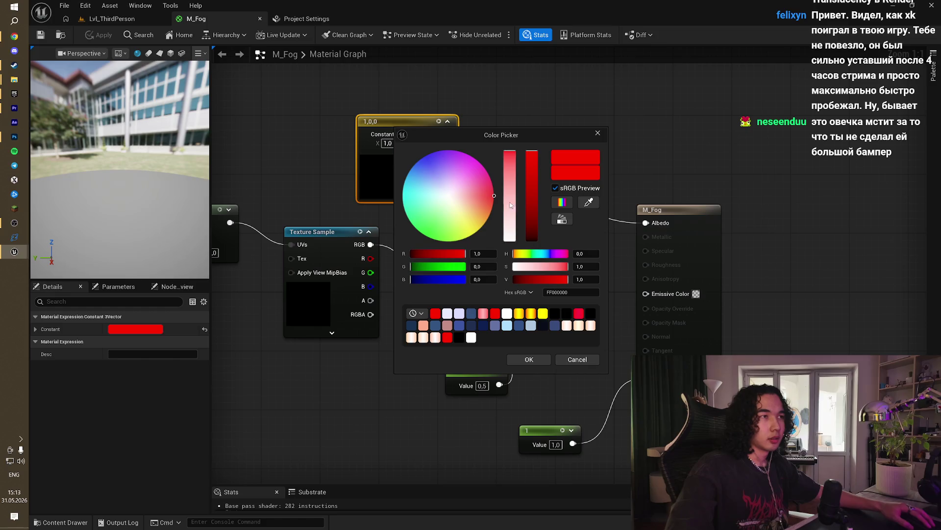
{"action": "left_click_drag", "start_coordinate": [510, 204], "coordinate": [513, 257]}
{"action": "left_click", "coordinate": [529, 360]}
{"action": "left_click", "coordinate": [458, 216]}
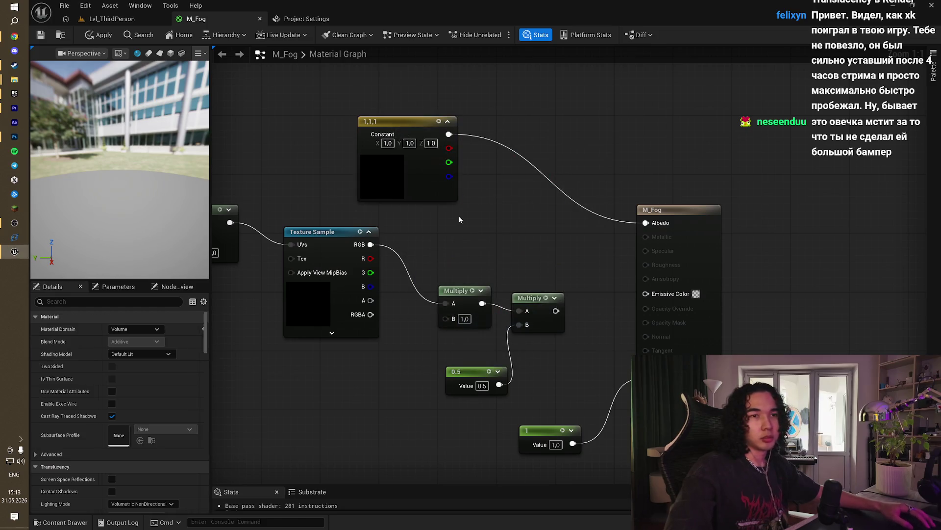
{"action": "left_click", "coordinate": [380, 160]}
{"action": "left_click", "coordinate": [517, 264]}
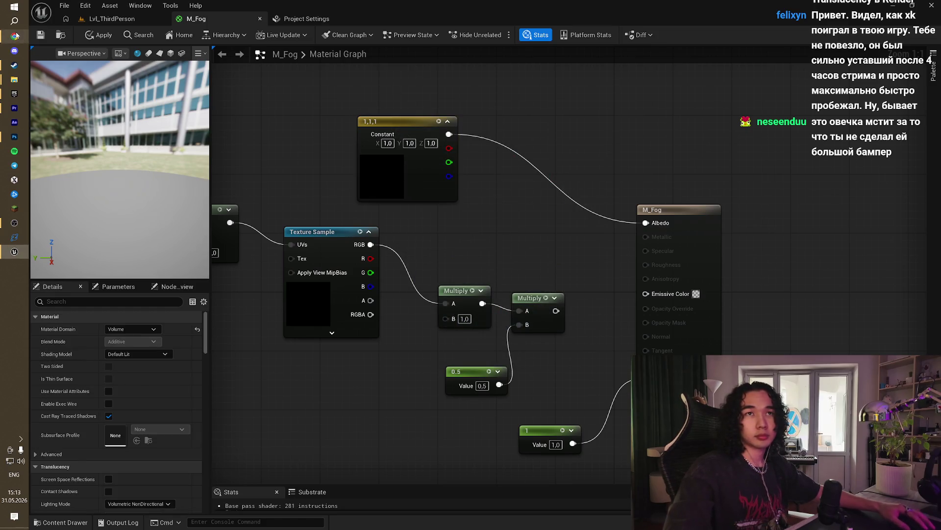
{"action": "left_click", "coordinate": [14, 36]}
{"action": "scroll", "coordinate": [710, 292], "scroll_direction": "down", "scroll_amount": 5}
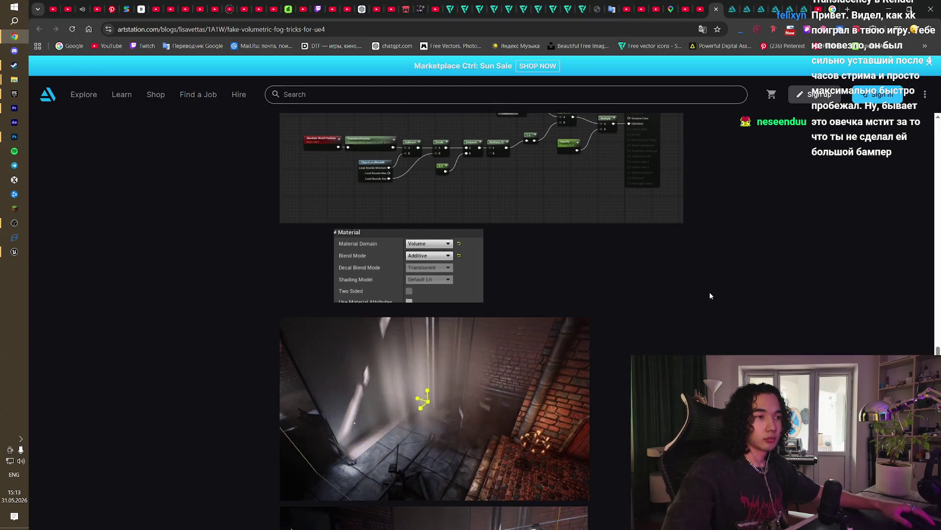
Step: Skim the fog article, then expand and collapse the Little Mina itch.io information panels
{"action": "scroll", "coordinate": [710, 295], "scroll_direction": "down", "scroll_amount": 10}
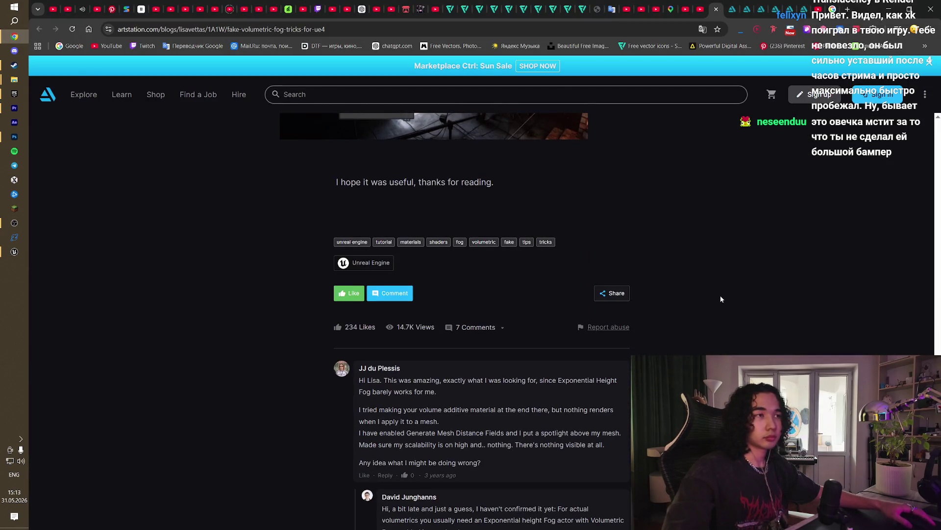
{"action": "scroll", "coordinate": [720, 295], "scroll_direction": "up", "scroll_amount": 10}
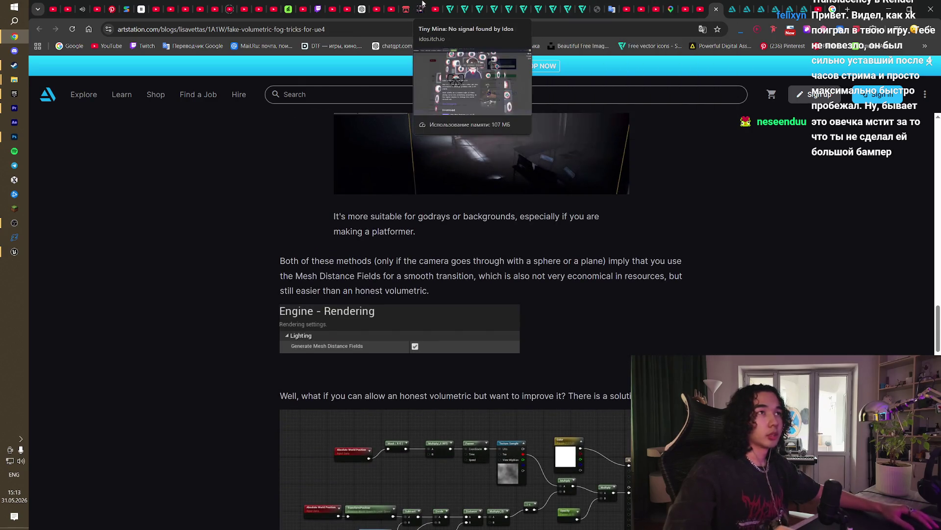
{"action": "left_click", "coordinate": [422, 6]}
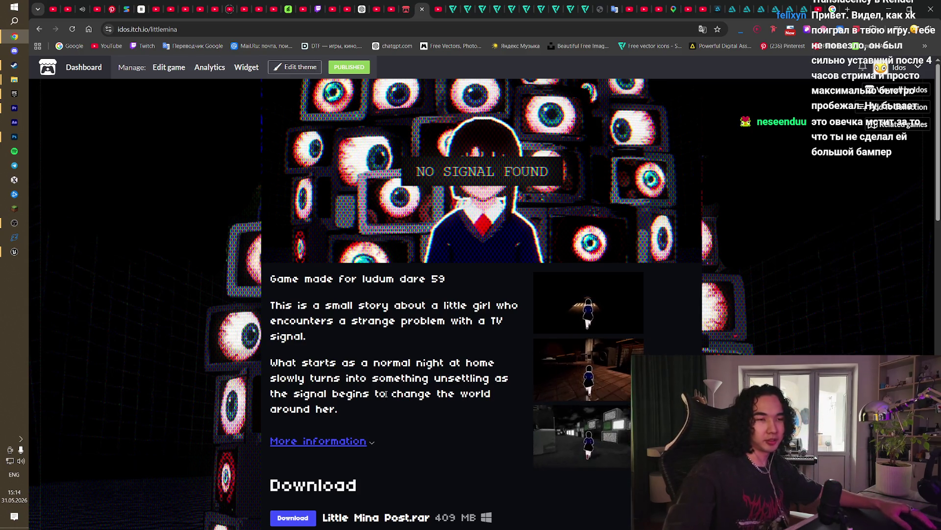
{"action": "left_click", "coordinate": [368, 440]}
{"action": "left_click", "coordinate": [368, 440]}
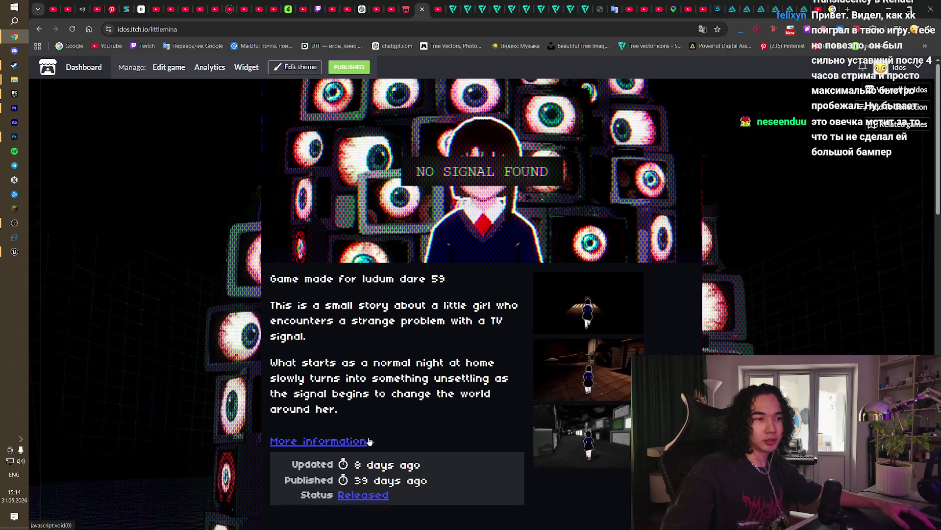
{"action": "scroll", "coordinate": [443, 397], "scroll_direction": "down", "scroll_amount": 3}
{"action": "left_click", "coordinate": [368, 303]}
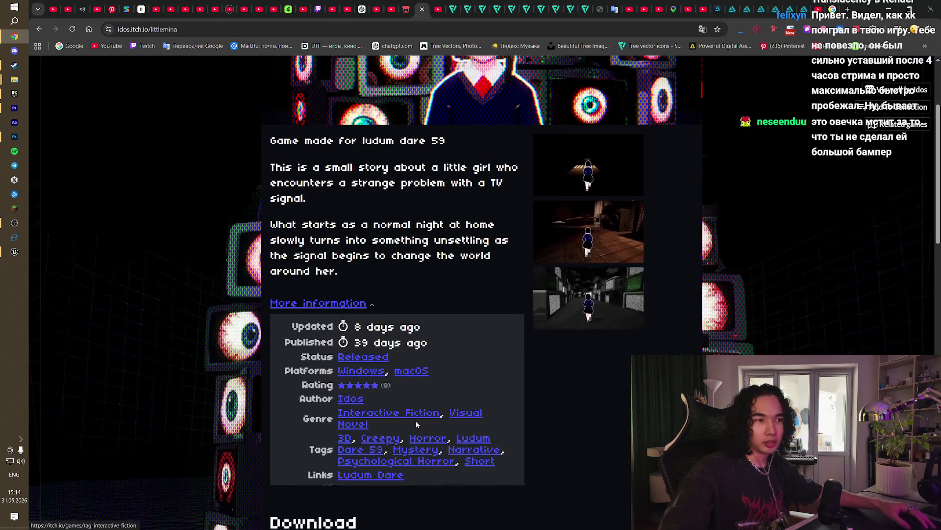
{"action": "left_click", "coordinate": [359, 304]}
{"action": "scroll", "coordinate": [614, 334], "scroll_direction": "up", "scroll_amount": 3}
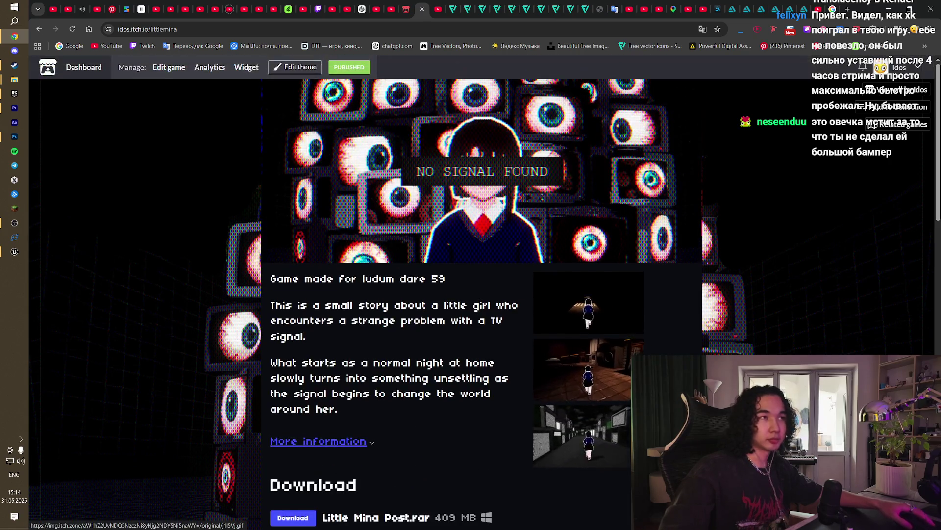
{"action": "left_click", "coordinate": [15, 250]}
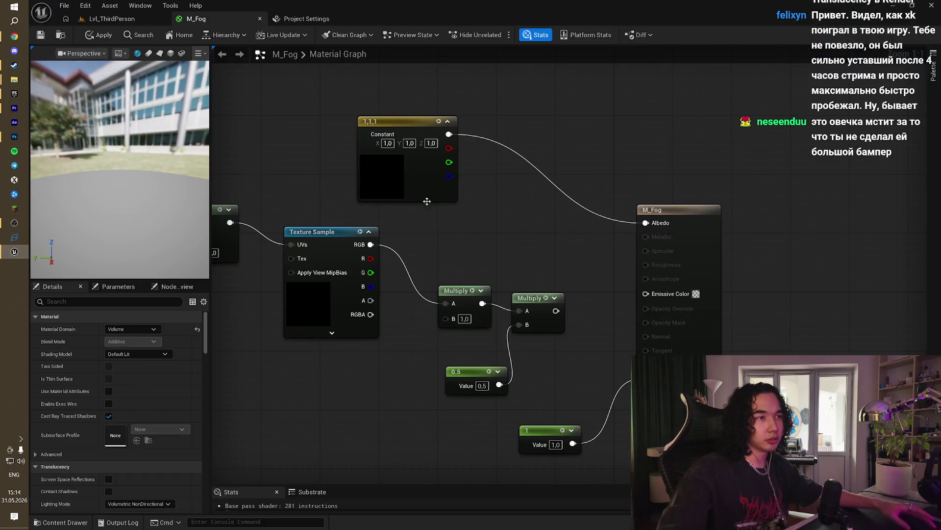
Step: Shift the texture and multiply node chains down and left in the M_Fog graph
{"action": "left_click_drag", "start_coordinate": [484, 230], "coordinate": [470, 200]}
{"action": "scroll", "coordinate": [527, 246], "scroll_direction": "down", "scroll_amount": 4}
{"action": "left_click_drag", "start_coordinate": [527, 246], "coordinate": [707, 236]}
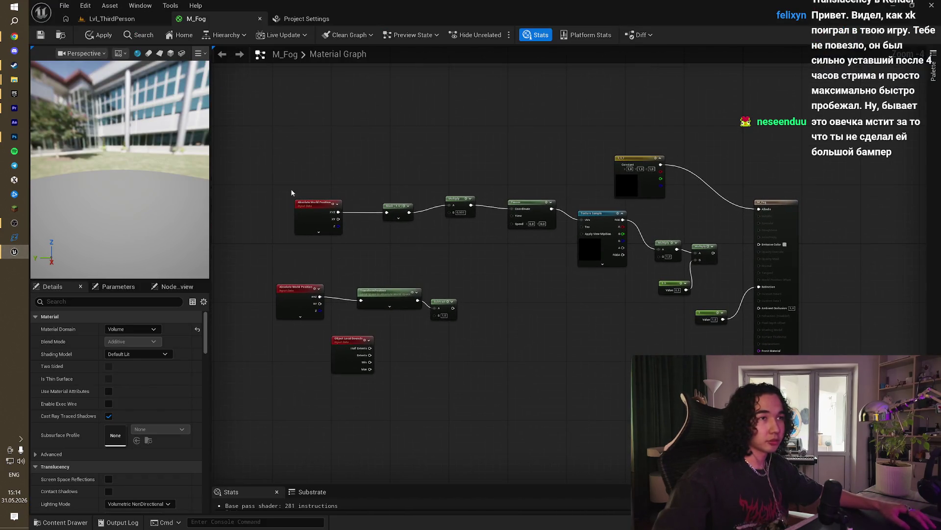
{"action": "mouse_move", "coordinate": [292, 192]}
{"action": "left_mouse_down"}
{"action": "mouse_move", "coordinate": [685, 311]}
{"action": "mouse_move", "coordinate": [711, 327]}
{"action": "mouse_move", "coordinate": [718, 365]}
{"action": "left_mouse_up"}
{"action": "left_click_drag", "start_coordinate": [648, 161], "coordinate": [627, 199]}
Step: Move another node chain further left and place the 1 constant beside the Extinction input
{"action": "mouse_move", "coordinate": [713, 273]}
{"action": "left_mouse_down"}
{"action": "mouse_move", "coordinate": [564, 336]}
{"action": "mouse_move", "coordinate": [268, 351]}
{"action": "left_mouse_up"}
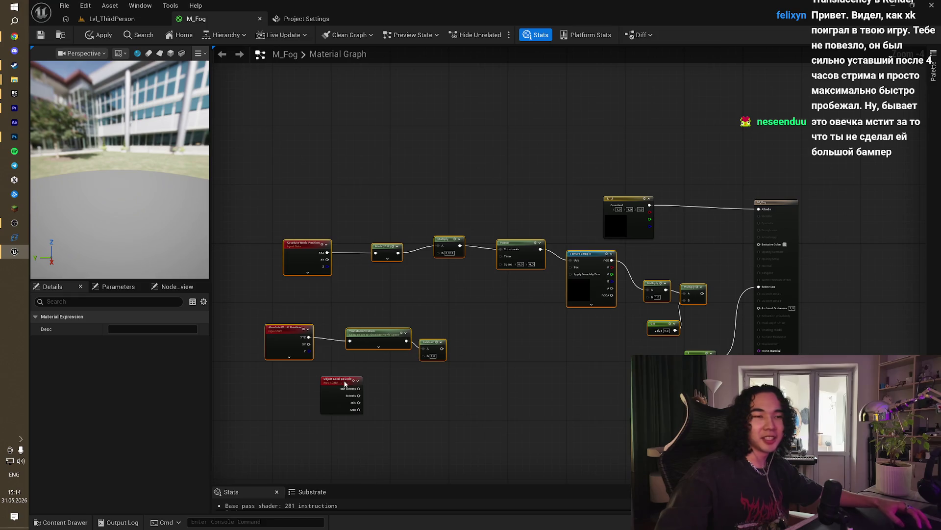
{"action": "left_click_drag", "start_coordinate": [594, 258], "coordinate": [450, 247]}
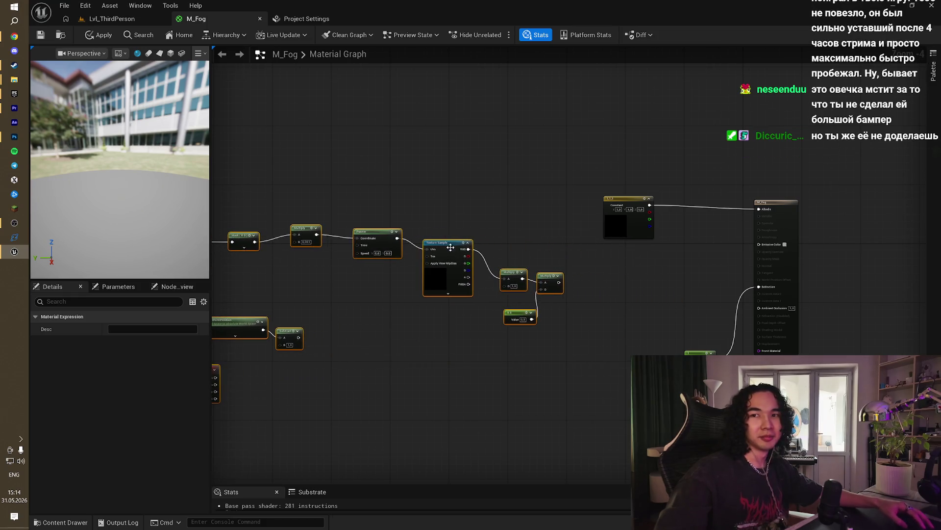
{"action": "scroll", "coordinate": [593, 245], "scroll_direction": "up", "scroll_amount": 2}
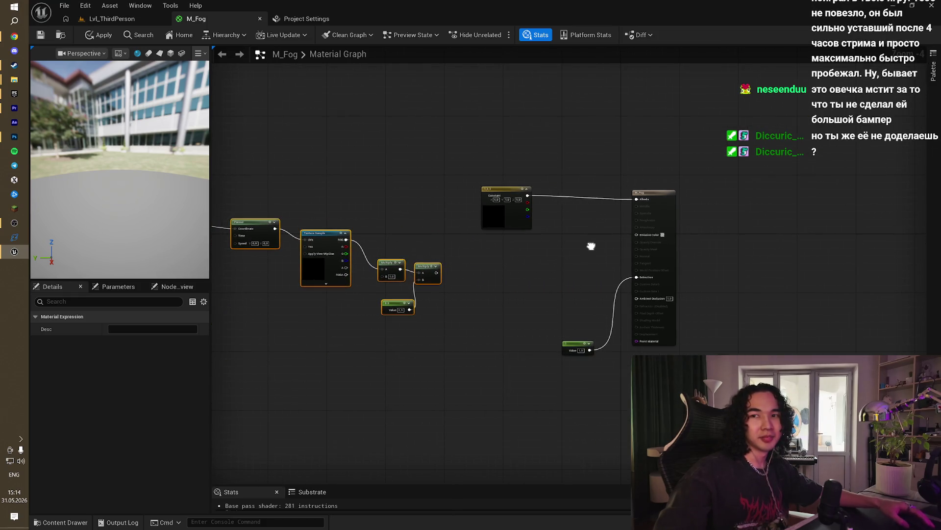
{"action": "left_click", "coordinate": [560, 298]}
{"action": "left_click_drag", "start_coordinate": [602, 376], "coordinate": [590, 265]}
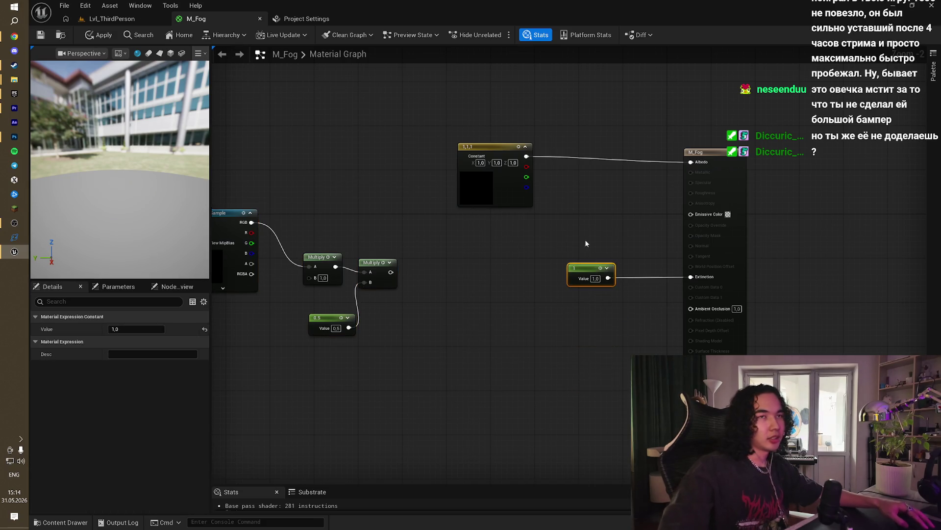
{"action": "key", "text": "alt+Tab"}
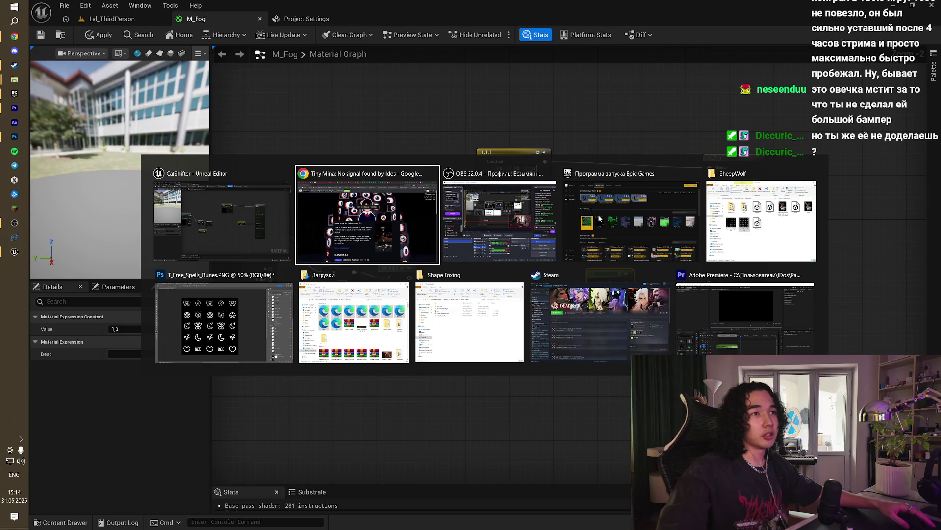
Step: Scroll the Little Mina itch.io page back up to its top banner
{"action": "scroll", "coordinate": [465, 361], "scroll_direction": "down", "scroll_amount": 7}
{"action": "scroll", "coordinate": [543, 380], "scroll_direction": "up", "scroll_amount": 7}
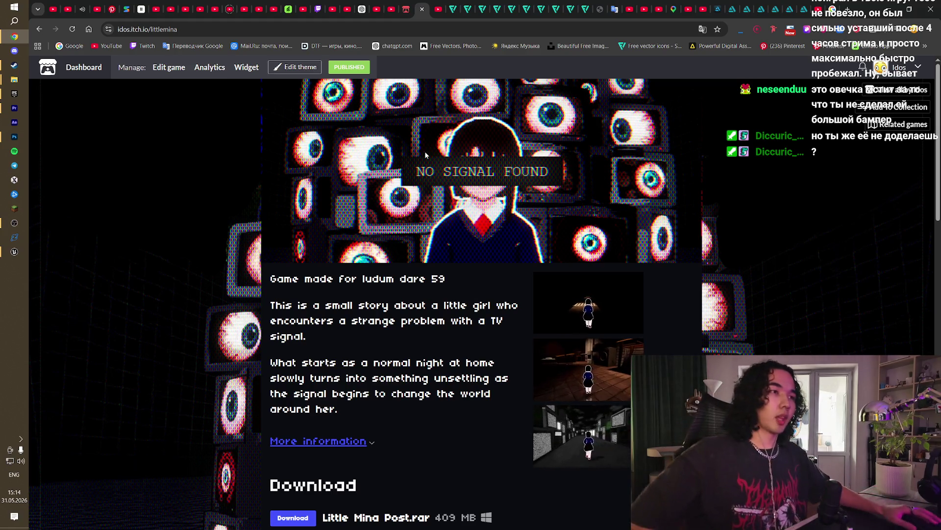
{"action": "mouse_move", "coordinate": [425, 151]}
{"action": "left_mouse_down"}
{"action": "mouse_move", "coordinate": [459, 289]}
{"action": "mouse_move", "coordinate": [461, 443]}
{"action": "mouse_move", "coordinate": [397, 373]}
{"action": "left_mouse_up"}
{"action": "left_click", "coordinate": [14, 251]}
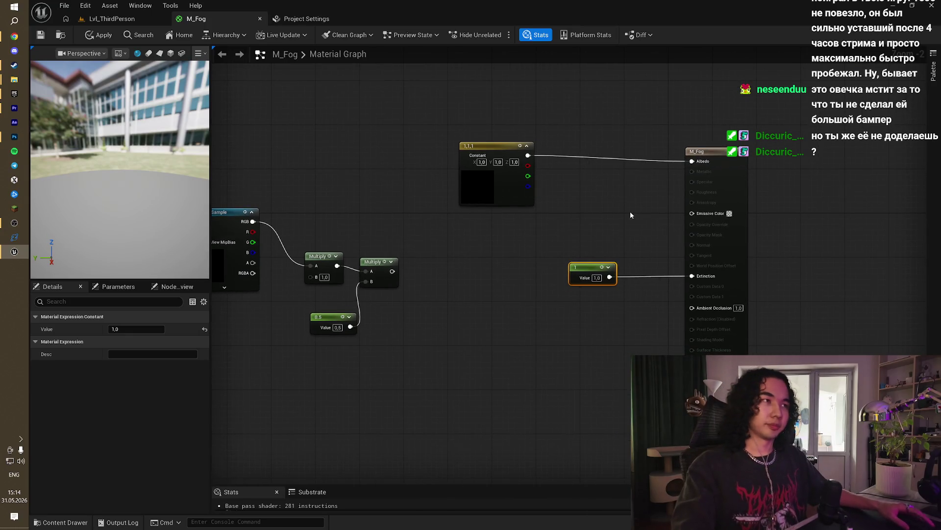
Step: Nudge the 1,1,1 constant node right and bring up the M_Fog material settings
{"action": "scroll", "coordinate": [631, 211], "scroll_direction": "up", "scroll_amount": 2}
{"action": "mouse_move", "coordinate": [427, 123]}
{"action": "left_mouse_down"}
{"action": "mouse_move", "coordinate": [534, 134]}
{"action": "mouse_move", "coordinate": [523, 131]}
{"action": "left_mouse_up"}
{"action": "left_click_drag", "start_coordinate": [651, 182], "coordinate": [574, 180]}
{"action": "left_click", "coordinate": [804, 295]}
{"action": "scroll", "coordinate": [819, 292], "scroll_direction": "down", "scroll_amount": 5}
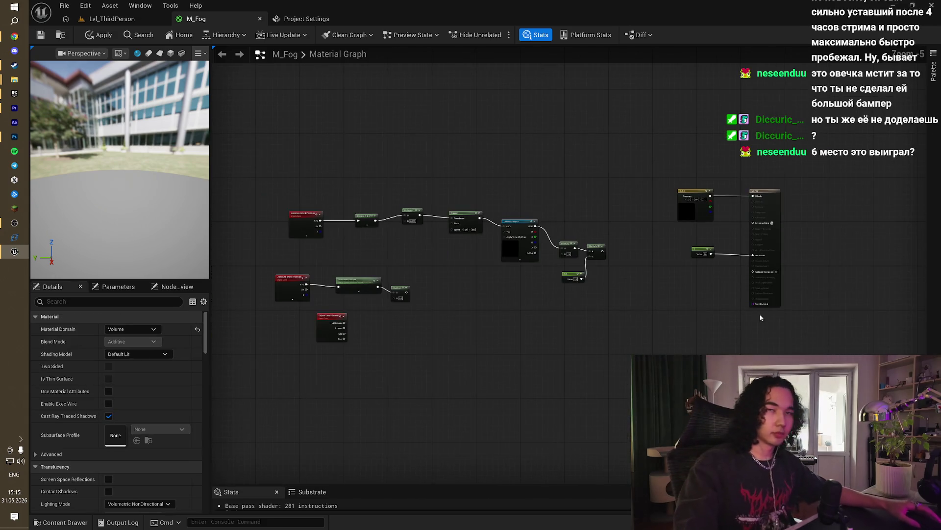
{"action": "scroll", "coordinate": [764, 234], "scroll_direction": "up", "scroll_amount": 4}
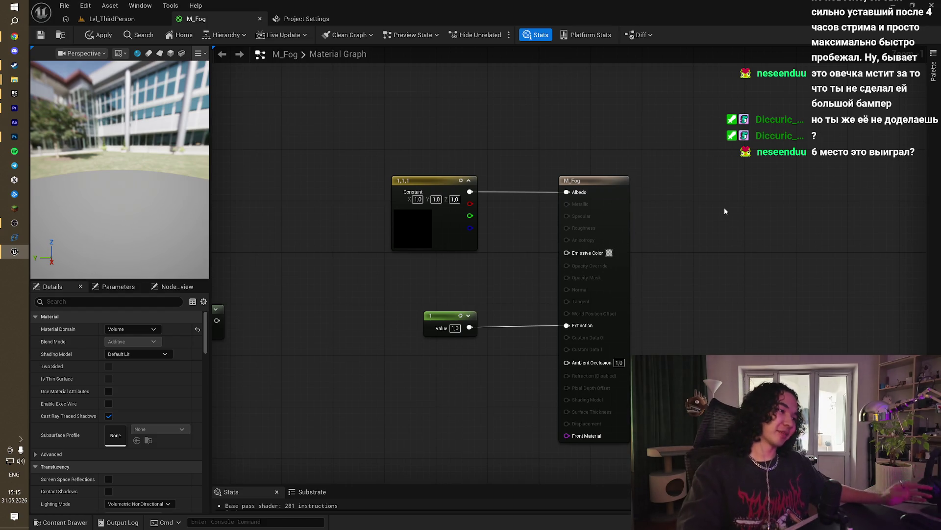
Step: Bring the Multiply nodes into view, then view the Lvl_ThirdPerson arena near the rock pillars
{"action": "left_click_drag", "start_coordinate": [718, 209], "coordinate": [773, 170]}
{"action": "left_click_drag", "start_coordinate": [402, 169], "coordinate": [525, 219]}
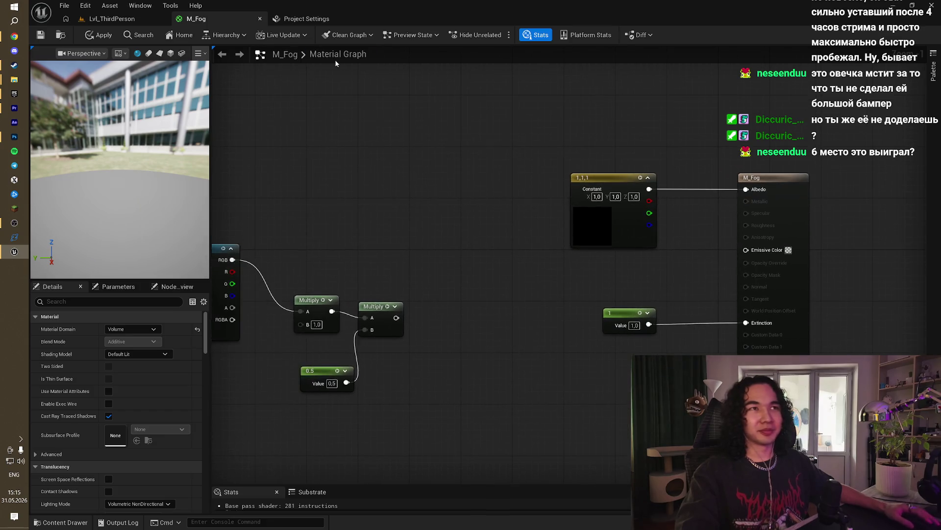
{"action": "left_click", "coordinate": [112, 18]}
{"action": "mouse_move", "coordinate": [532, 179]}
{"action": "left_mouse_down"}
{"action": "mouse_move", "coordinate": [527, 135]}
{"action": "mouse_move", "coordinate": [500, 154]}
{"action": "mouse_move", "coordinate": [426, 155]}
{"action": "left_mouse_up"}
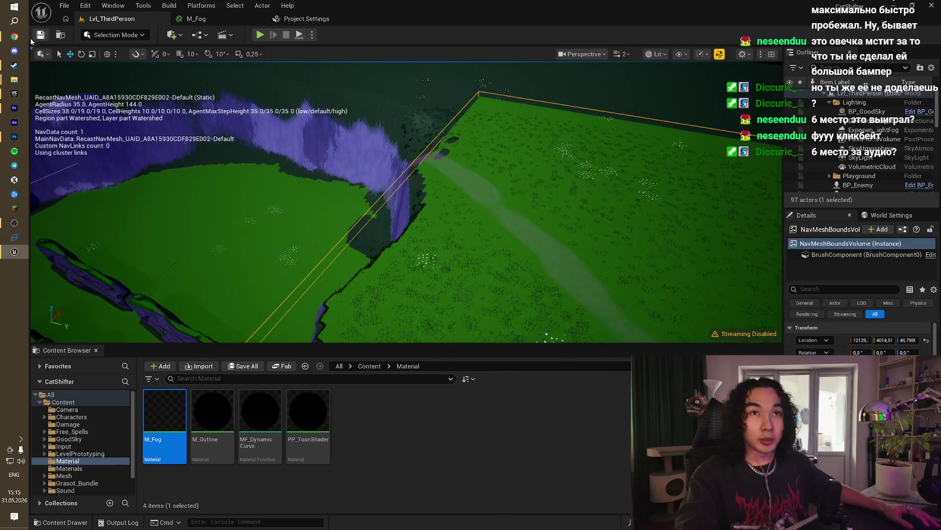
Step: Search Google for 'проценты' and open the calcus.ru 'Калькулятор процентов' page
{"action": "left_click", "coordinate": [14, 37]}
{"action": "key", "text": "ctrl+t"}
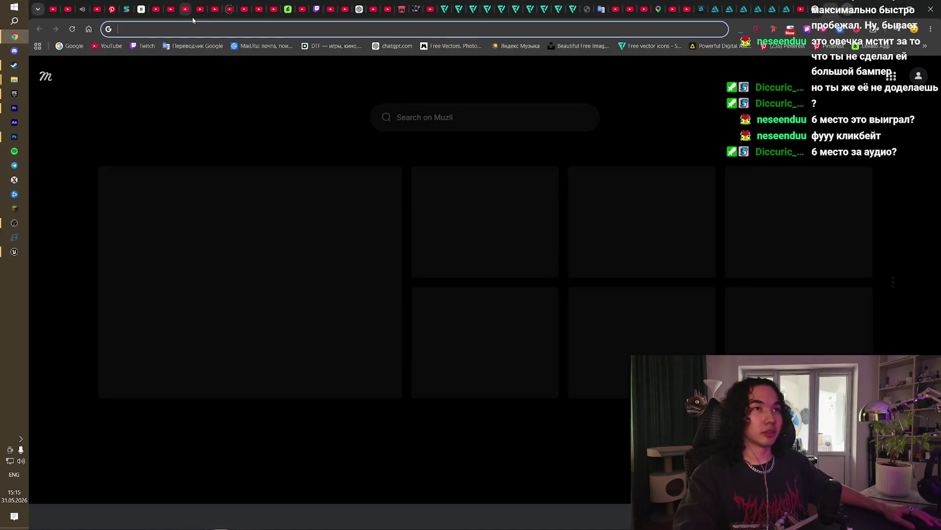
{"action": "key", "text": "alt+shift"}
{"action": "type", "text": "п"}
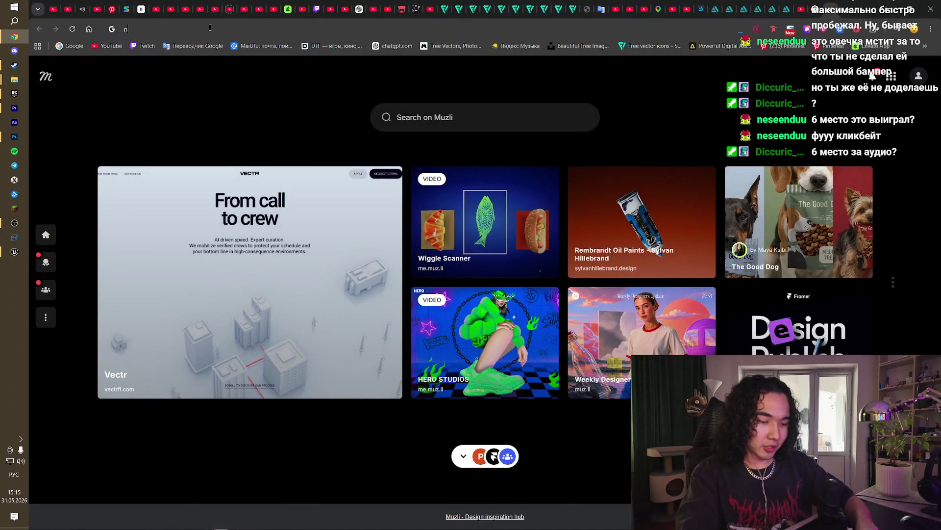
{"action": "type", "text": "ронты"}
{"action": "key", "text": "Return"}
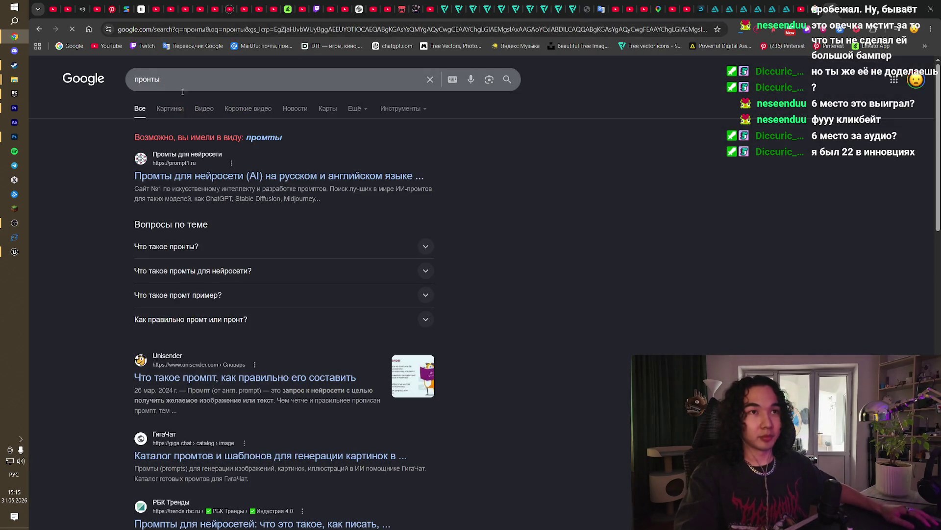
{"action": "type", "text": "рп"}
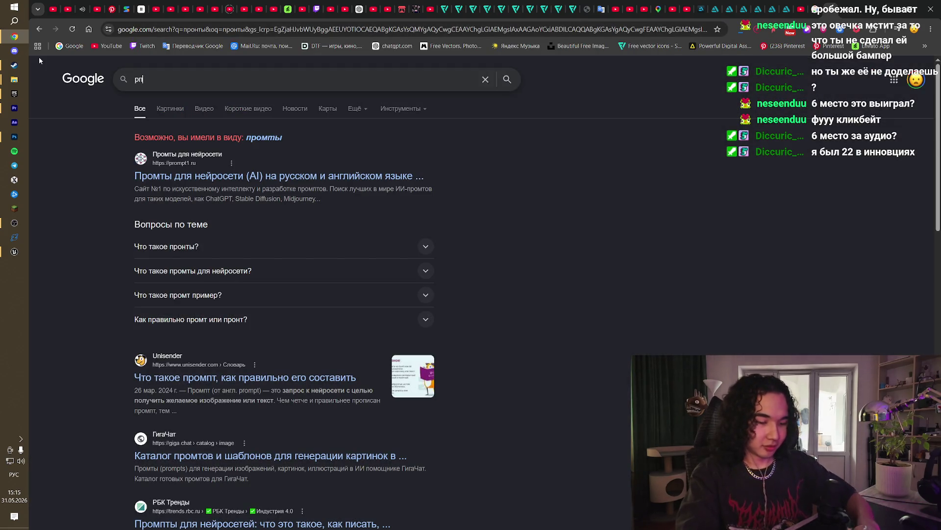
{"action": "type", "text": "оценты"}
{"action": "key", "text": "Return"}
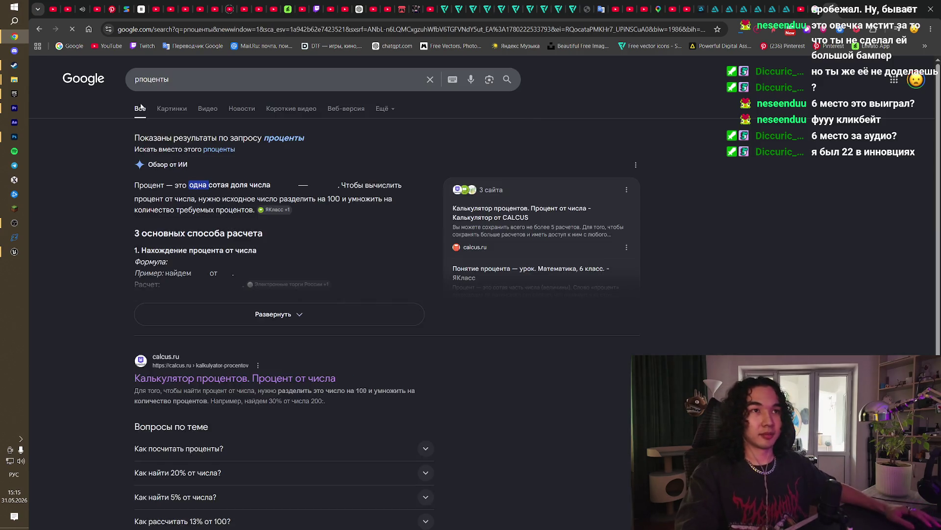
{"action": "left_click", "coordinate": [235, 375]}
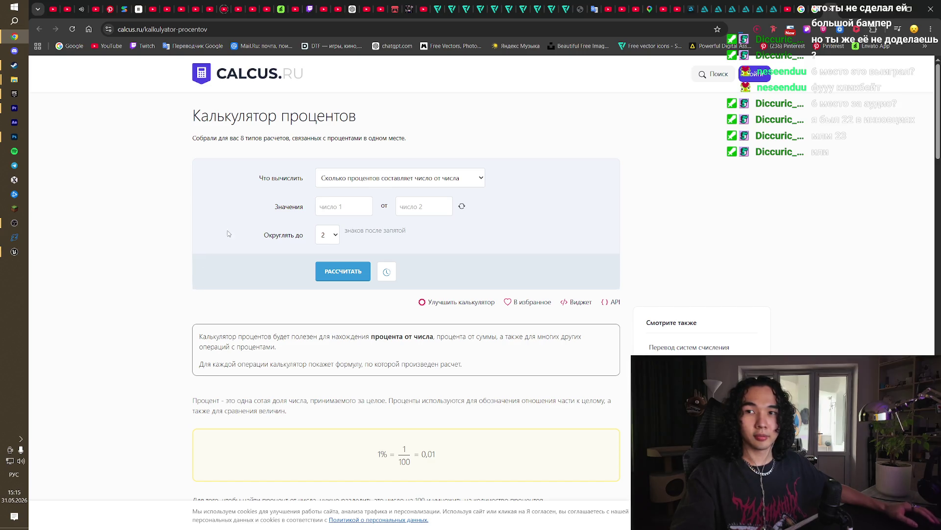
{"action": "left_click", "coordinate": [408, 177]}
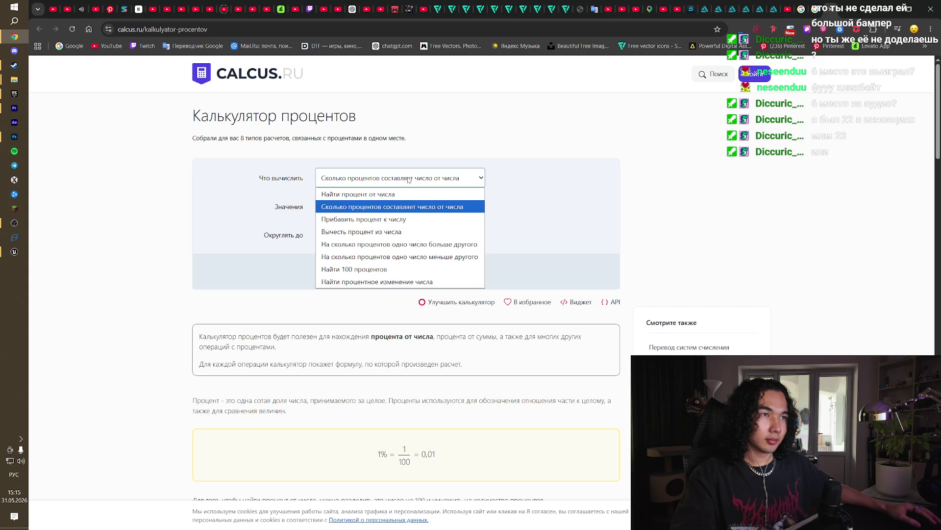
Step: Calculate what percent 6, 64 and 34 are of 1611, getting 2.11% for 34
{"action": "left_click", "coordinate": [408, 180]}
{"action": "type", "text": "161"}
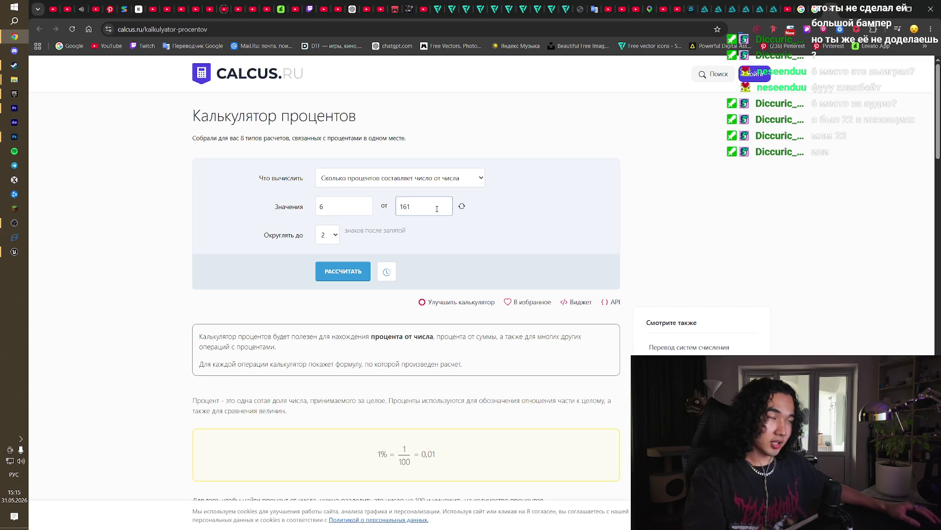
{"action": "type", "text": "0"}
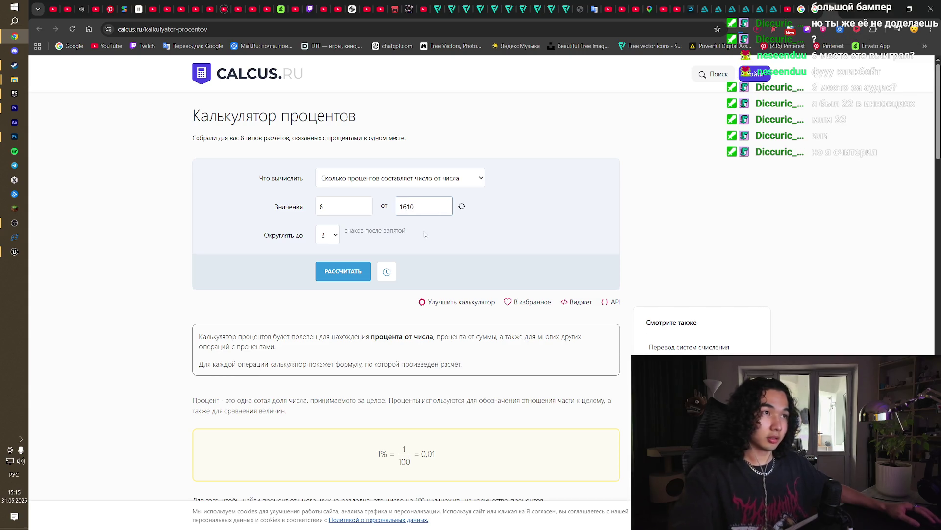
{"action": "type", "text": "1"}
{"action": "left_click", "coordinate": [454, 264]}
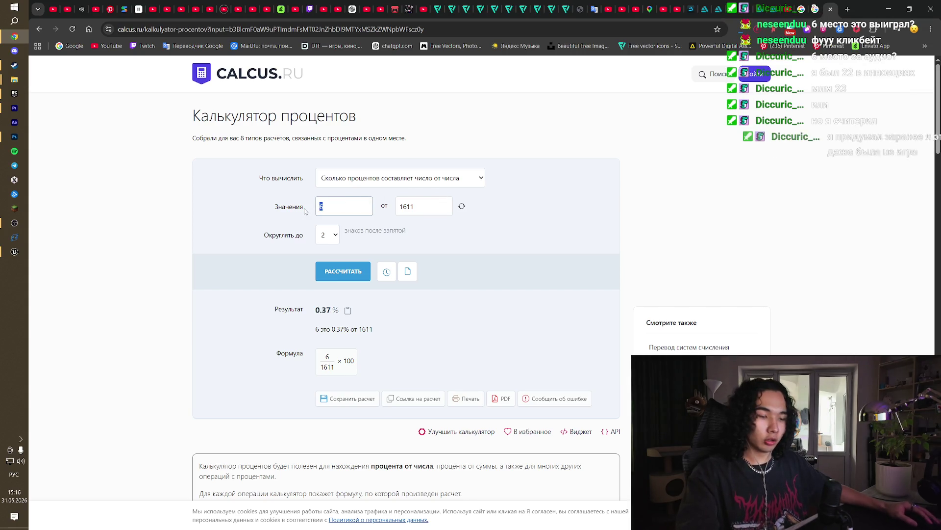
{"action": "left_click", "coordinate": [366, 198]}
{"action": "type", "text": "4"}
{"action": "left_click", "coordinate": [353, 268]}
{"action": "type", "text": "34"}
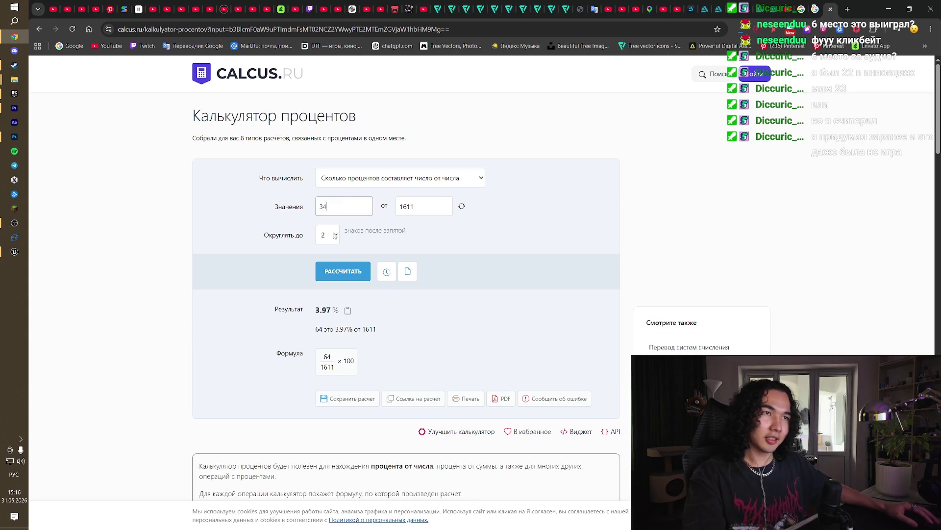
{"action": "left_click", "coordinate": [344, 273]}
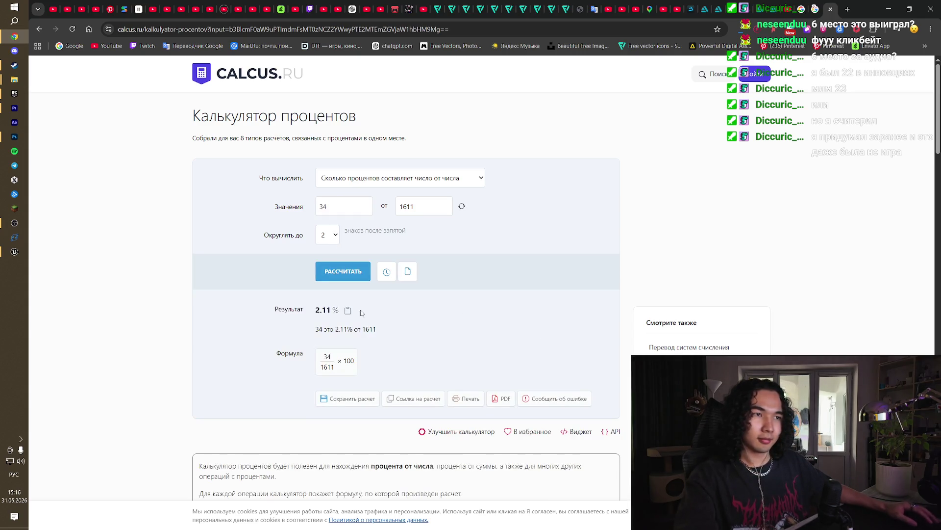
{"action": "left_click_drag", "start_coordinate": [376, 313], "coordinate": [616, 234]}
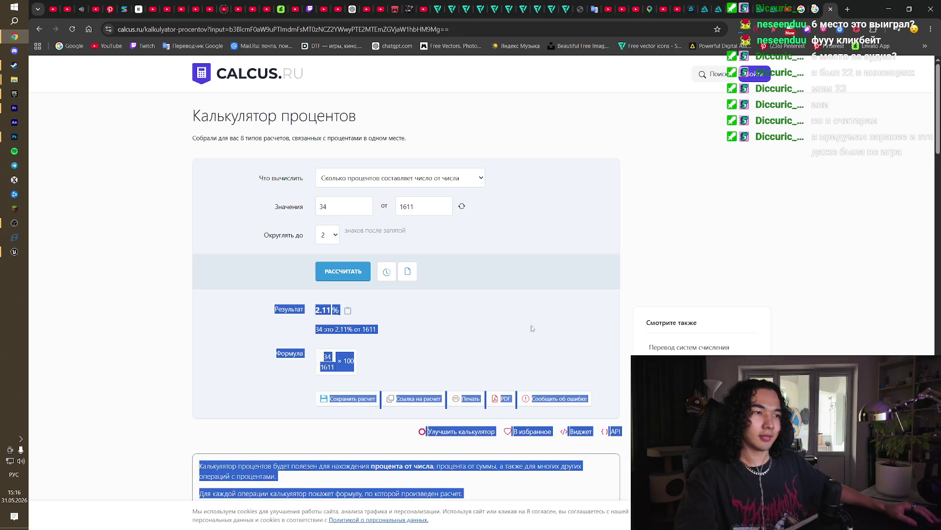
{"action": "left_click", "coordinate": [516, 333]}
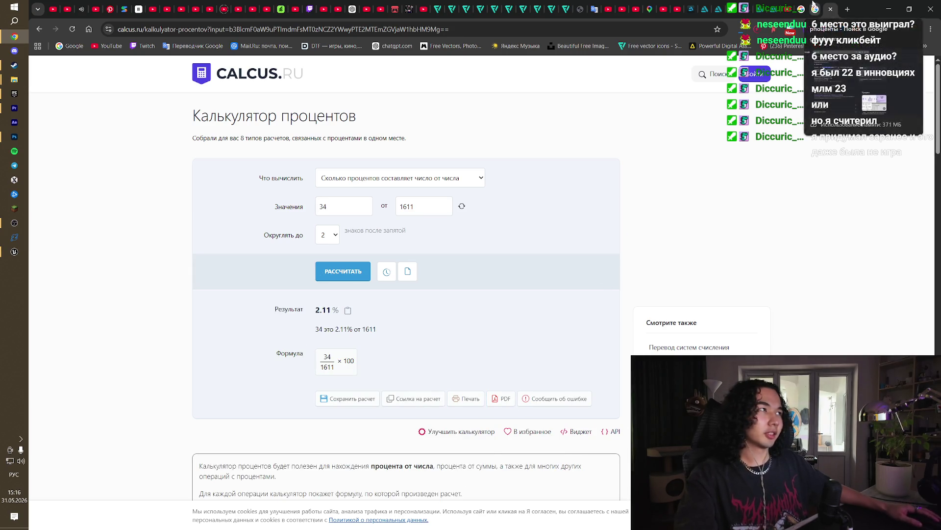
Step: Cycle through the browser tabs back to the YouTube volumetric fog tutorial
{"action": "left_click", "coordinate": [811, 4]}
{"action": "left_click", "coordinate": [819, 5]}
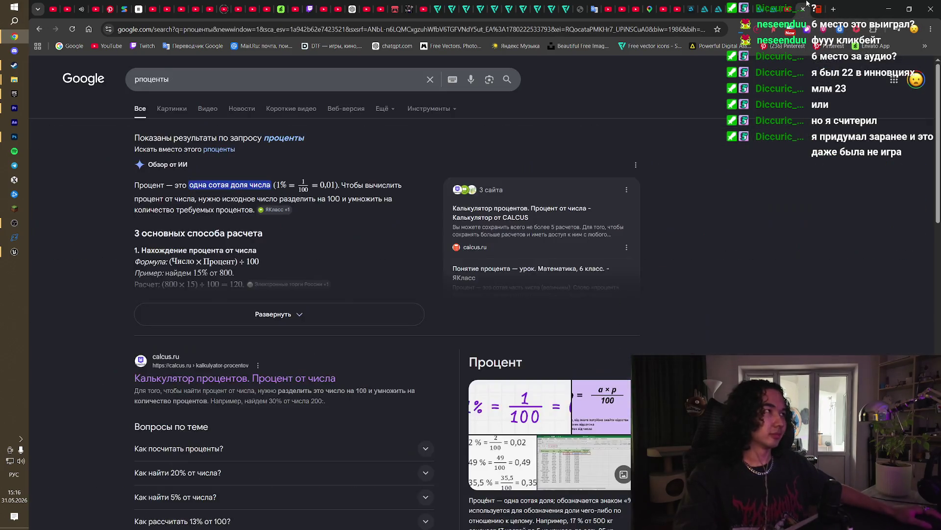
{"action": "left_click", "coordinate": [794, 4]}
{"action": "left_click", "coordinate": [821, 8]}
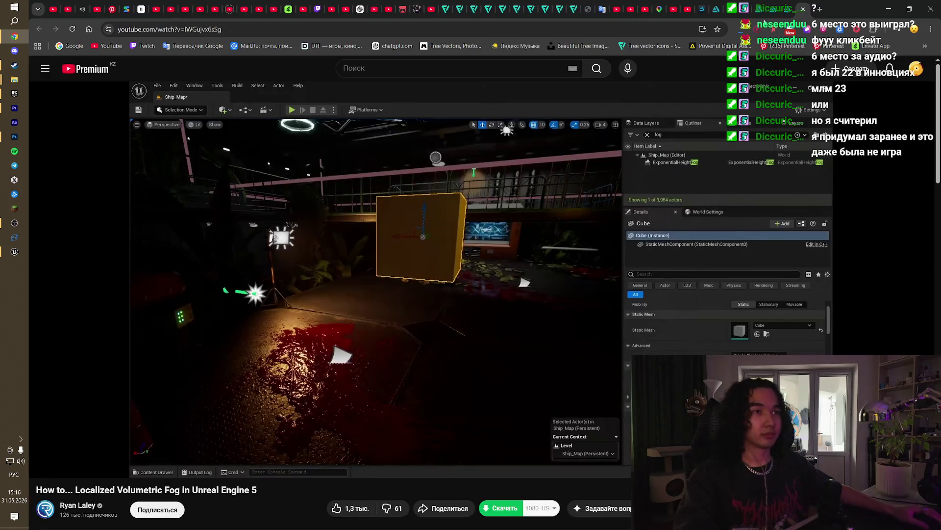
Step: Resume the localized volumetric fog tutorial and scroll through its comments on fog density
{"action": "left_click", "coordinate": [15, 252]}
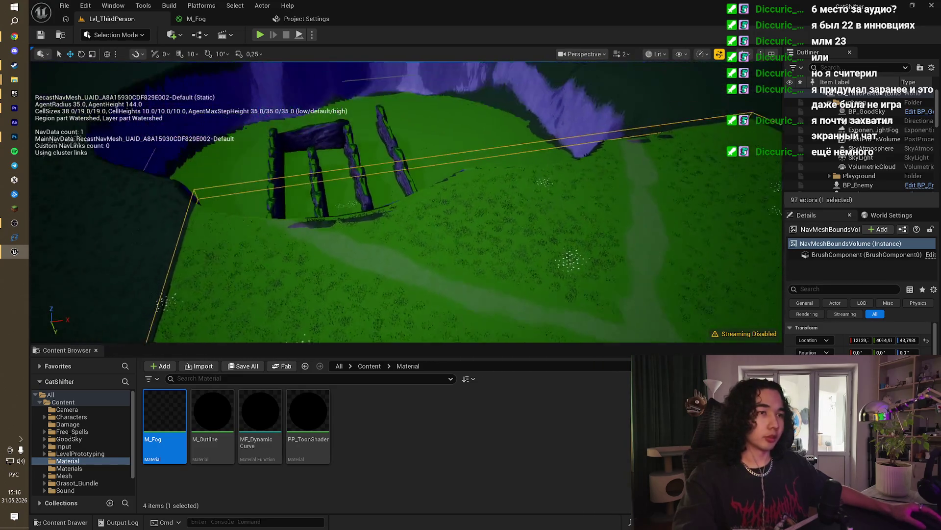
{"action": "left_click", "coordinate": [14, 37]}
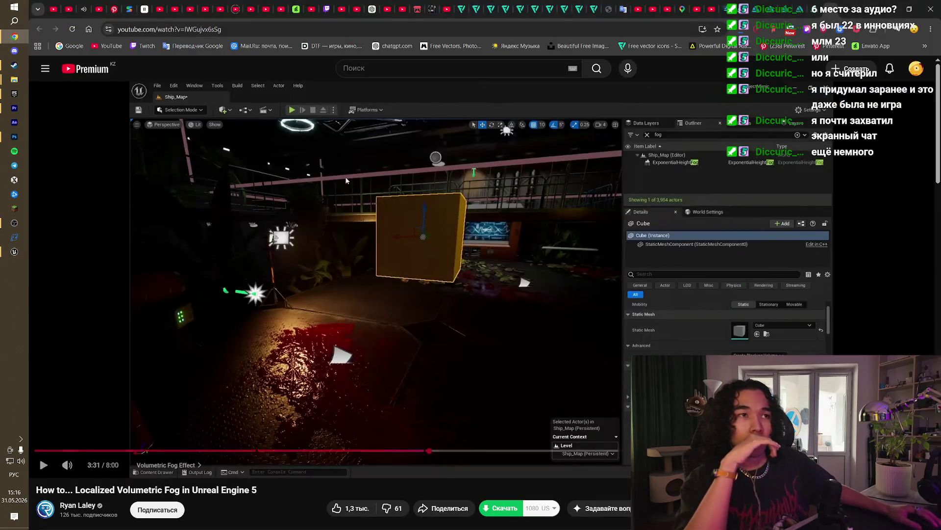
{"action": "left_click", "coordinate": [504, 363]}
{"action": "scroll", "coordinate": [404, 227], "scroll_direction": "down", "scroll_amount": 5}
{"action": "scroll", "coordinate": [414, 238], "scroll_direction": "up", "scroll_amount": 3}
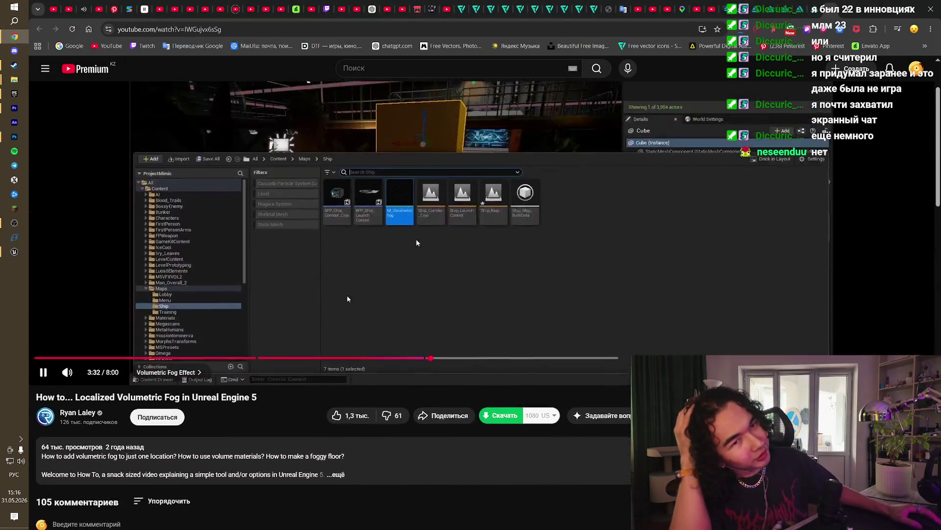
{"action": "scroll", "coordinate": [423, 248], "scroll_direction": "down", "scroll_amount": 6}
{"action": "scroll", "coordinate": [422, 248], "scroll_direction": "up", "scroll_amount": 7}
{"action": "scroll", "coordinate": [427, 250], "scroll_direction": "down", "scroll_amount": 8}
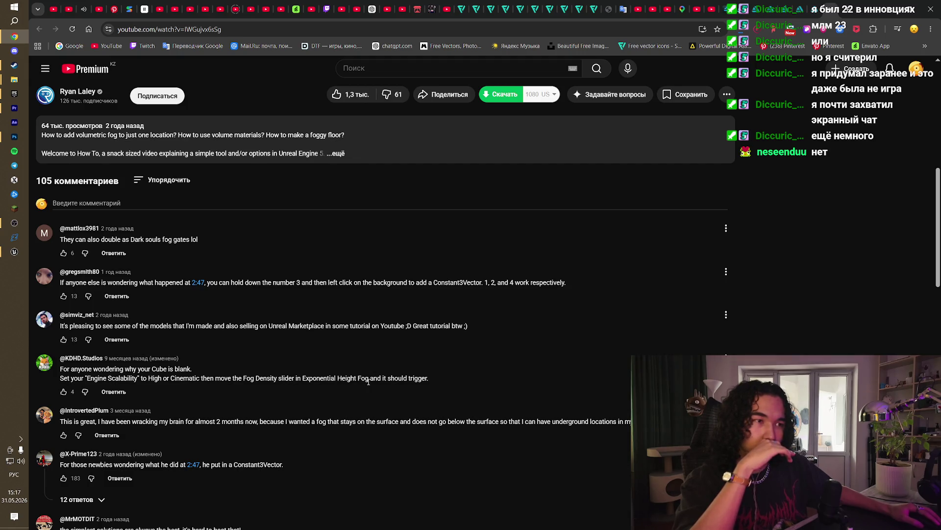
{"action": "left_click", "coordinate": [14, 251]}
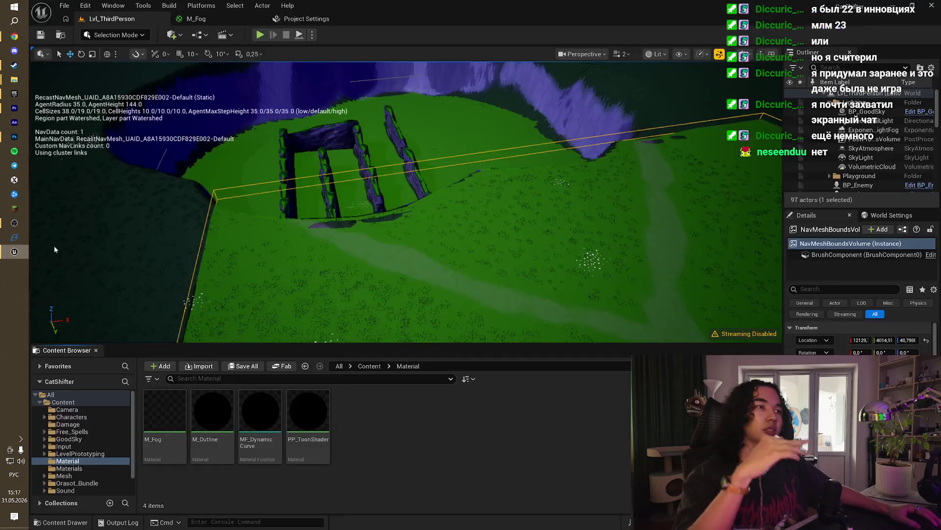
Step: Swing the level view left and focus it on the ExponentialHeightFog actor
{"action": "left_click", "coordinate": [720, 54]}
{"action": "left_click_drag", "start_coordinate": [441, 196], "coordinate": [275, 208]}
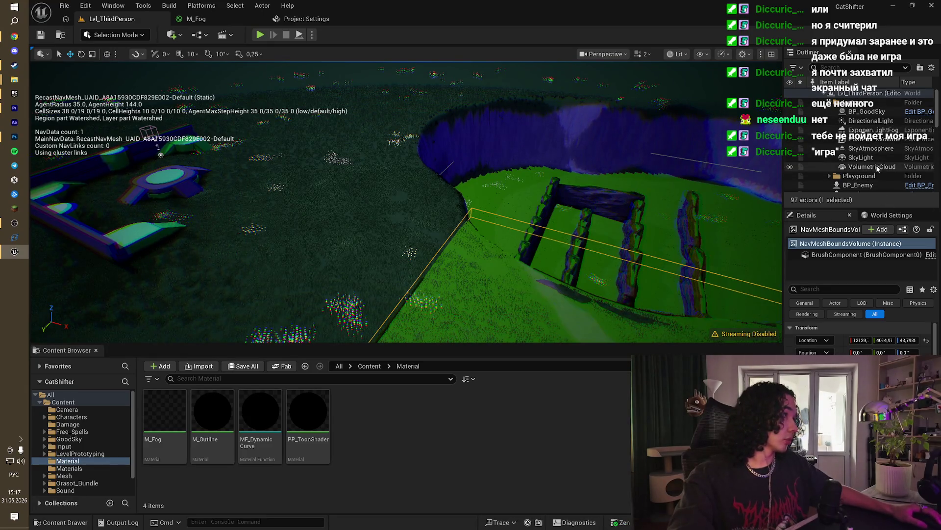
{"action": "left_click", "coordinate": [866, 130]}
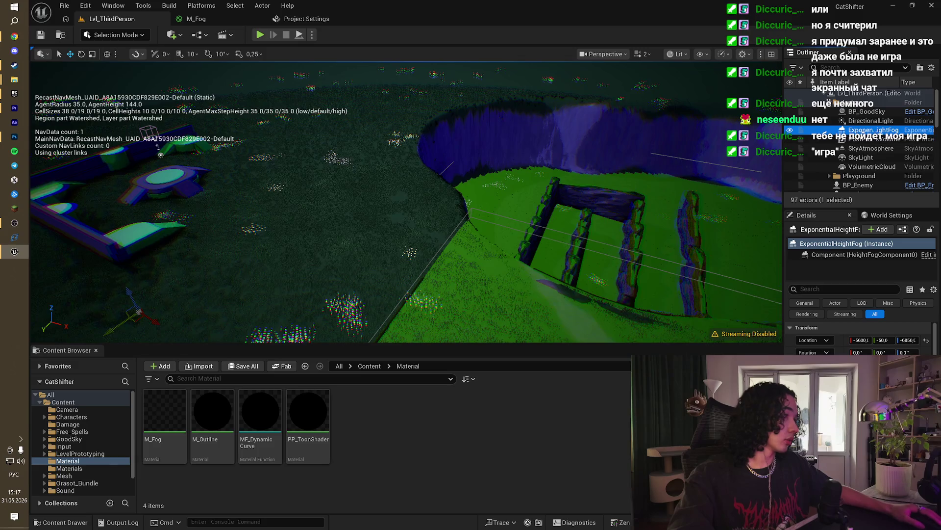
{"action": "double_click", "coordinate": [861, 130]}
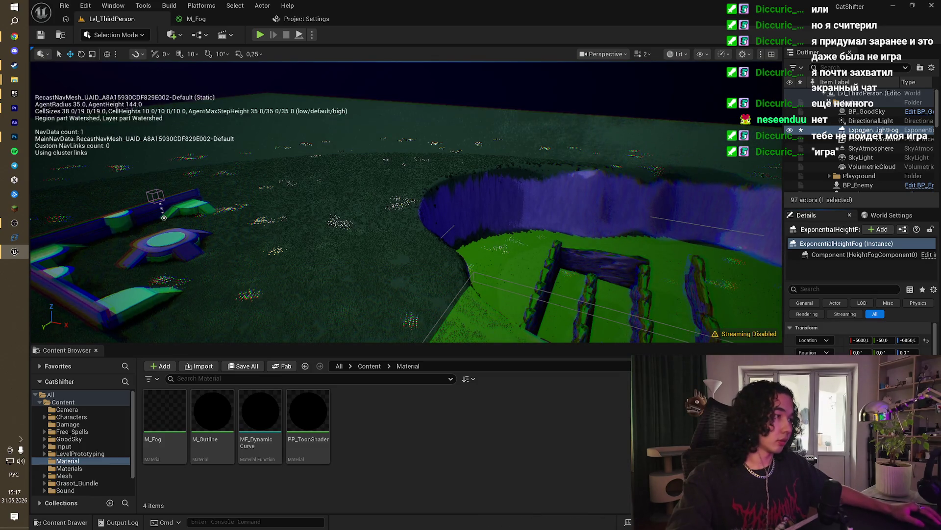
{"action": "key", "text": "alt+Tab"}
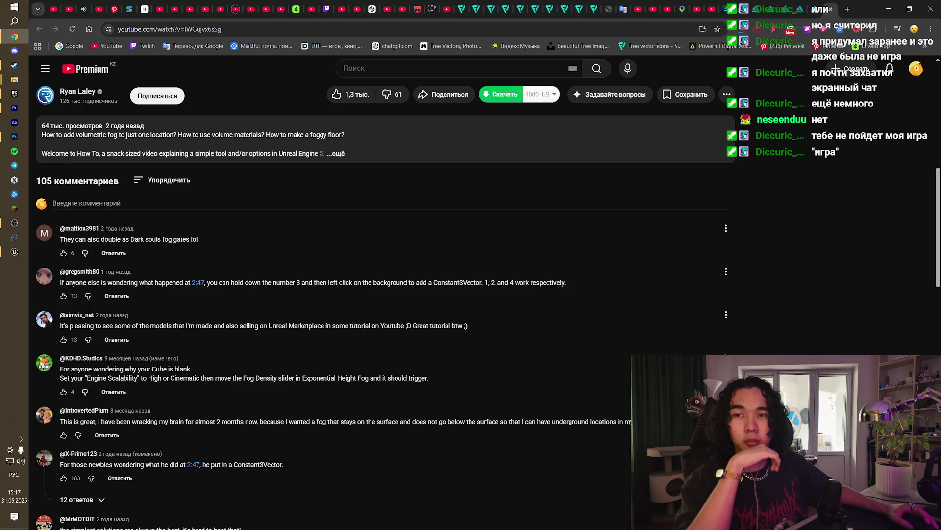
Step: Scroll back up to the tutorial video, then fly the Unreal camera to overlook the crater
{"action": "scroll", "coordinate": [464, 310], "scroll_direction": "up", "scroll_amount": 9}
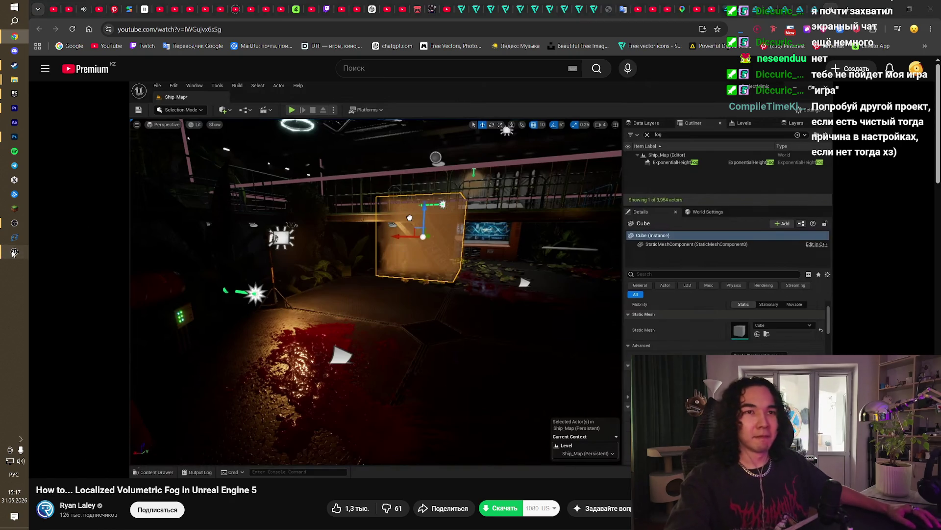
{"action": "key", "text": "alt+Tab"}
{"action": "mouse_move", "coordinate": [298, 174]}
{"action": "left_mouse_down"}
{"action": "mouse_move", "coordinate": [313, 162]}
{"action": "mouse_move", "coordinate": [313, 88]}
{"action": "left_mouse_up"}
{"action": "key", "text": "w"}
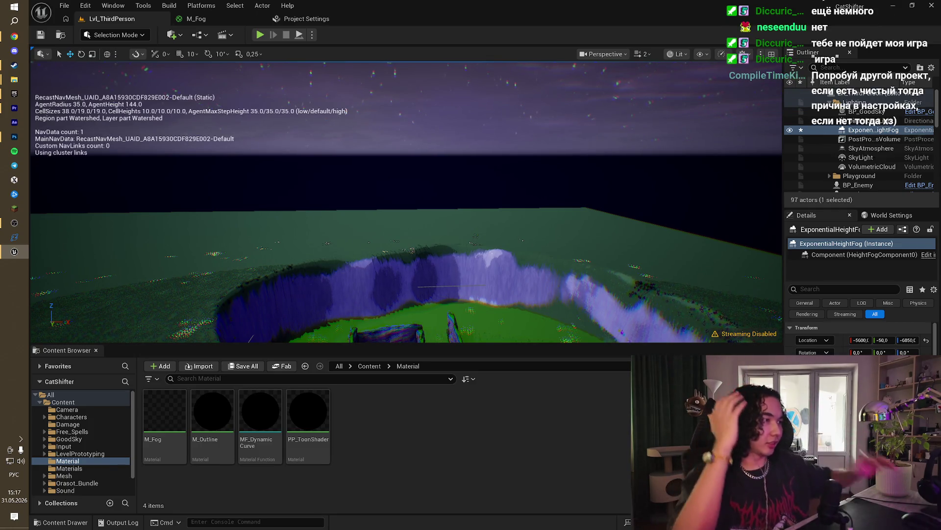
Step: Hide the navmesh overlay, look down over the crater and select the PostProcessVolume
{"action": "key", "text": "p"}
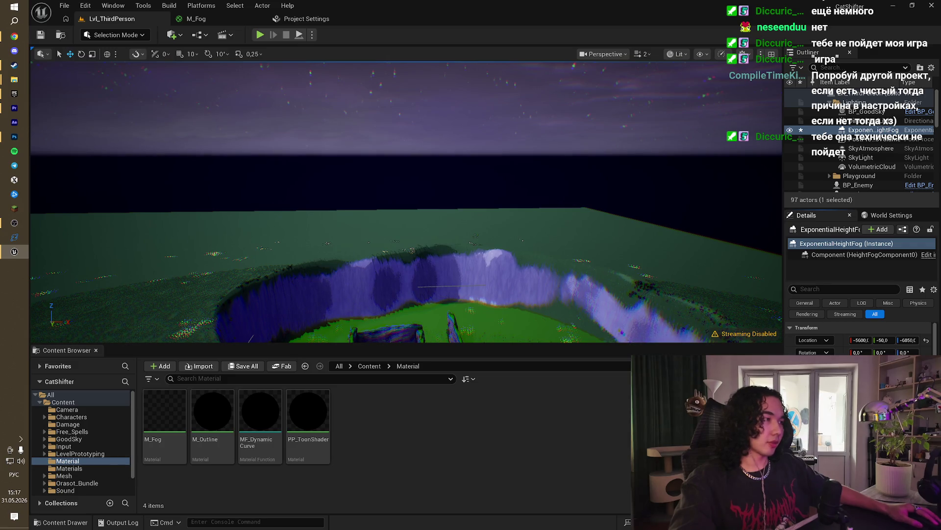
{"action": "mouse_move", "coordinate": [407, 201]}
{"action": "left_mouse_down"}
{"action": "mouse_move", "coordinate": [407, 255]}
{"action": "mouse_move", "coordinate": [406, 225]}
{"action": "mouse_move", "coordinate": [348, 255]}
{"action": "mouse_move", "coordinate": [426, 205]}
{"action": "mouse_move", "coordinate": [449, 204]}
{"action": "mouse_move", "coordinate": [442, 240]}
{"action": "mouse_move", "coordinate": [432, 243]}
{"action": "mouse_move", "coordinate": [439, 206]}
{"action": "mouse_move", "coordinate": [458, 187]}
{"action": "mouse_move", "coordinate": [431, 174]}
{"action": "left_mouse_up"}
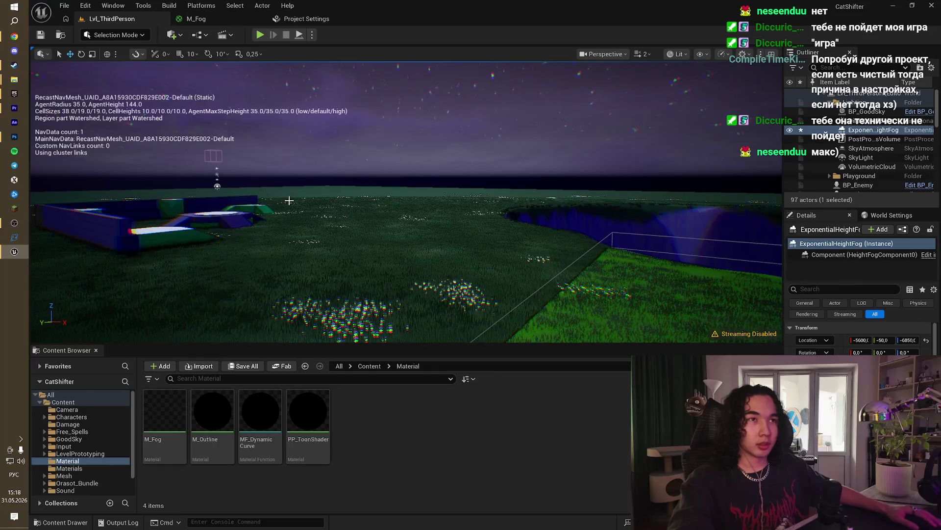
{"action": "left_click", "coordinate": [212, 156]}
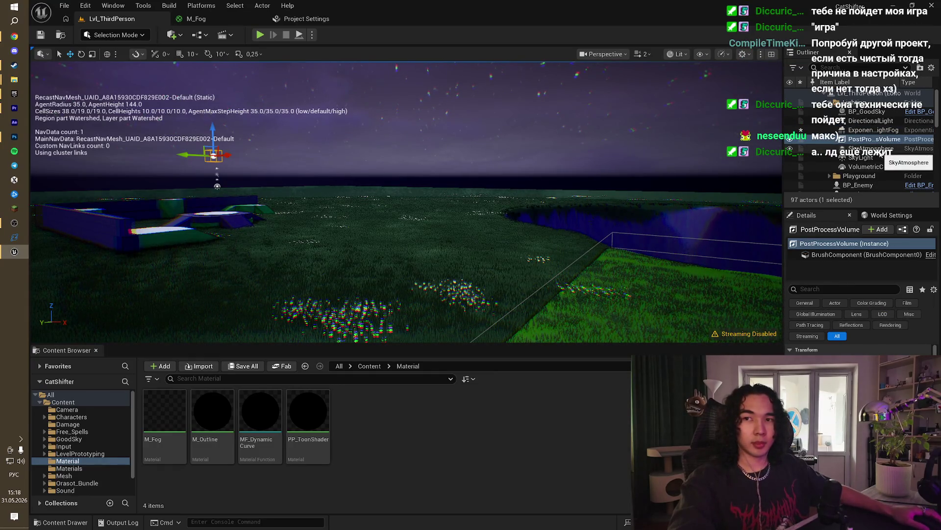
Step: Try loading ldjam.com in a new browser tab, then close the invalid page
{"action": "key", "text": "alt+Tab"}
{"action": "left_click", "coordinate": [847, 7]}
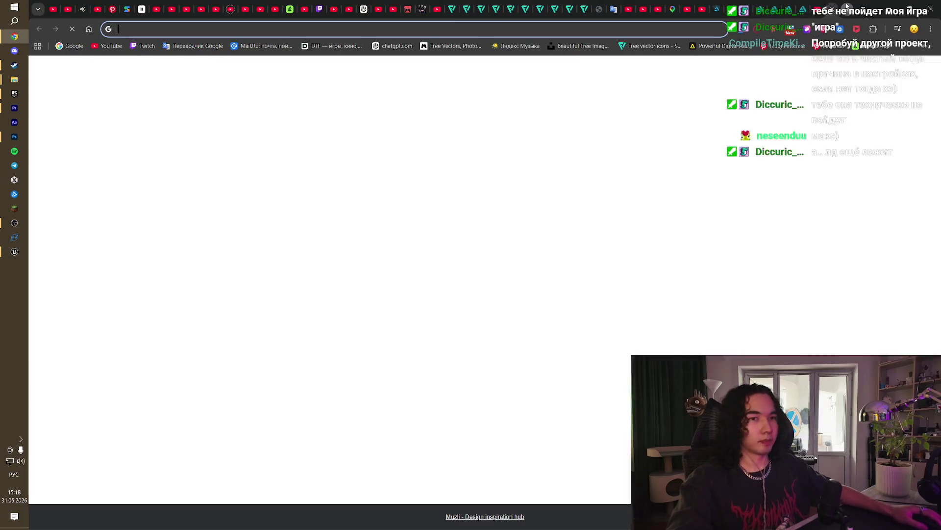
{"action": "key", "text": "alt+shift"}
{"action": "type", "text": "ldjam.com"}
{"action": "key", "text": "Return"}
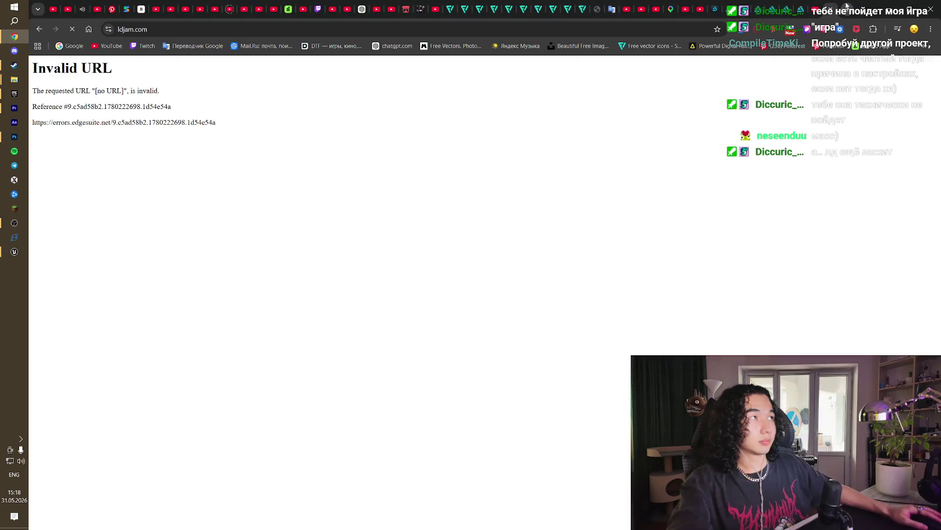
{"action": "key", "text": "ctrl+w"}
{"action": "key", "text": "alt+Tab"}
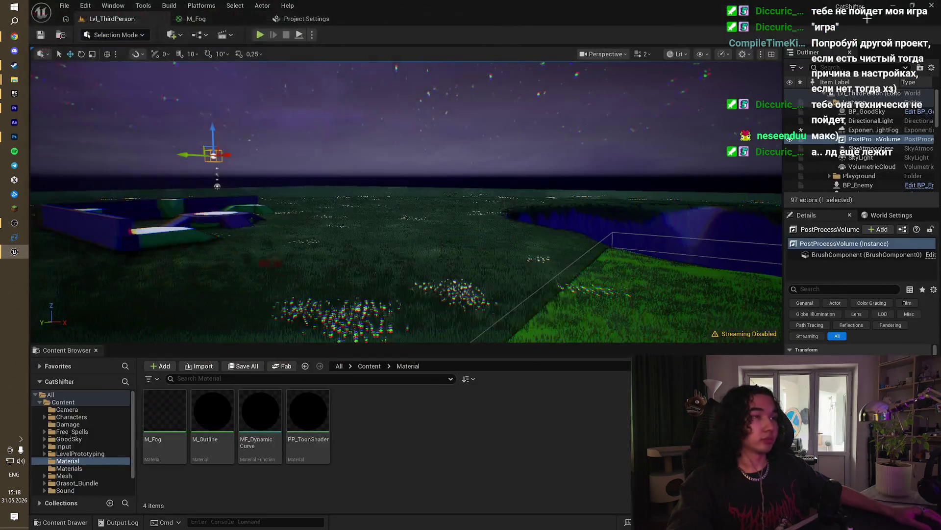
Step: Restore the navmesh overlay, frame the Cube and drop it down over the crater
{"action": "key", "text": "p"}
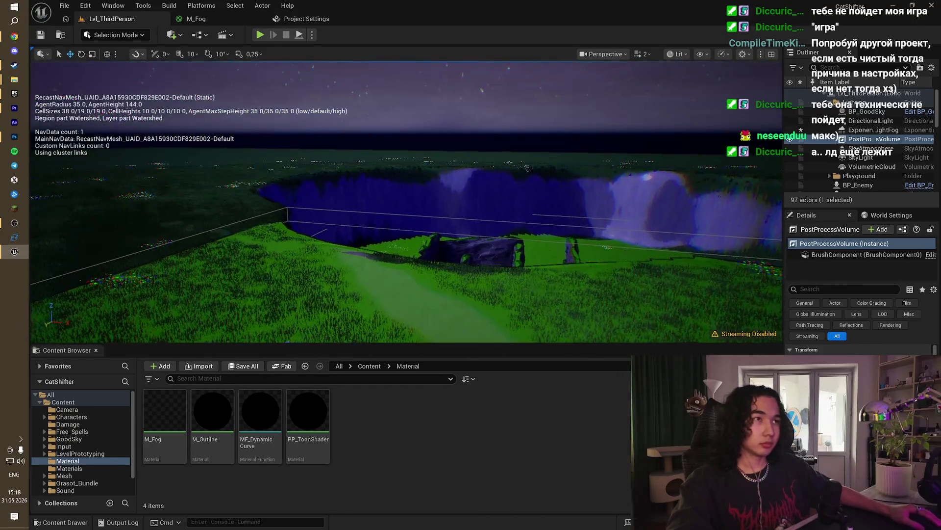
{"action": "scroll", "coordinate": [852, 165], "scroll_direction": "down", "scroll_amount": 3}
{"action": "left_click", "coordinate": [852, 164]}
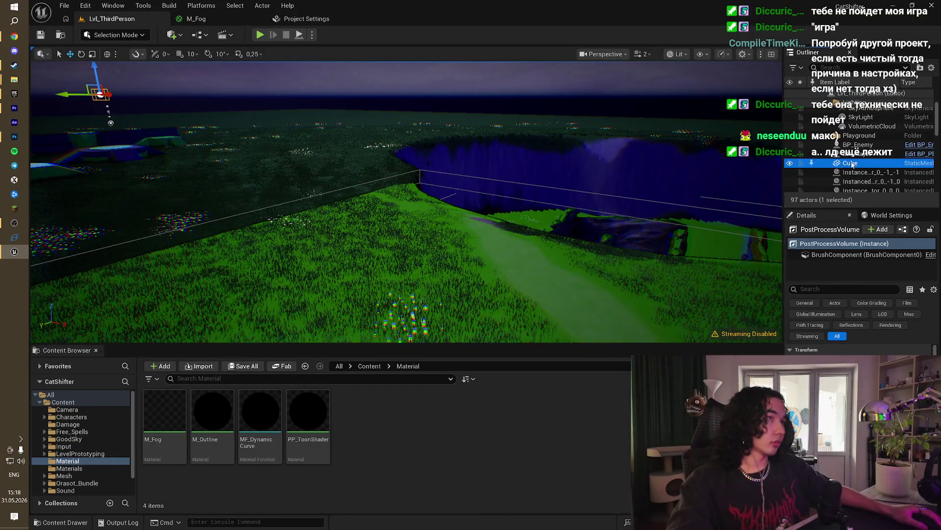
{"action": "double_click", "coordinate": [852, 165]}
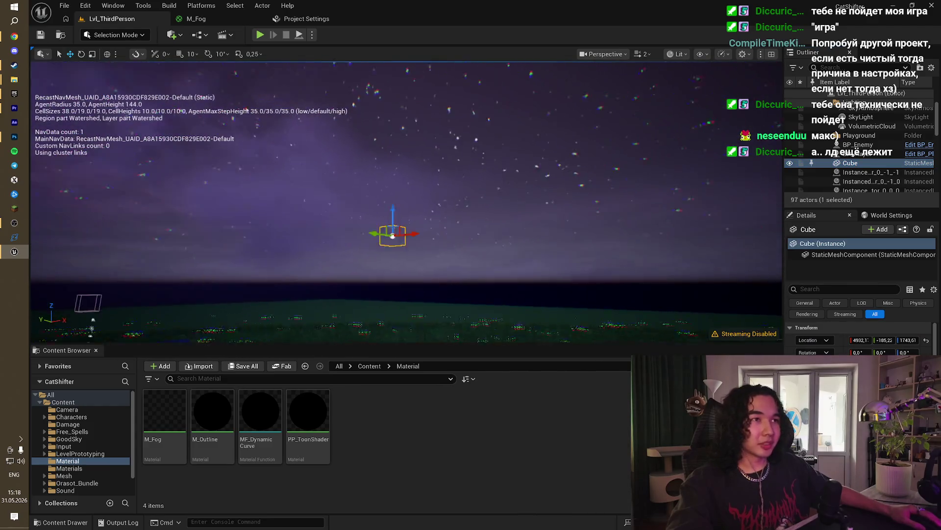
{"action": "key", "text": "End"}
{"action": "key", "text": "alt+space"}
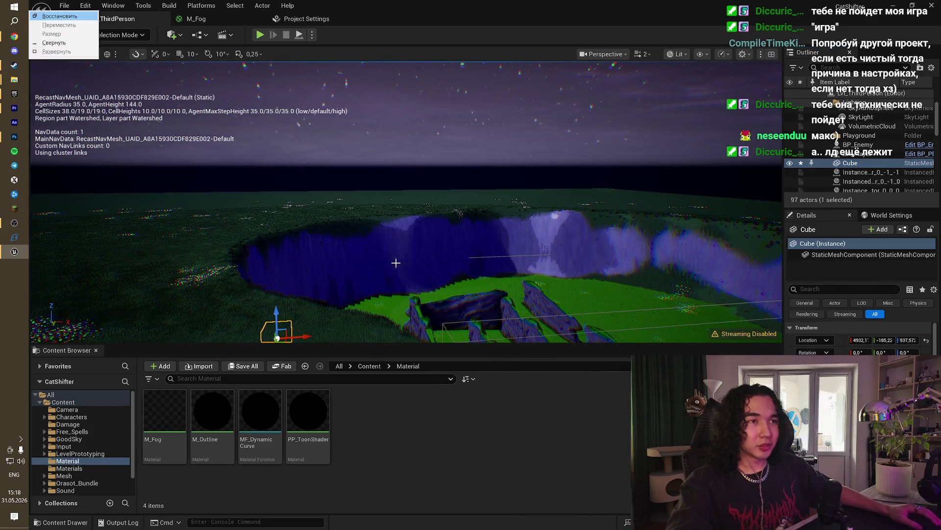
{"action": "key", "text": "alt+Tab"}
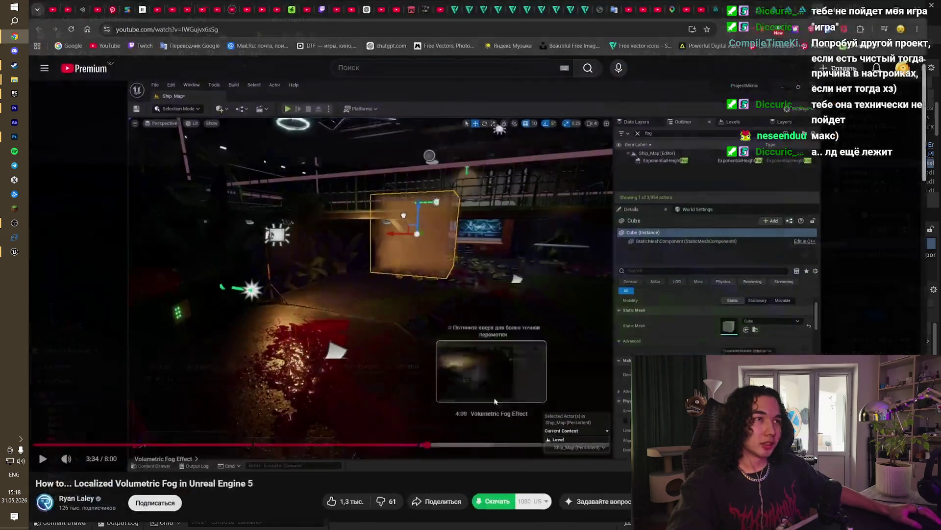
Step: Highlight the Engine Scalability and Exponential Height Fog advice in a tutorial comment
{"action": "scroll", "coordinate": [495, 401], "scroll_direction": "down", "scroll_amount": 8}
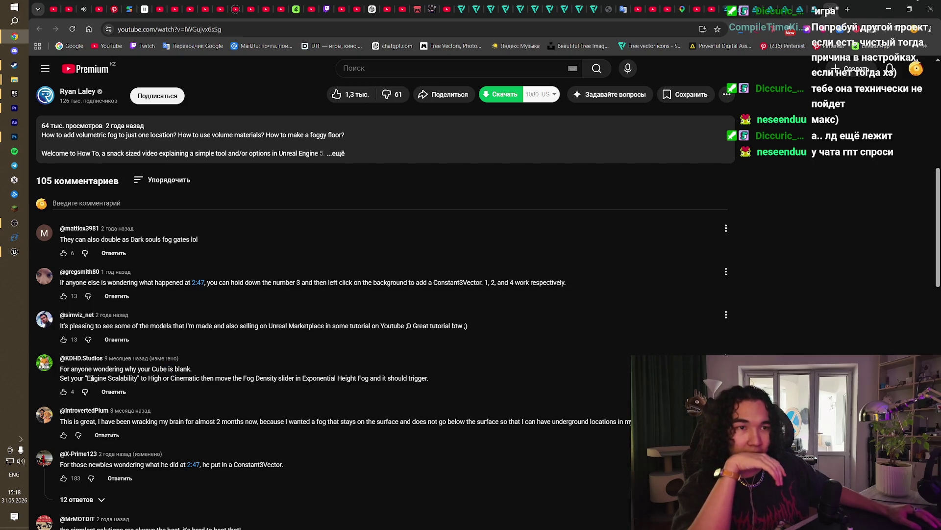
{"action": "left_click_drag", "start_coordinate": [88, 378], "coordinate": [138, 385]}
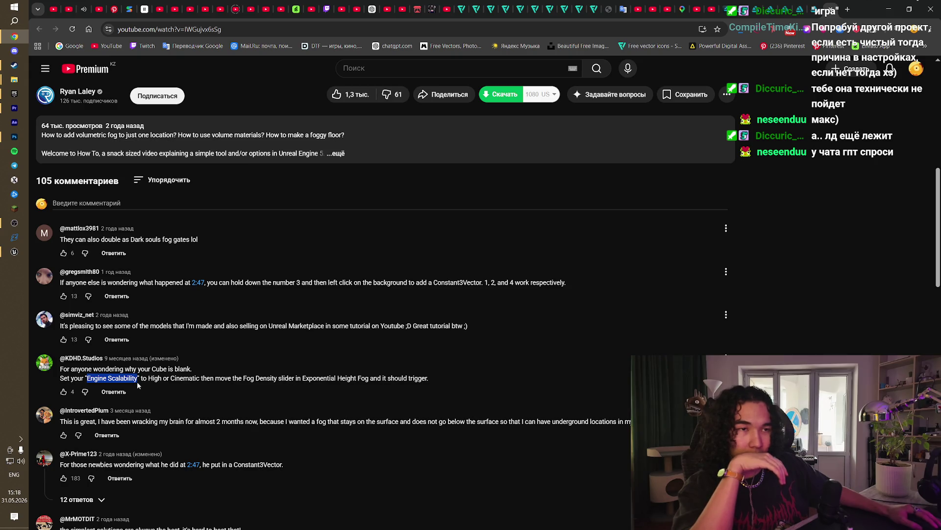
{"action": "left_click", "coordinate": [202, 378]}
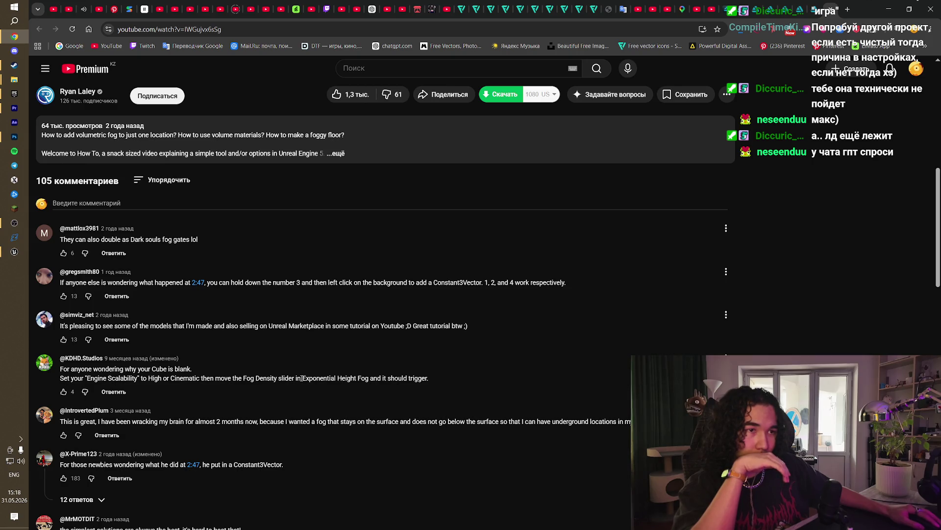
{"action": "double_click", "coordinate": [305, 379]}
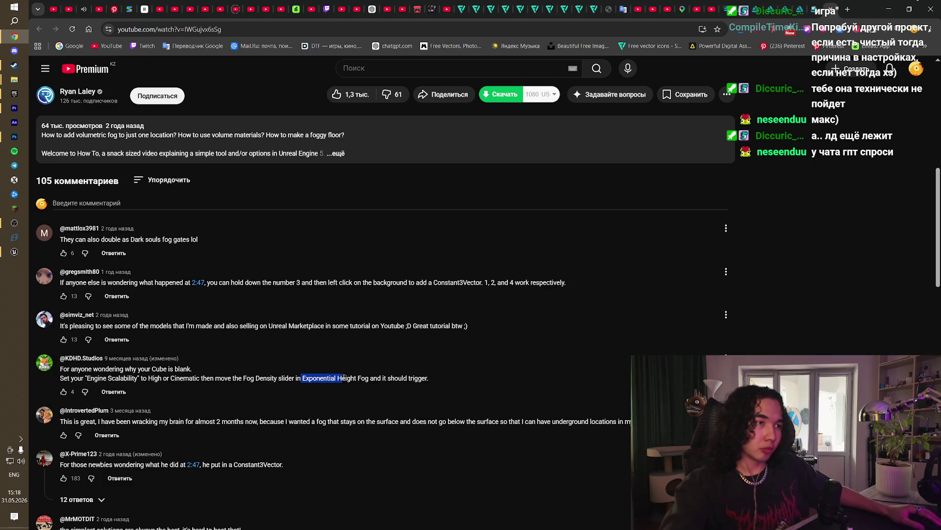
{"action": "key", "text": "alt+Tab"}
{"action": "scroll", "coordinate": [859, 145], "scroll_direction": "up", "scroll_amount": 3}
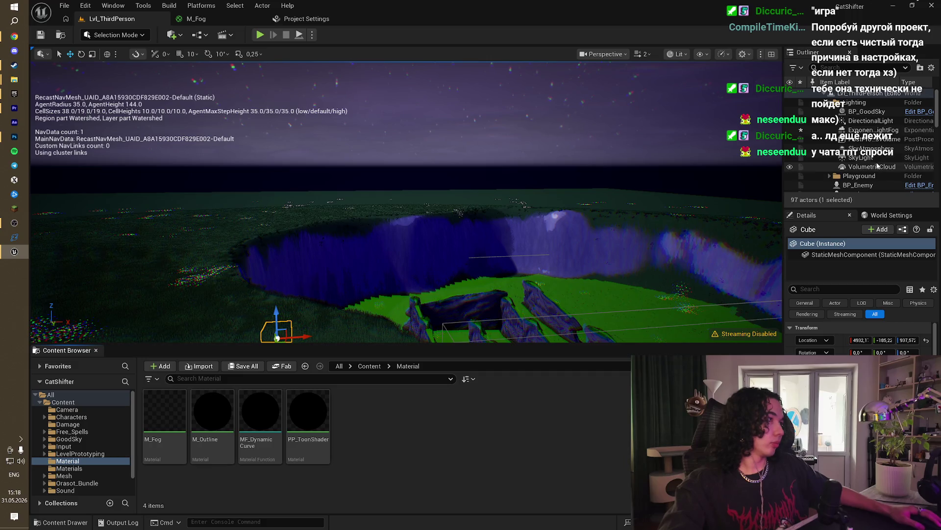
Step: With ExponentialHeightFog selected, set viewport scalability to Cinematic, then switch back to Chrome
{"action": "left_click", "coordinate": [864, 130]}
{"action": "left_click_drag", "start_coordinate": [613, 161], "coordinate": [584, 211]}
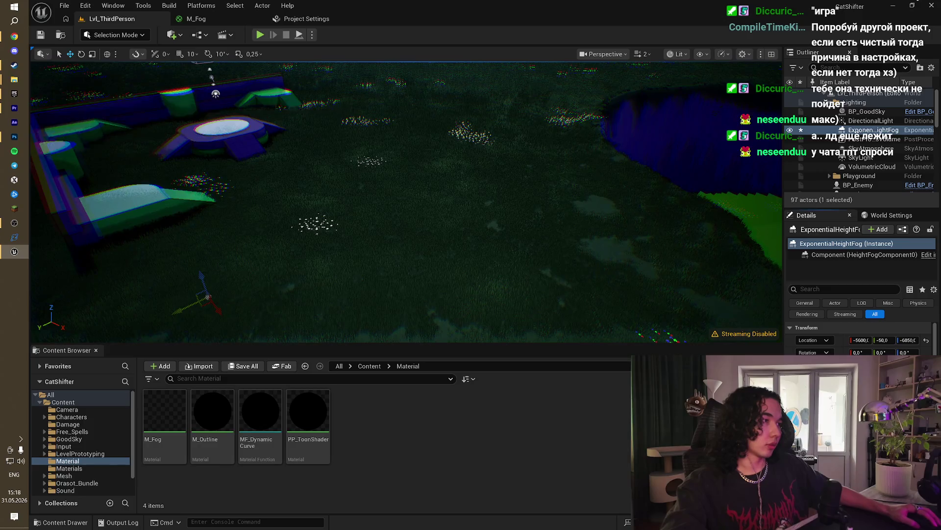
{"action": "left_click", "coordinate": [723, 54]}
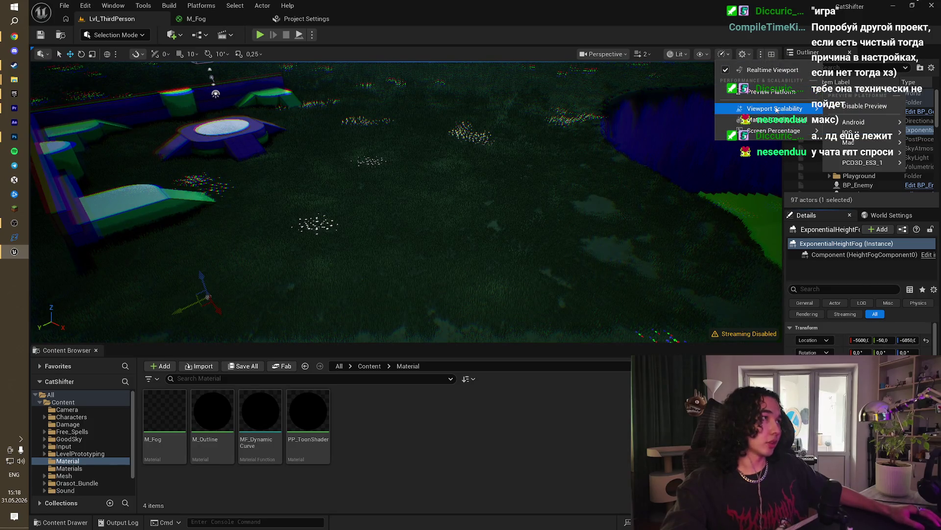
{"action": "mouse_move", "coordinate": [776, 109]}
{"action": "left_click", "coordinate": [657, 128]}
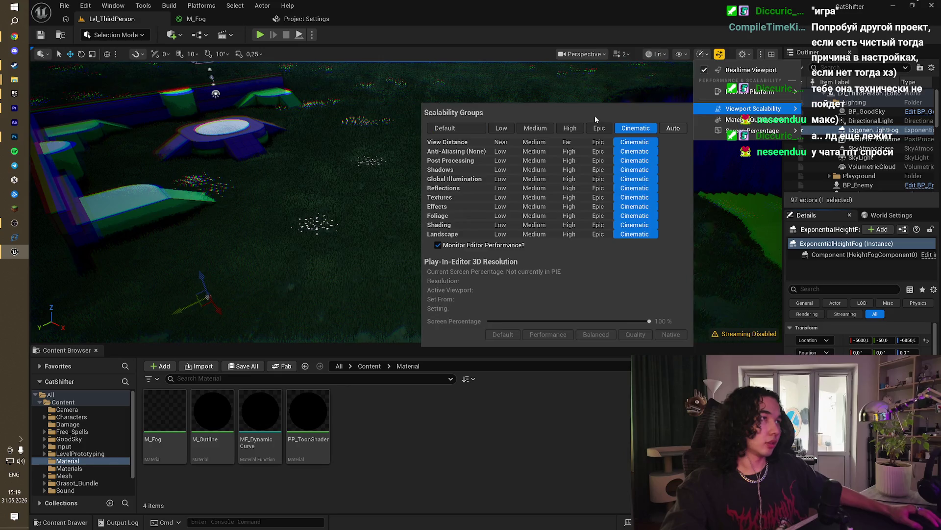
{"action": "left_click_drag", "start_coordinate": [553, 63], "coordinate": [553, 63]}
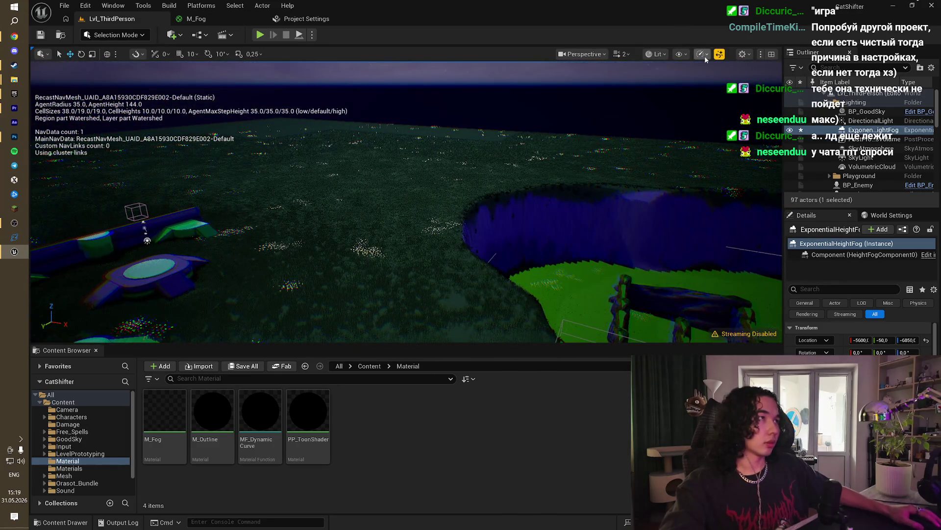
{"action": "left_click", "coordinate": [717, 55]}
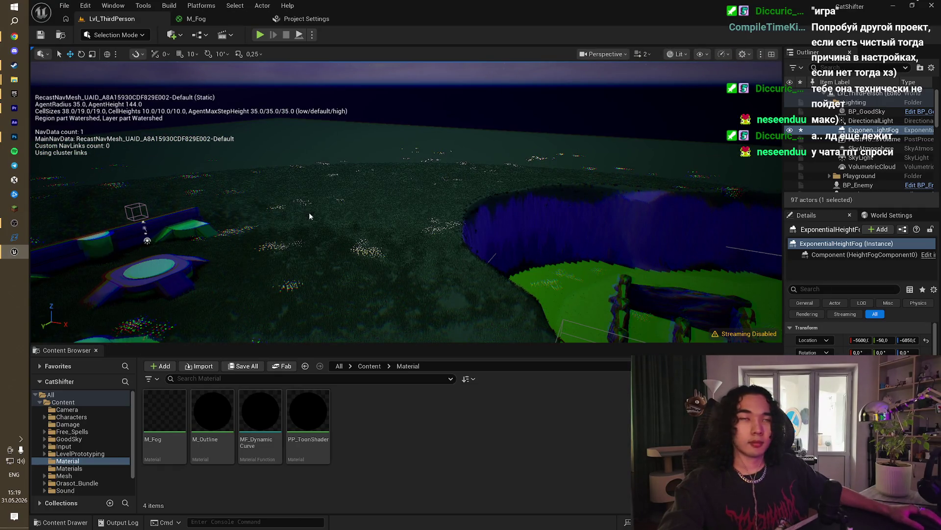
{"action": "key", "text": "alt+Tab"}
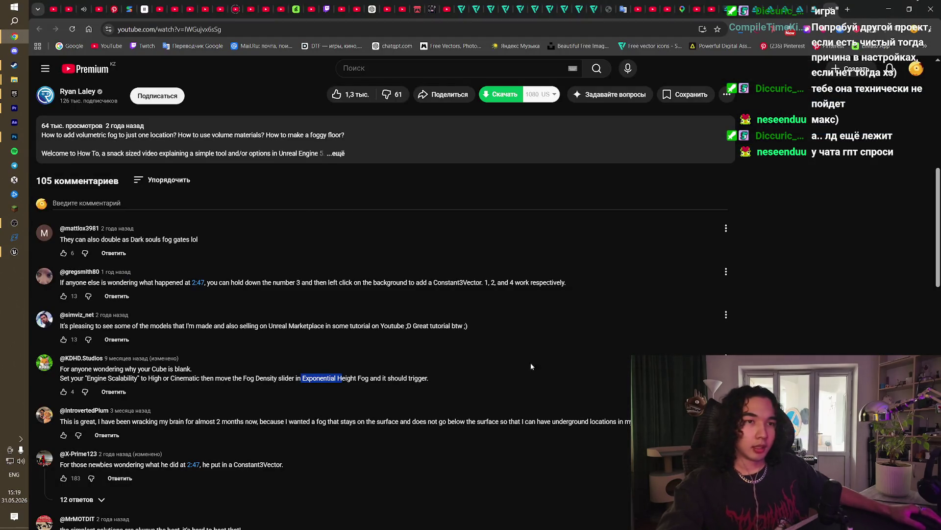
Step: Close the Vectorizer tabs and the sleep-mode SVG tab
{"action": "scroll", "coordinate": [391, 359], "scroll_direction": "down", "scroll_amount": 2}
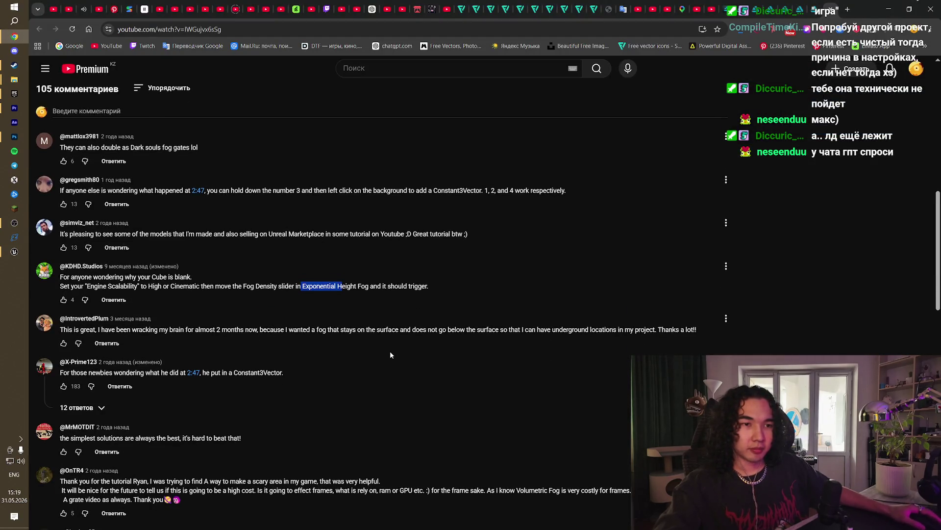
{"action": "scroll", "coordinate": [390, 353], "scroll_direction": "up", "scroll_amount": 10}
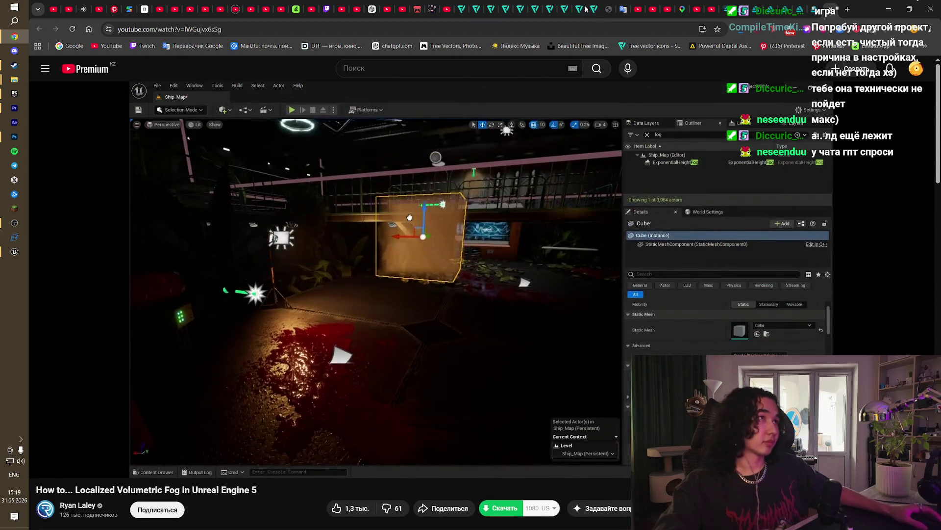
{"action": "left_click", "coordinate": [601, 9]}
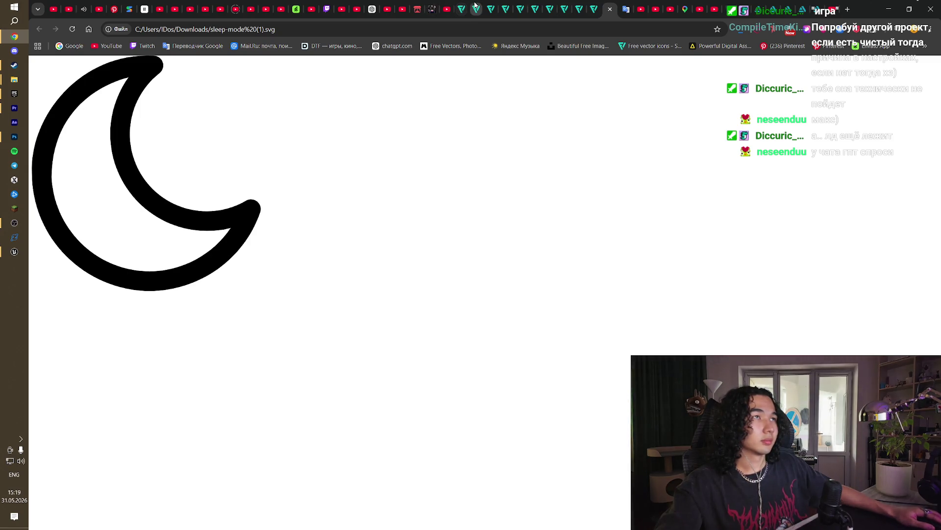
{"action": "middle_click", "coordinate": [565, 9]}
{"action": "middle_click", "coordinate": [565, 9]}
{"action": "middle_click", "coordinate": [565, 9]}
{"action": "middle_click", "coordinate": [565, 9]}
{"action": "middle_click", "coordinate": [565, 9]}
{"action": "middle_click", "coordinate": [565, 9]}
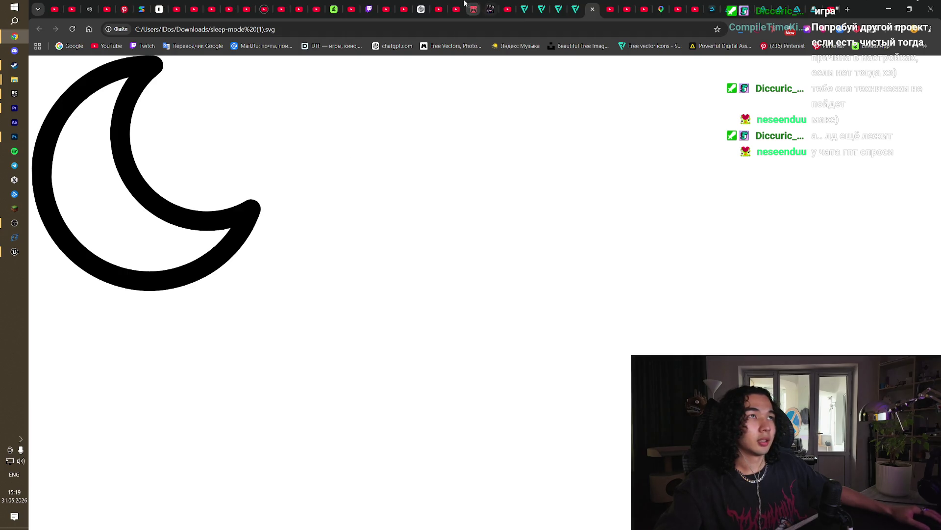
{"action": "middle_click", "coordinate": [525, 10]}
{"action": "middle_click", "coordinate": [524, 11]}
{"action": "middle_click", "coordinate": [526, 13]}
{"action": "middle_click", "coordinate": [526, 13]}
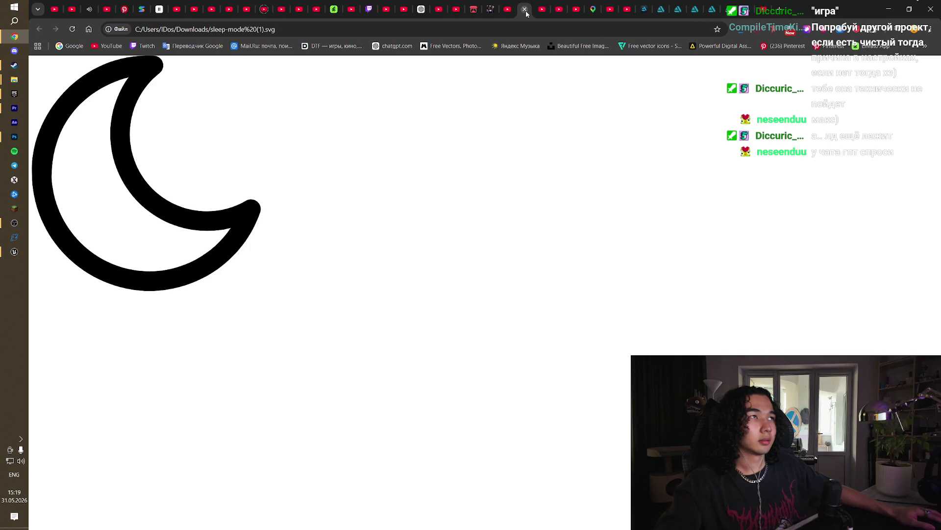
{"action": "middle_click", "coordinate": [525, 12]}
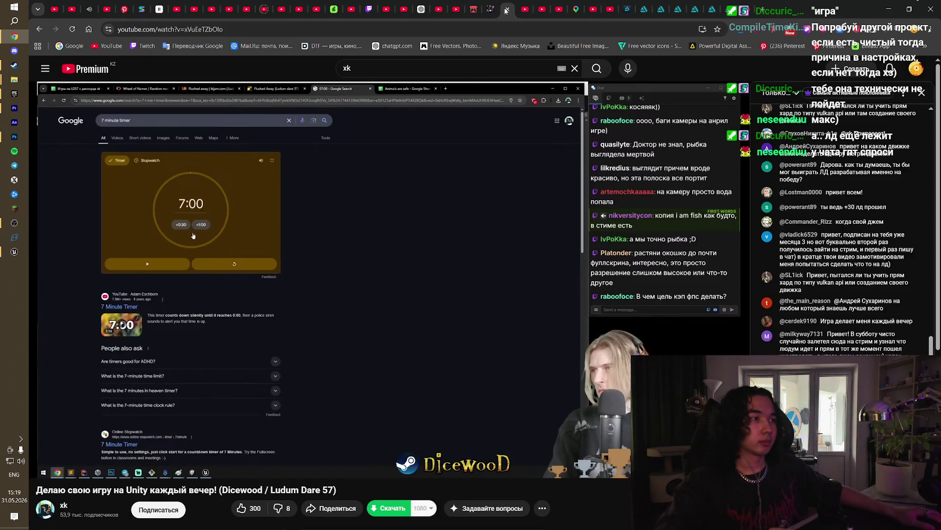
Step: Close the remaining YouTube video tabs and the 'ue5 ai enemy' search results tab
{"action": "left_click", "coordinate": [506, 10]}
{"action": "left_click", "coordinate": [472, 10]}
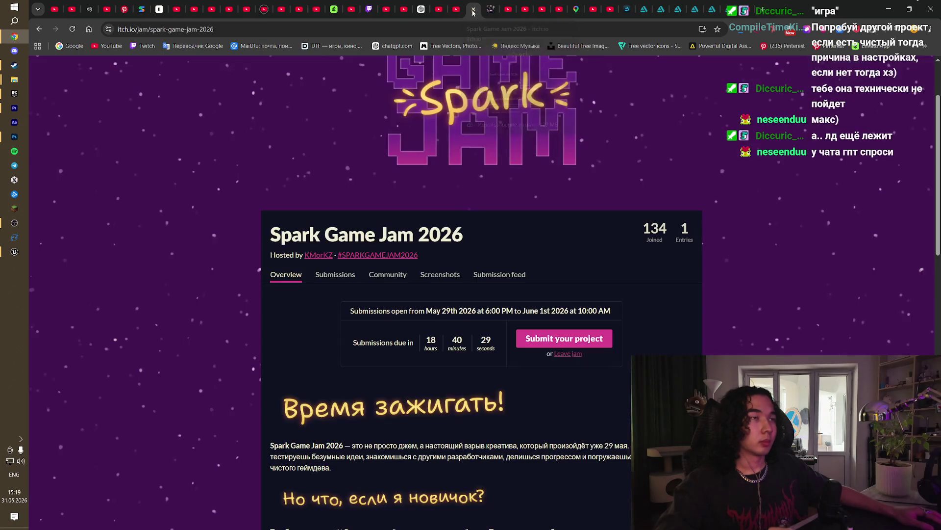
{"action": "left_click", "coordinate": [455, 11]}
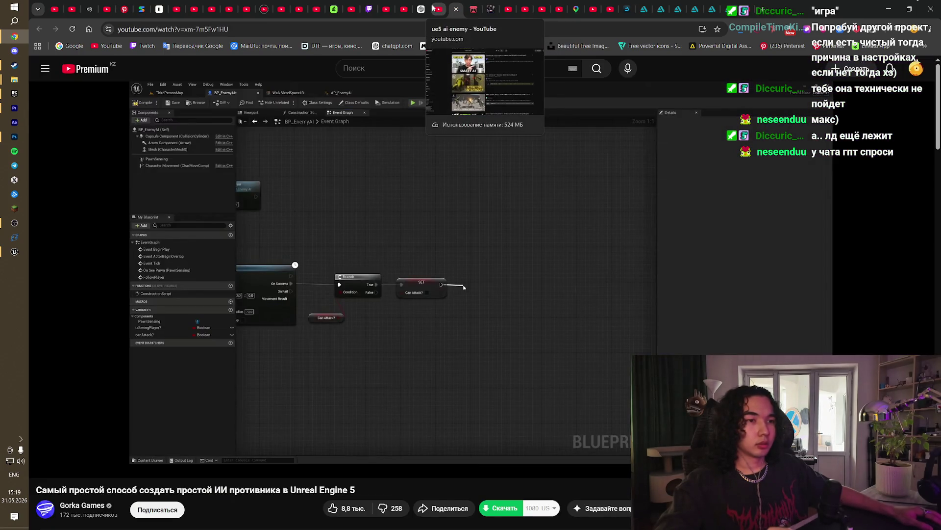
{"action": "left_click", "coordinate": [433, 8]}
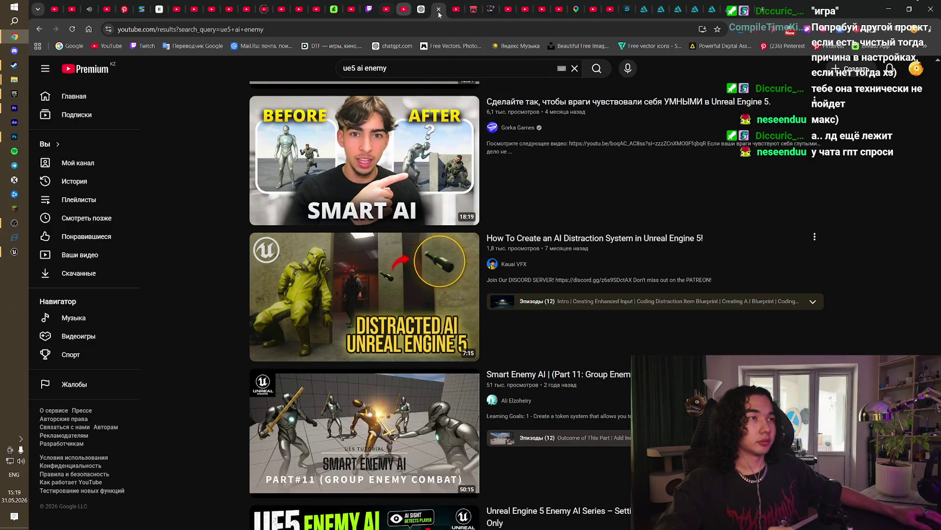
{"action": "left_click", "coordinate": [438, 10]}
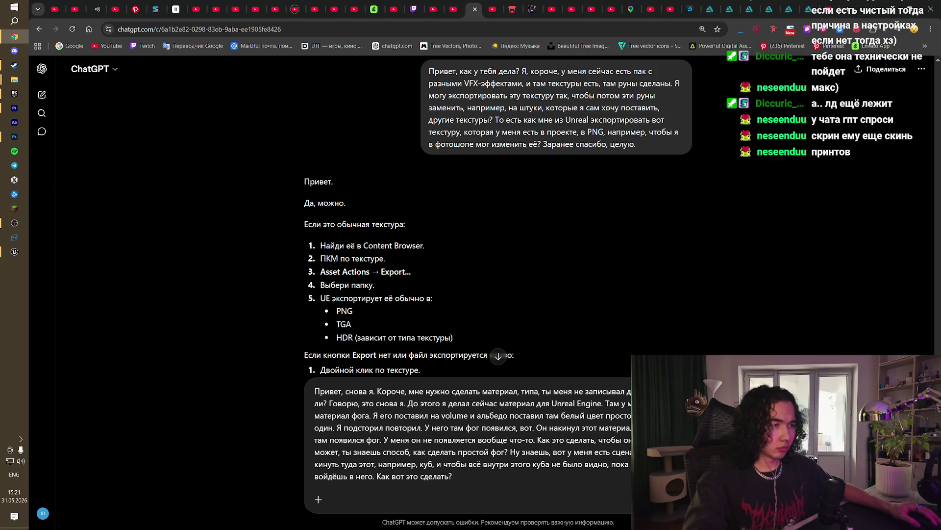
Step: Send ChatGPT the question about why the fog material shows nothing on the cube
{"action": "key", "text": "Return"}
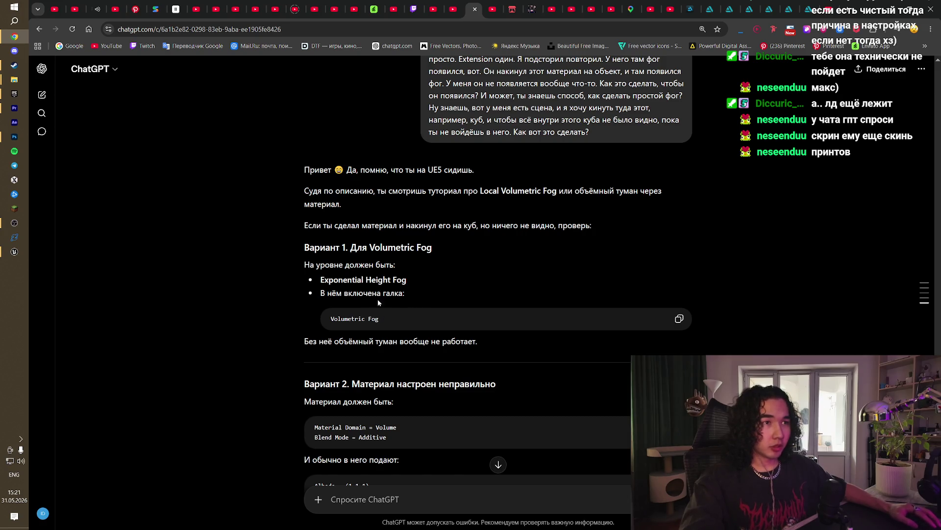
Step: In M_Fog, check the 1,1,1 Constant3Vector colour, save, and return to Lvl_ThirdPerson
{"action": "left_click", "coordinate": [14, 251]}
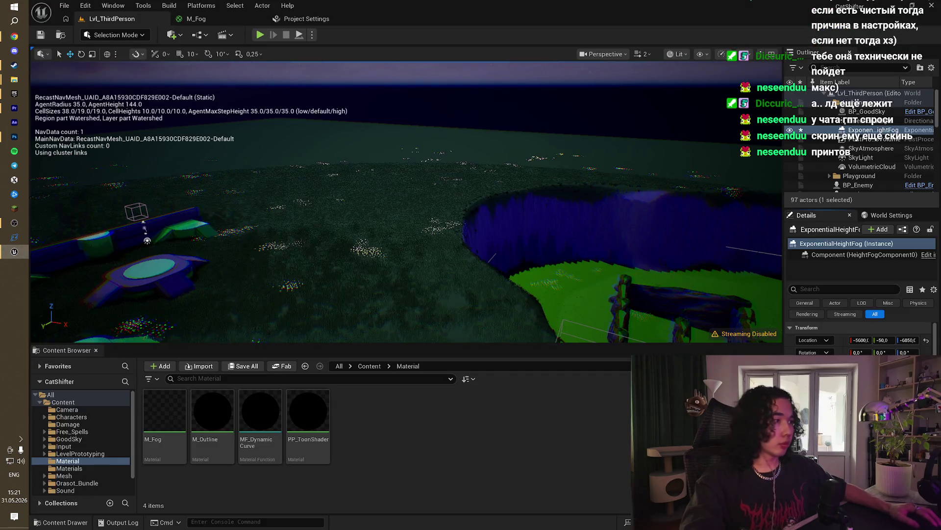
{"action": "scroll", "coordinate": [861, 338], "scroll_direction": "down", "scroll_amount": 5}
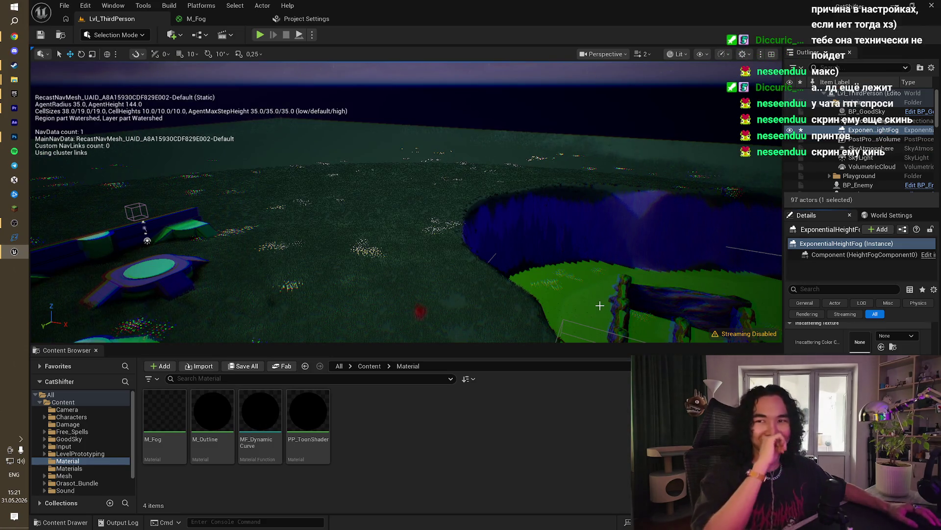
{"action": "left_click_drag", "start_coordinate": [567, 191], "coordinate": [567, 190]}
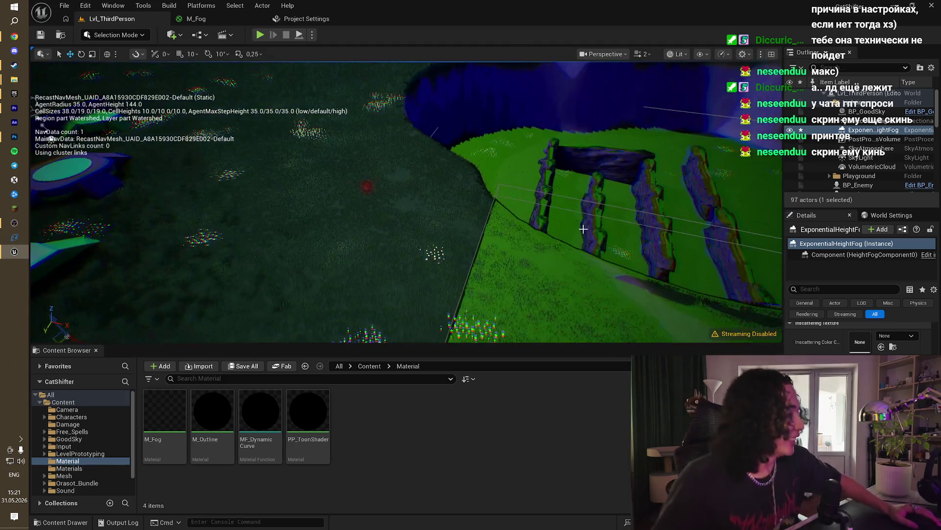
{"action": "left_click", "coordinate": [211, 18]}
{"action": "double_click", "coordinate": [610, 217]}
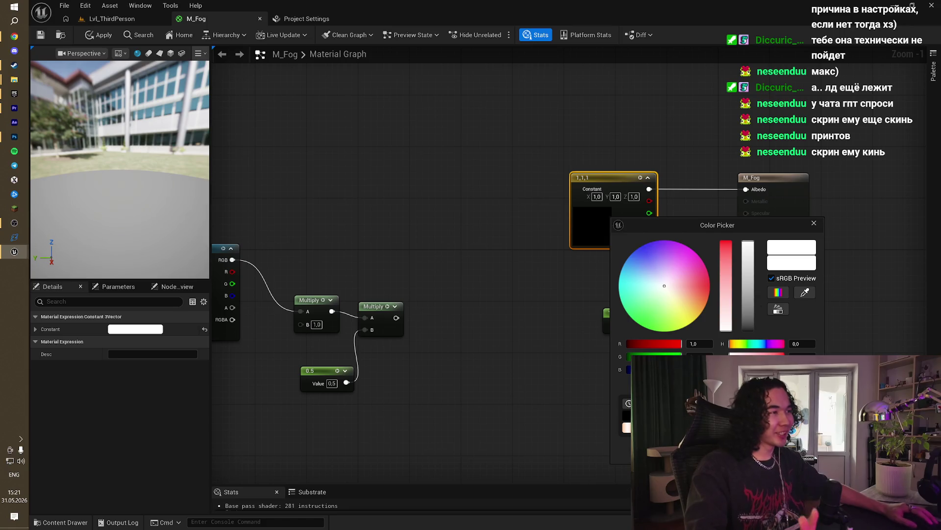
{"action": "left_click", "coordinate": [481, 236]}
{"action": "key", "text": "ctrl+s"}
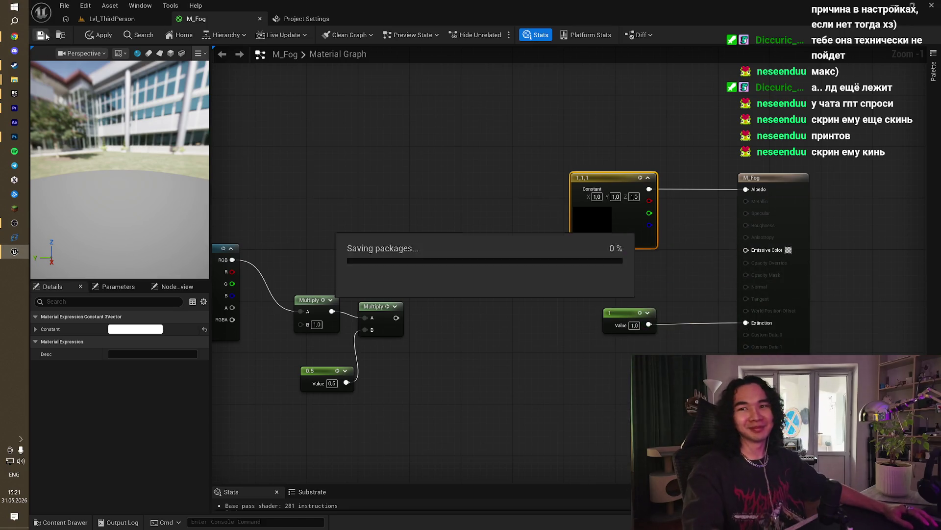
{"action": "left_click", "coordinate": [121, 18]}
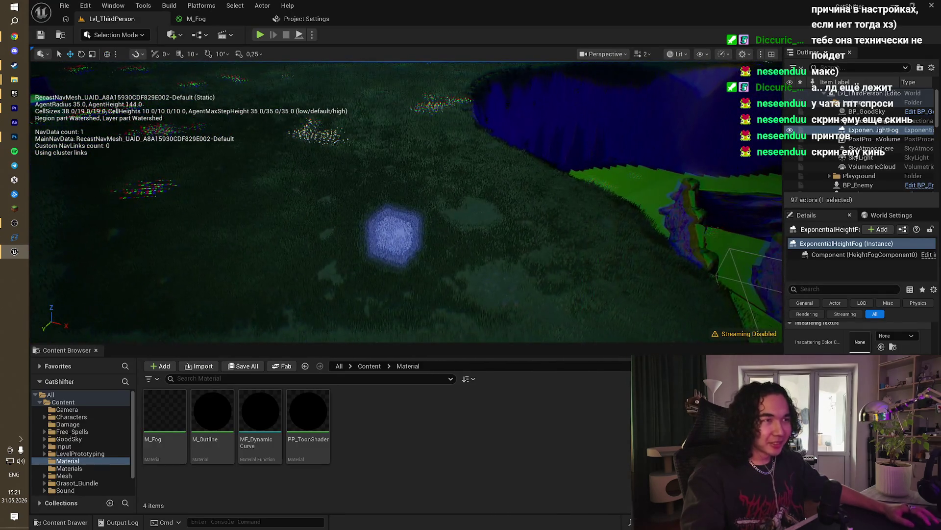
Step: Select and frame the Cube, then scale it up over the arena
{"action": "left_click", "coordinate": [392, 221]}
{"action": "scroll", "coordinate": [909, 160], "scroll_direction": "up", "scroll_amount": 5}
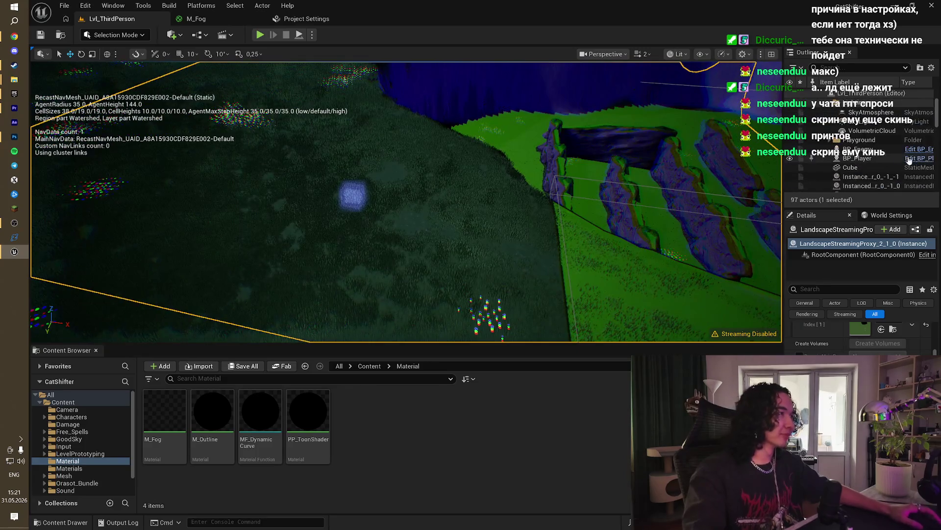
{"action": "double_click", "coordinate": [851, 167]}
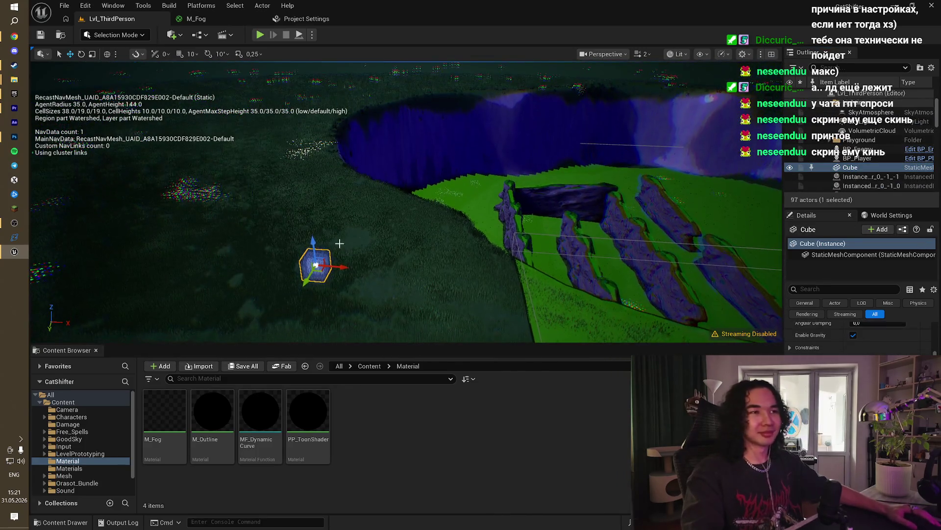
{"action": "mouse_move", "coordinate": [305, 281]}
{"action": "left_mouse_down"}
{"action": "mouse_move", "coordinate": [309, 294]}
{"action": "mouse_move", "coordinate": [314, 221]}
{"action": "mouse_move", "coordinate": [309, 304]}
{"action": "left_mouse_up"}
{"action": "key", "text": "f"}
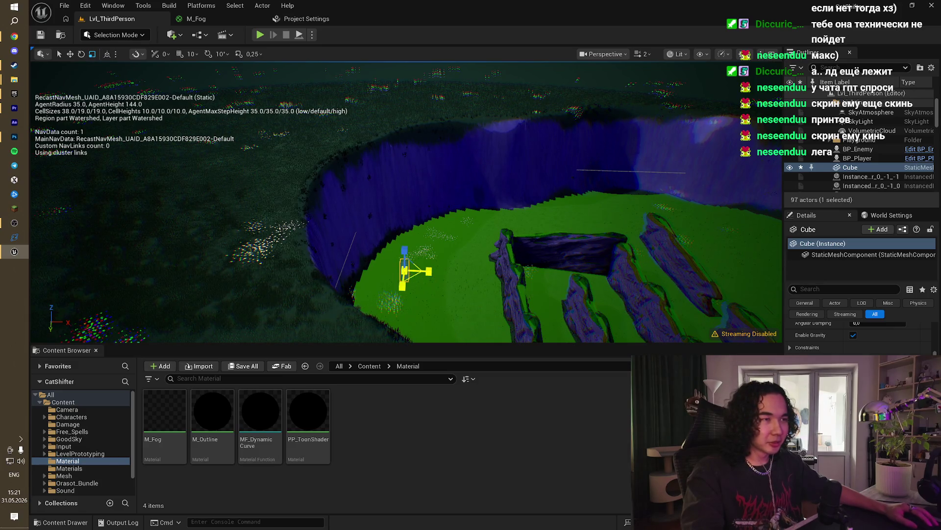
{"action": "left_click_drag", "start_coordinate": [405, 270], "coordinate": [444, 248]}
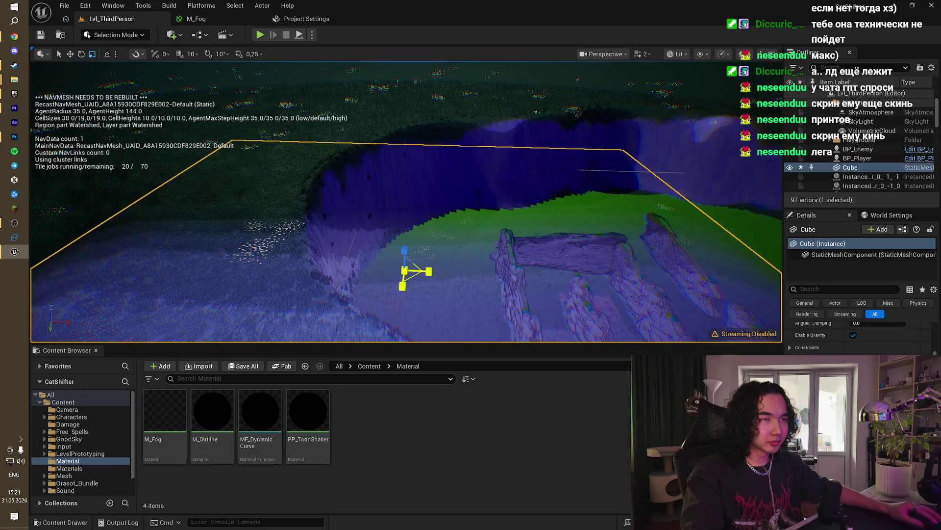
Step: Check the enlarged cube from overhead, switching between Move and Scale tools to adjust it
{"action": "mouse_move", "coordinate": [58, 183]}
{"action": "left_mouse_down"}
{"action": "mouse_move", "coordinate": [32, 338]}
{"action": "mouse_move", "coordinate": [40, 240]}
{"action": "left_mouse_up"}
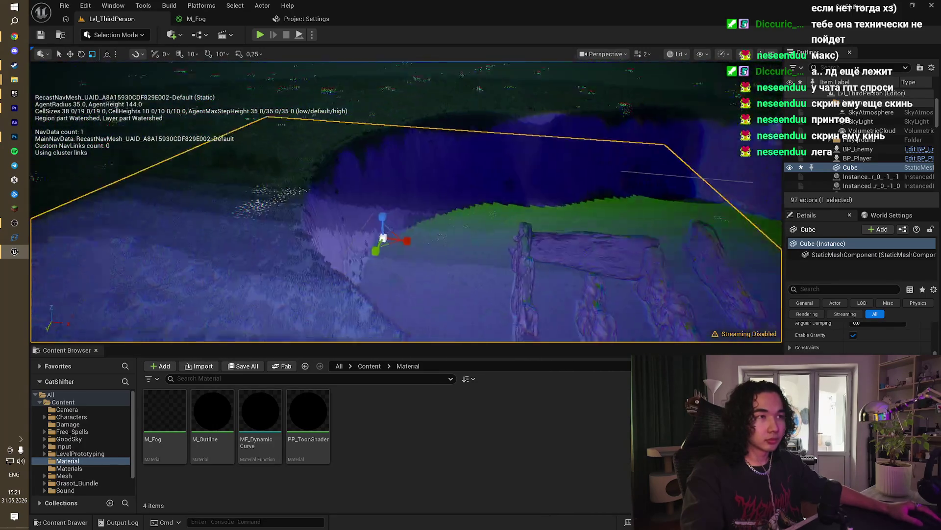
{"action": "left_click_drag", "start_coordinate": [185, 86], "coordinate": [185, 82]}
{"action": "left_click", "coordinate": [70, 54]}
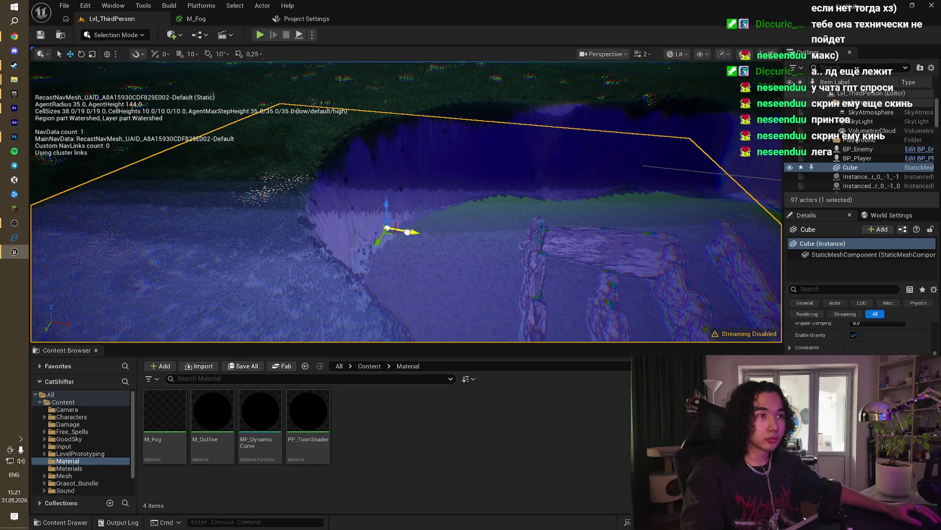
{"action": "mouse_move", "coordinate": [408, 232]}
{"action": "left_mouse_down"}
{"action": "mouse_move", "coordinate": [547, 273]}
{"action": "mouse_move", "coordinate": [319, 204]}
{"action": "mouse_move", "coordinate": [441, 215]}
{"action": "left_mouse_up"}
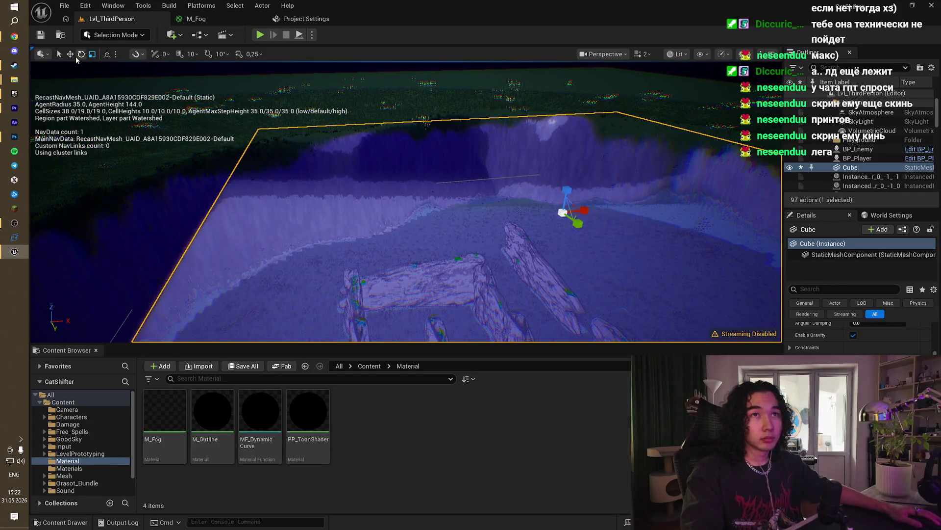
{"action": "mouse_move", "coordinate": [563, 190]}
{"action": "left_mouse_down"}
{"action": "mouse_move", "coordinate": [544, 201]}
{"action": "mouse_move", "coordinate": [519, 182]}
{"action": "mouse_move", "coordinate": [507, 187]}
{"action": "left_mouse_up"}
{"action": "left_click", "coordinate": [92, 54]}
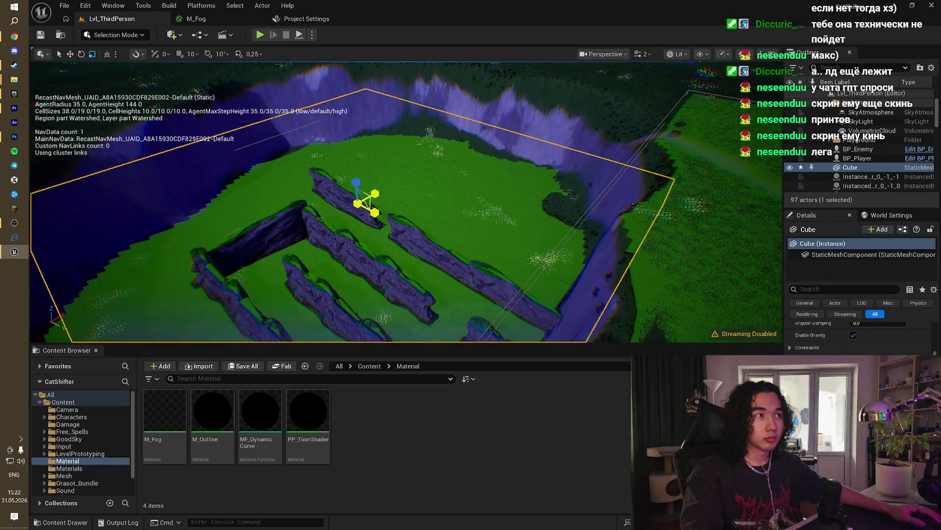
{"action": "mouse_move", "coordinate": [373, 203]}
{"action": "left_mouse_down"}
{"action": "mouse_move", "coordinate": [343, 221]}
{"action": "mouse_move", "coordinate": [323, 206]}
{"action": "mouse_move", "coordinate": [314, 216]}
{"action": "mouse_move", "coordinate": [630, 313]}
{"action": "left_mouse_up"}
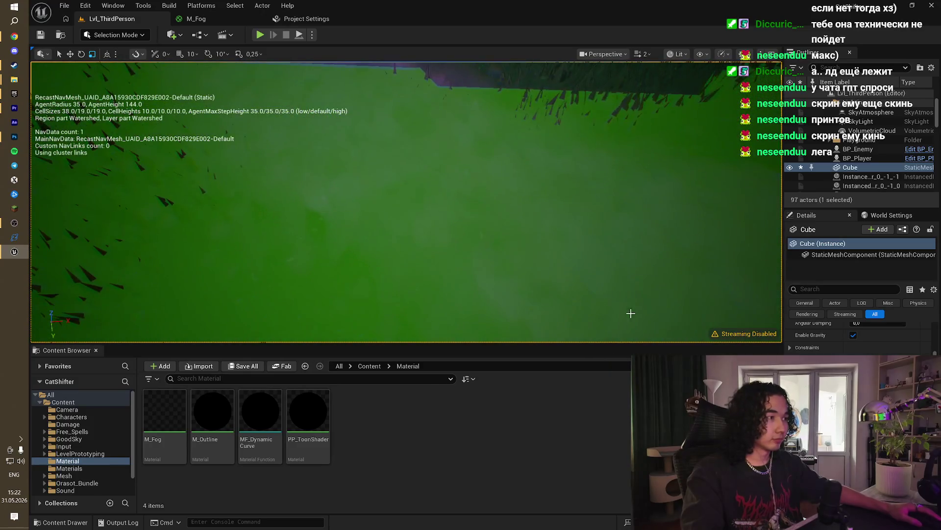
Step: Look at the fog from inside the arena, focus on ExponentialHeightFog, and reopen M_Fog
{"action": "scroll", "coordinate": [861, 339], "scroll_direction": "up", "scroll_amount": 5}
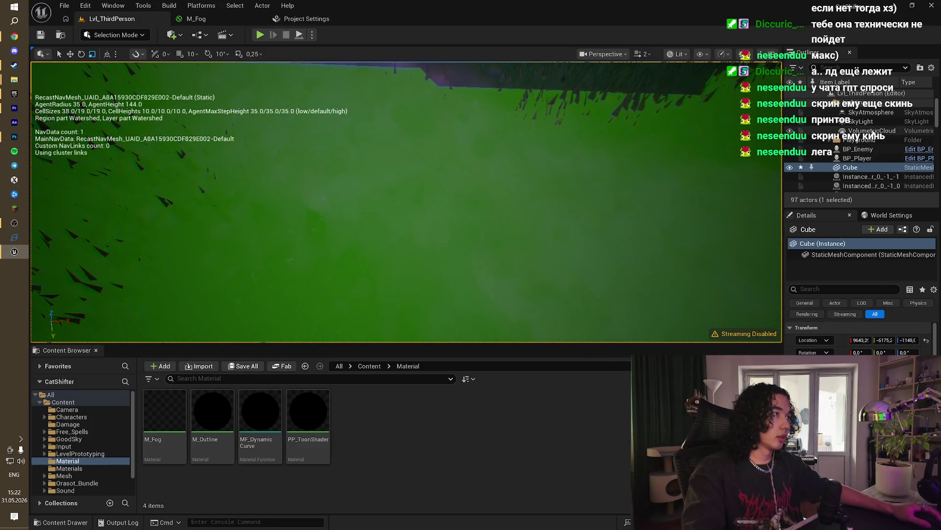
{"action": "scroll", "coordinate": [877, 163], "scroll_direction": "up", "scroll_amount": 2}
{"action": "double_click", "coordinate": [873, 130]}
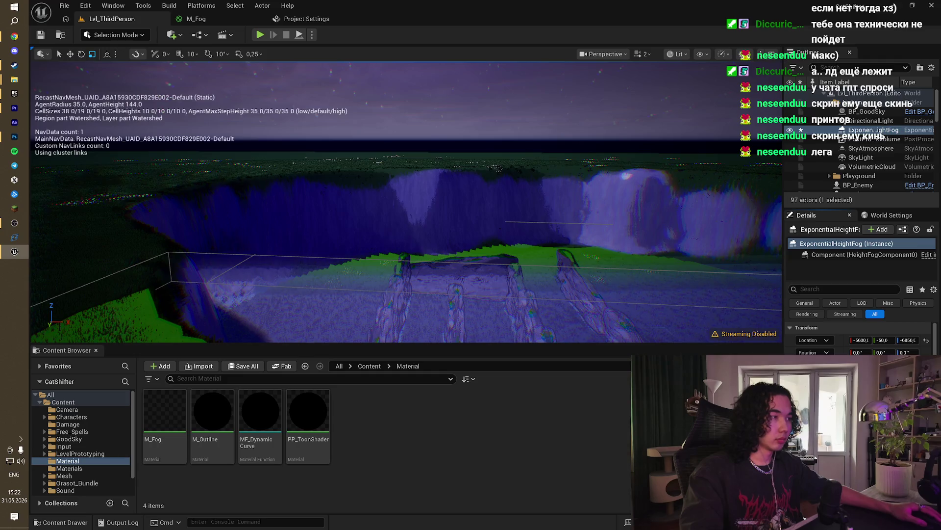
{"action": "scroll", "coordinate": [406, 201], "scroll_direction": "up", "scroll_amount": 5}
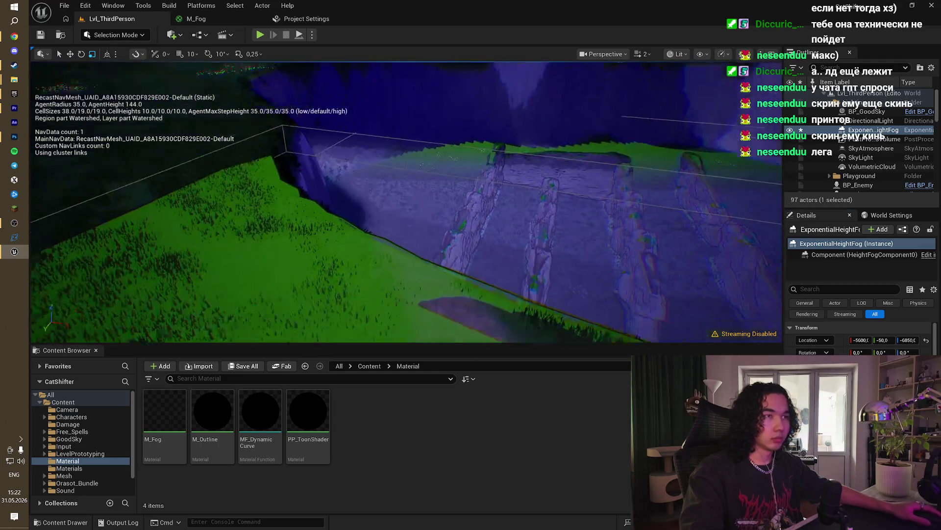
{"action": "left_click", "coordinate": [215, 18]}
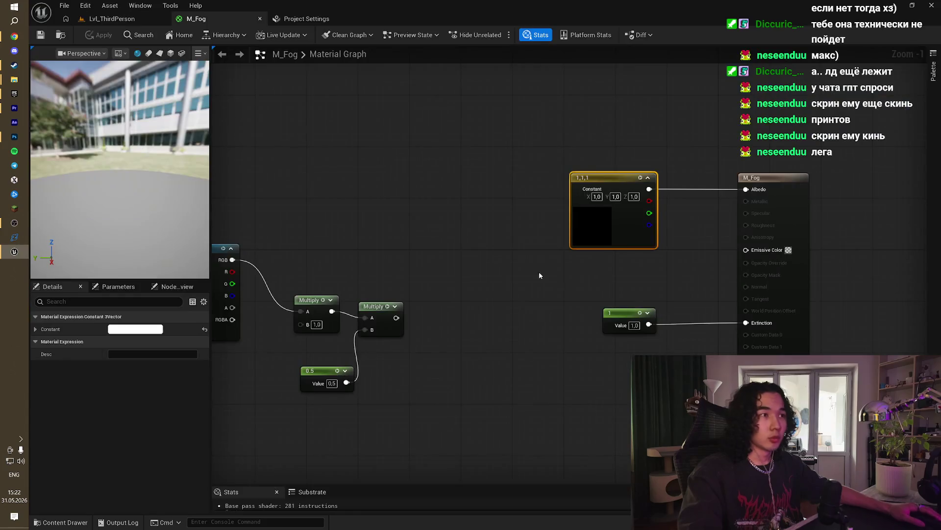
Step: Set M_Fog's Extinction constant to 2 and check the fog in the level
{"action": "left_click", "coordinate": [467, 309]}
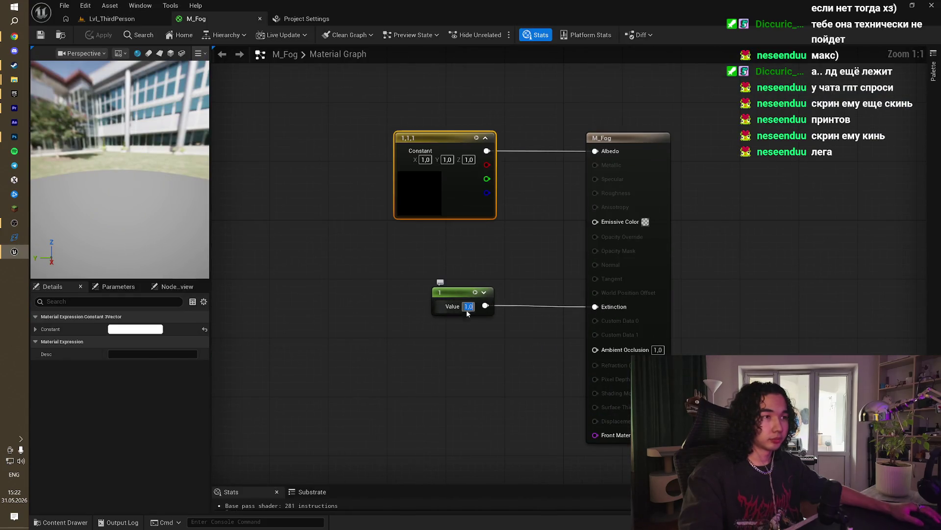
{"action": "type", "text": "2"}
{"action": "left_click", "coordinate": [518, 372]}
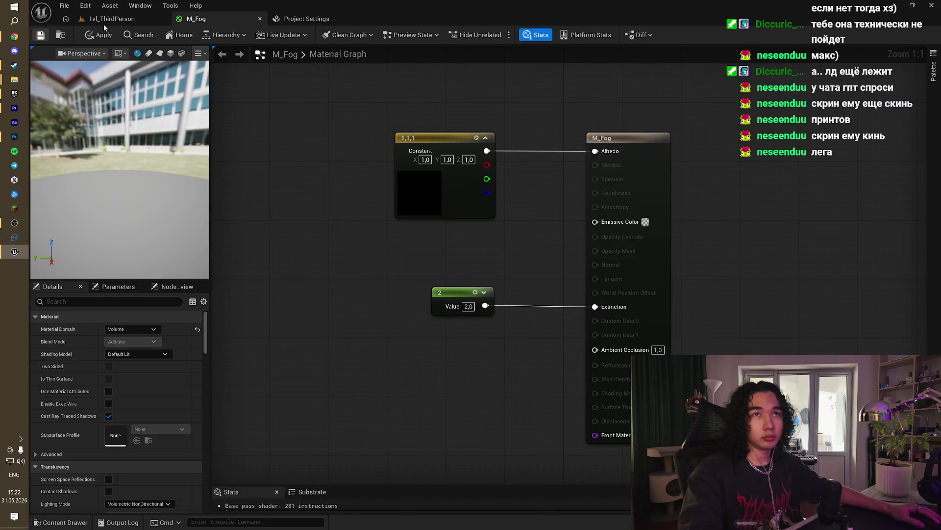
{"action": "left_click", "coordinate": [109, 19]}
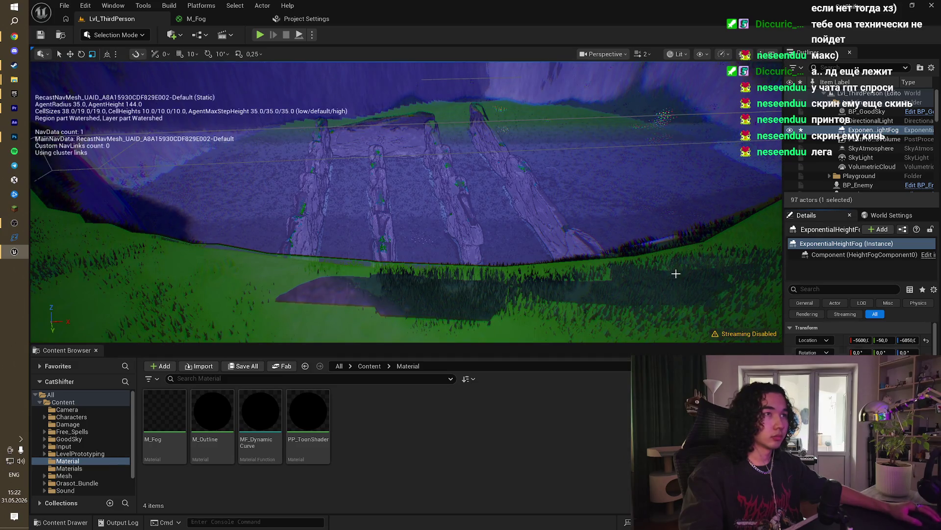
{"action": "key", "text": "f"}
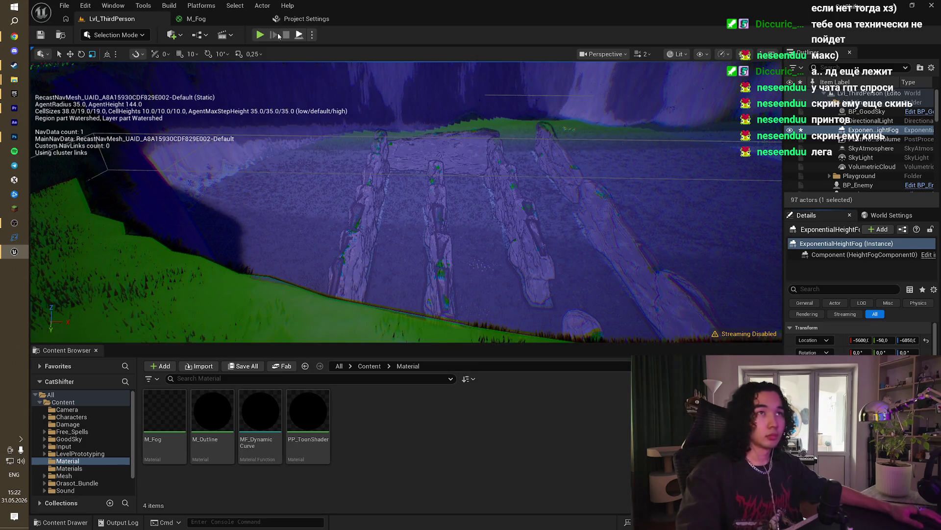
Step: Set the Albedo Constant3Vector to black (0,0,0), save M_Fog, and return to the level
{"action": "left_click", "coordinate": [221, 20]}
{"action": "double_click", "coordinate": [432, 185]}
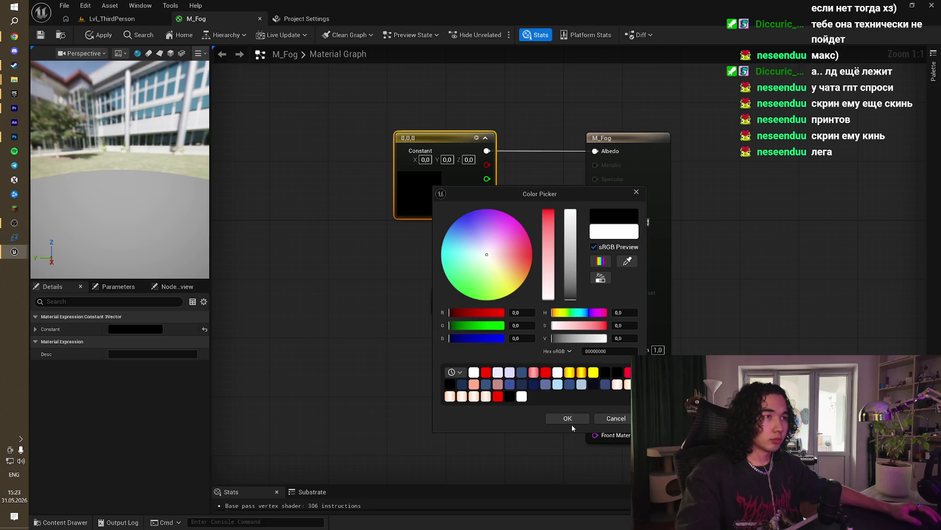
{"action": "left_click", "coordinate": [570, 420]}
{"action": "left_click", "coordinate": [41, 35]}
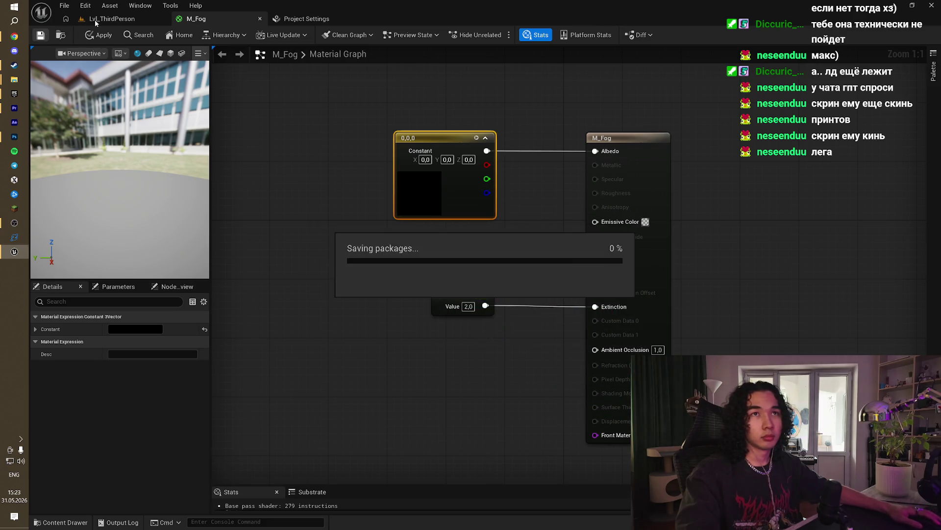
{"action": "left_click", "coordinate": [112, 19]}
{"action": "left_click_drag", "start_coordinate": [396, 131], "coordinate": [397, 131]}
Step: Play the level with Alt+P, run the sheep along the hillside off the cliff, then stop
{"action": "key", "text": "alt+p"}
{"action": "key", "text": "w"}
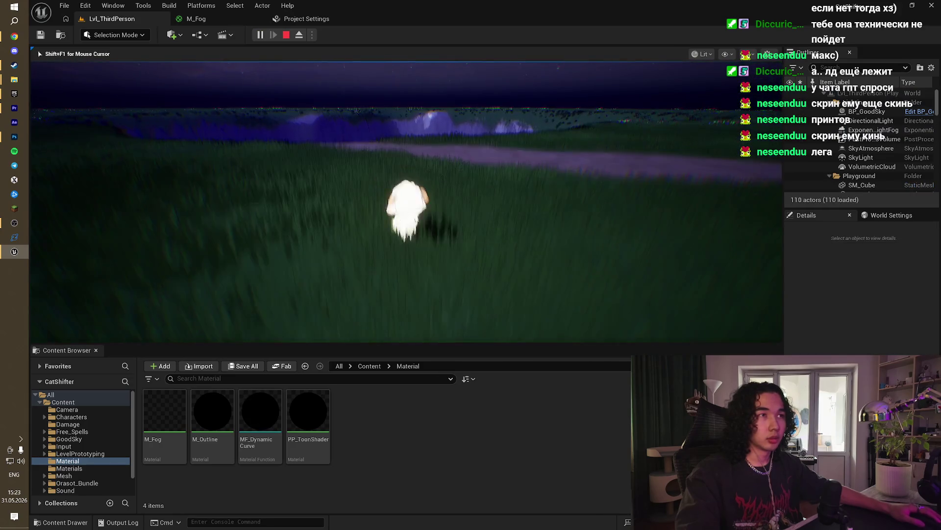
{"action": "key", "text": "w"}
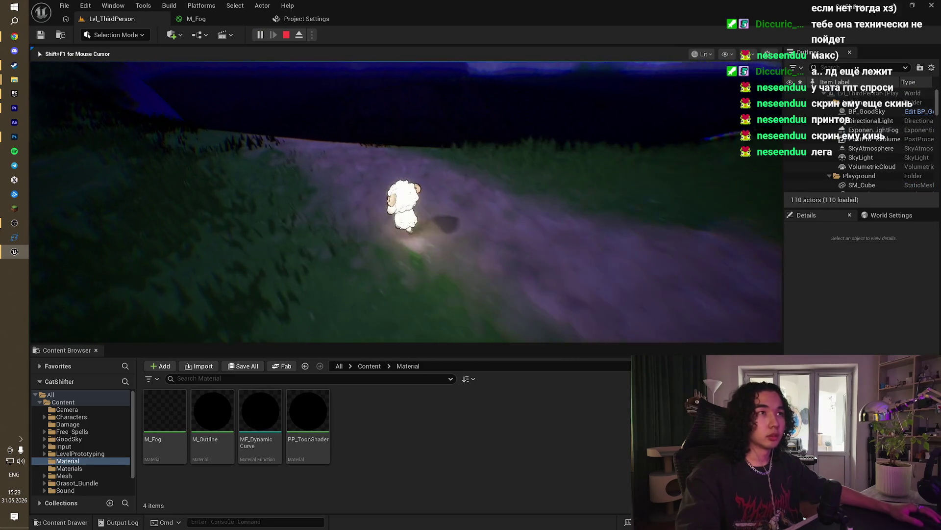
{"action": "key", "text": "w"}
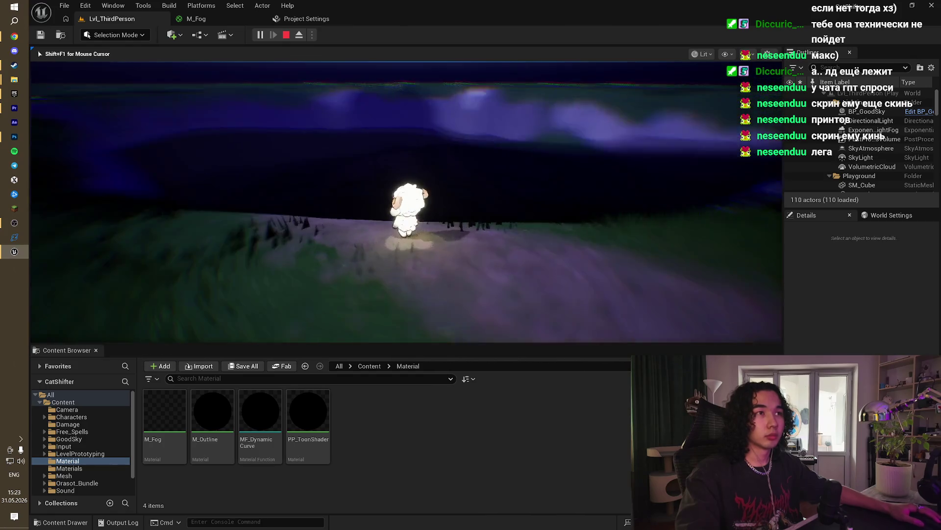
{"action": "key", "text": "w"}
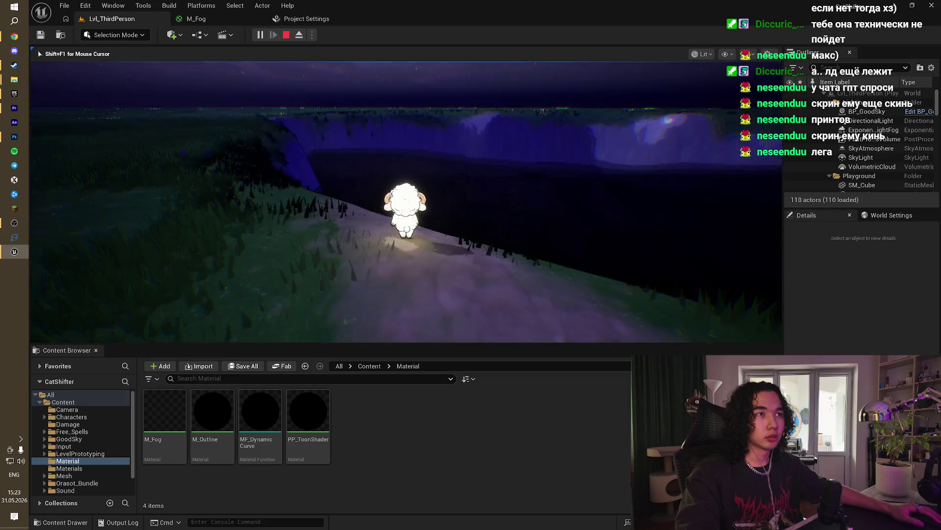
{"action": "key", "text": "w"}
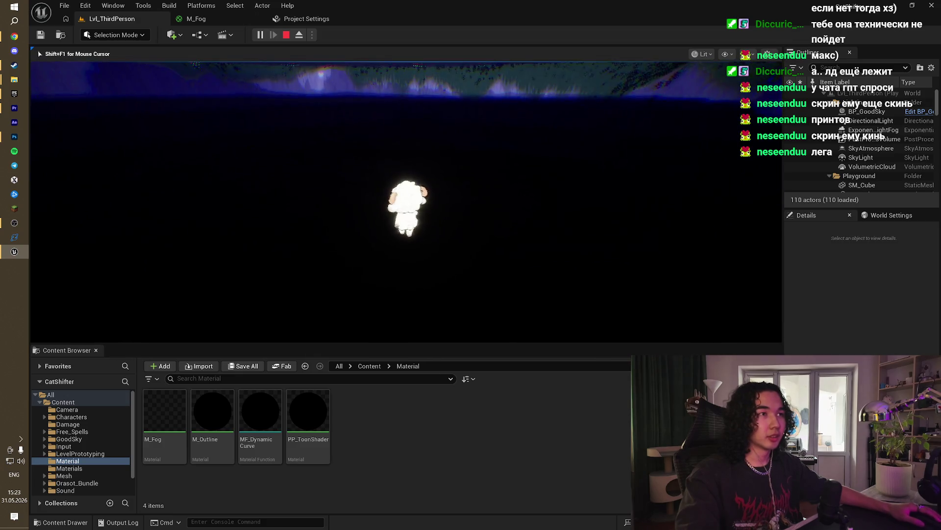
{"action": "key", "text": "Escape"}
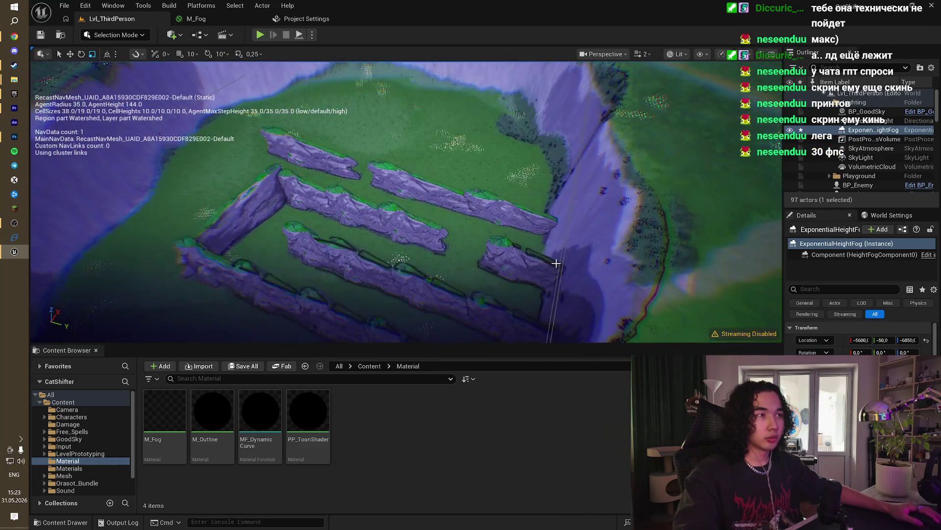
Step: Select the fog Cube and set its Collision Preset to NoCollision in Details
{"action": "left_click_drag", "start_coordinate": [519, 230], "coordinate": [540, 243]}
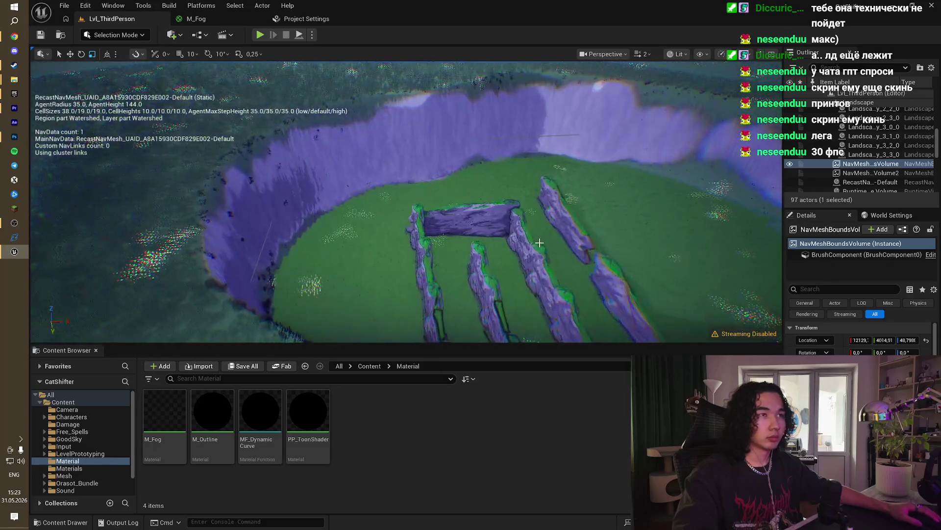
{"action": "left_click", "coordinate": [264, 241]}
{"action": "scroll", "coordinate": [832, 175], "scroll_direction": "up", "scroll_amount": 5}
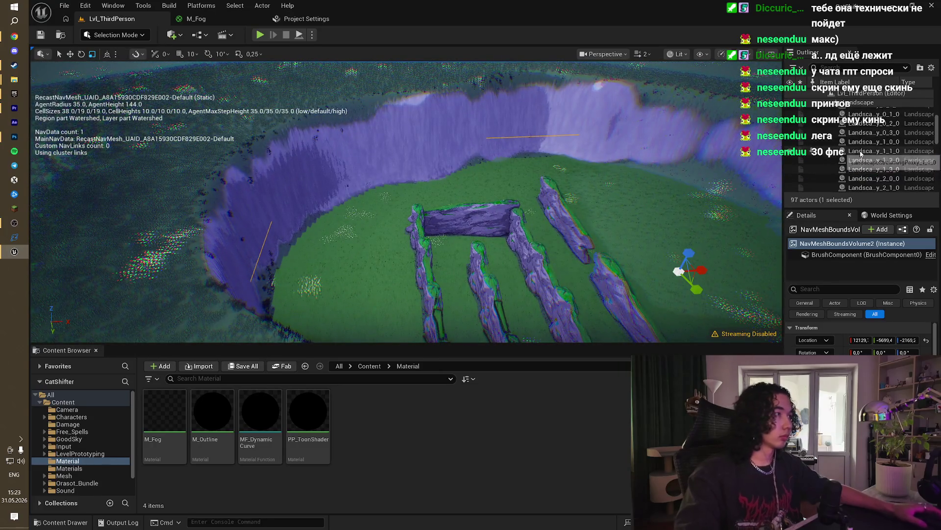
{"action": "left_click", "coordinate": [850, 176]}
{"action": "scroll", "coordinate": [858, 338], "scroll_direction": "down", "scroll_amount": 2}
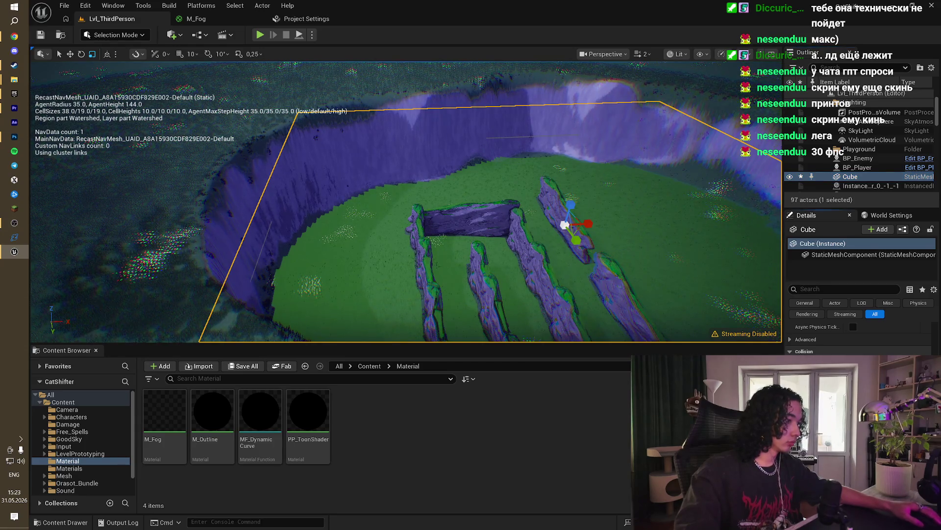
{"action": "scroll", "coordinate": [858, 336], "scroll_direction": "down", "scroll_amount": 2}
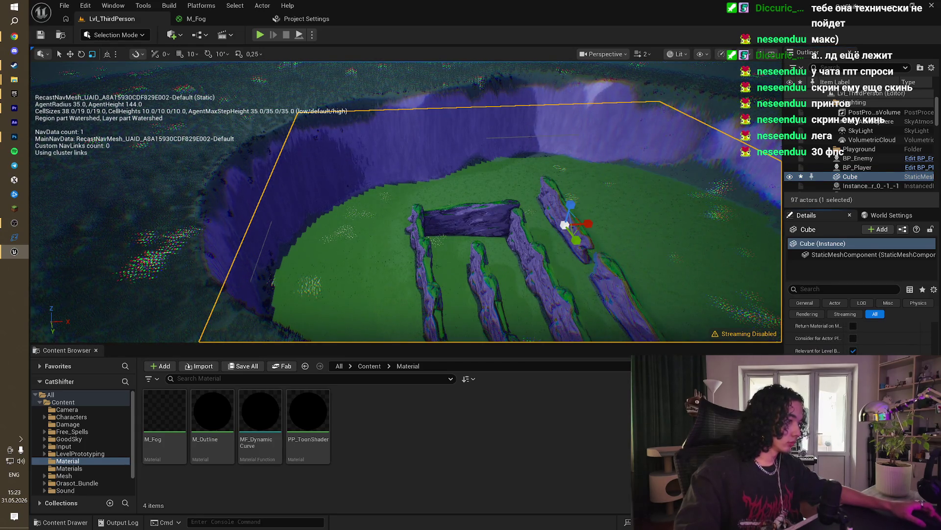
{"action": "scroll", "coordinate": [858, 338], "scroll_direction": "down", "scroll_amount": 3}
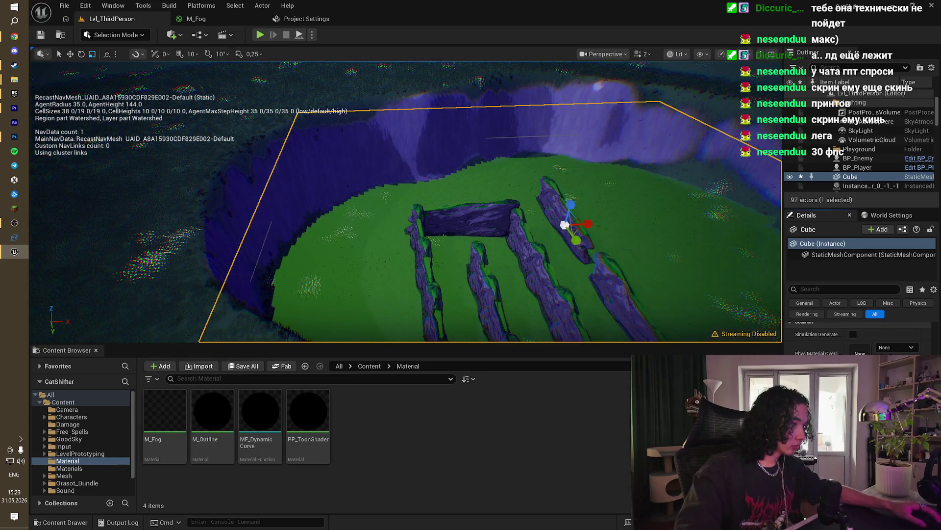
{"action": "left_click", "coordinate": [877, 392]}
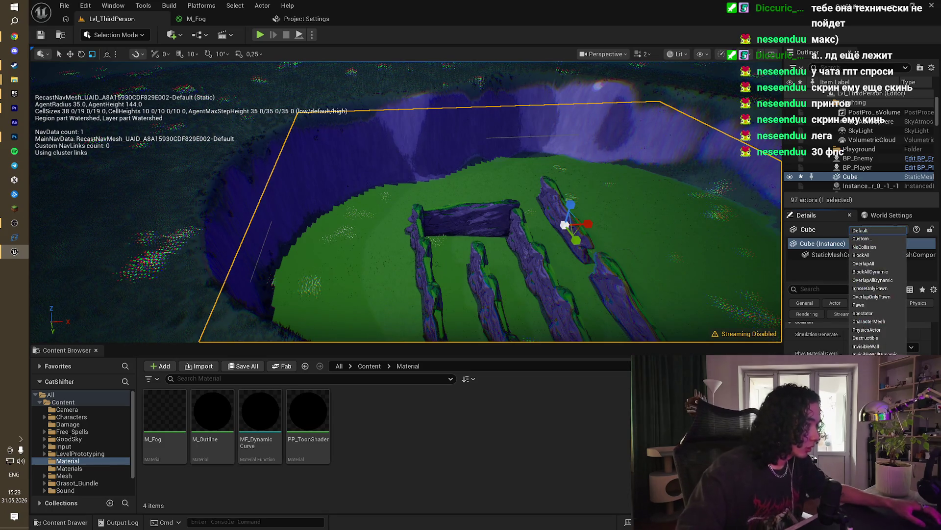
{"action": "left_click", "coordinate": [867, 246]}
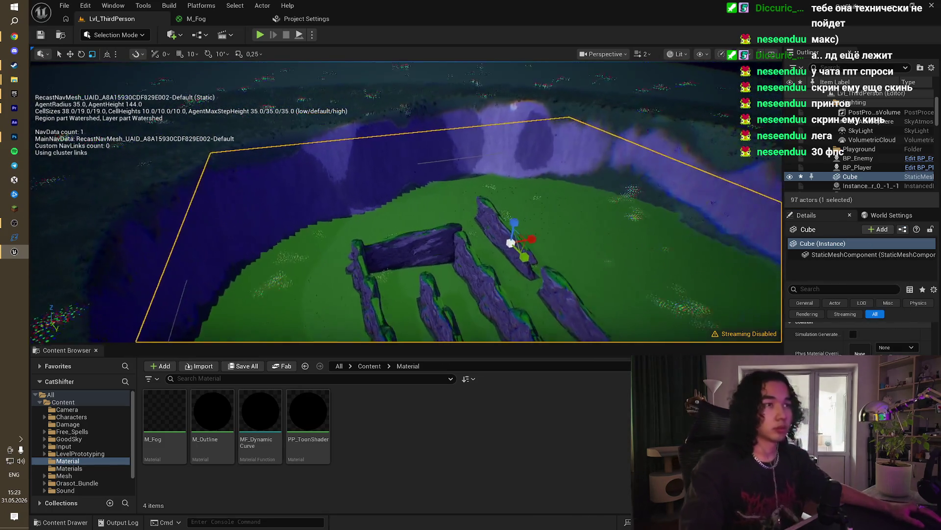
{"action": "left_click_drag", "start_coordinate": [417, 115], "coordinate": [417, 115]}
{"action": "left_click", "coordinate": [214, 19]}
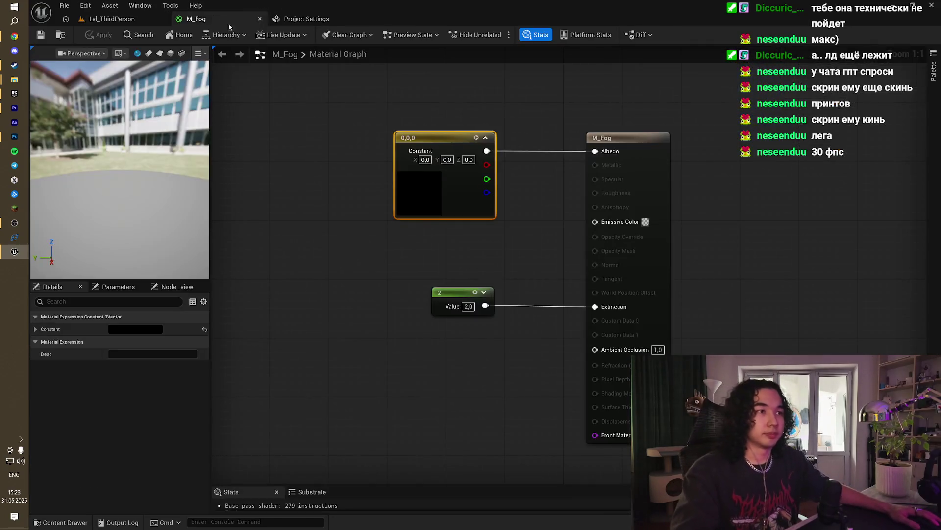
Step: Change M_Fog's Extinction constant to 10, save it, and return to the level
{"action": "type", "text": "10"}
{"action": "key", "text": "Return"}
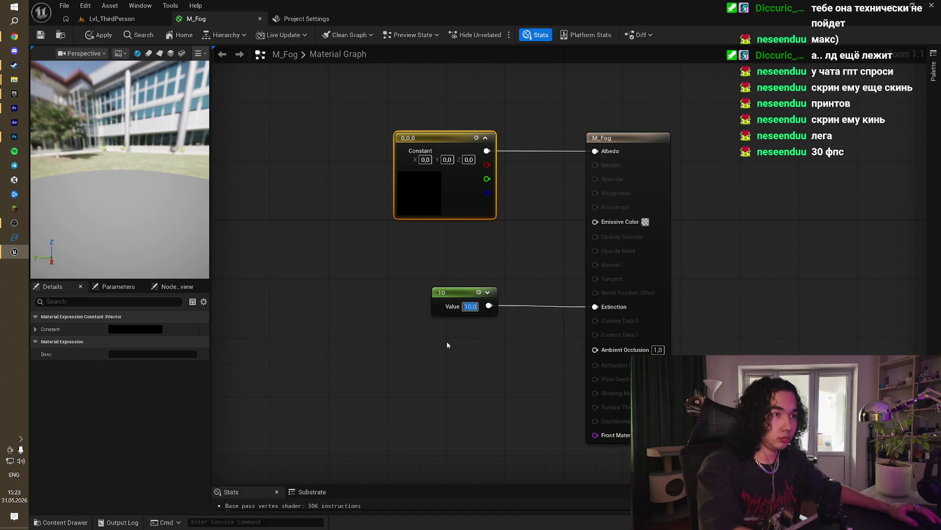
{"action": "left_click", "coordinate": [447, 341]}
{"action": "left_click", "coordinate": [41, 34]}
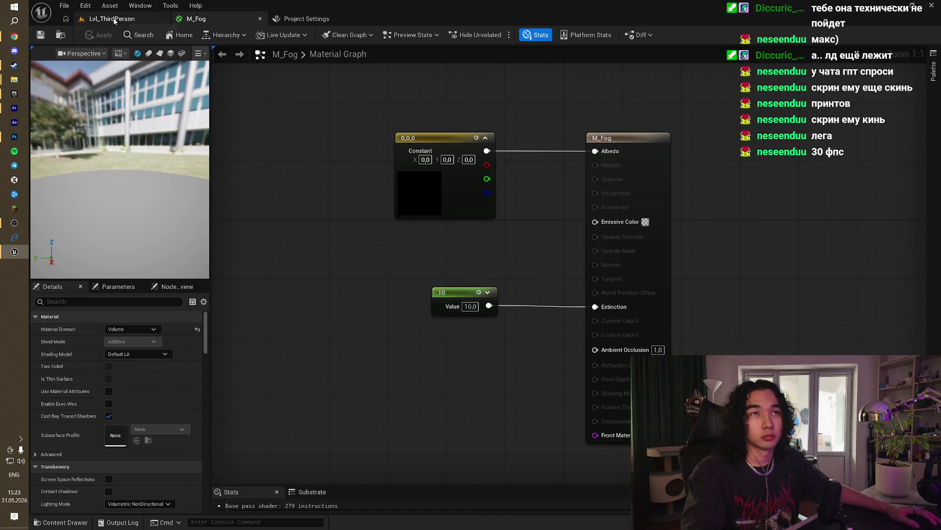
{"action": "left_click", "coordinate": [112, 19]}
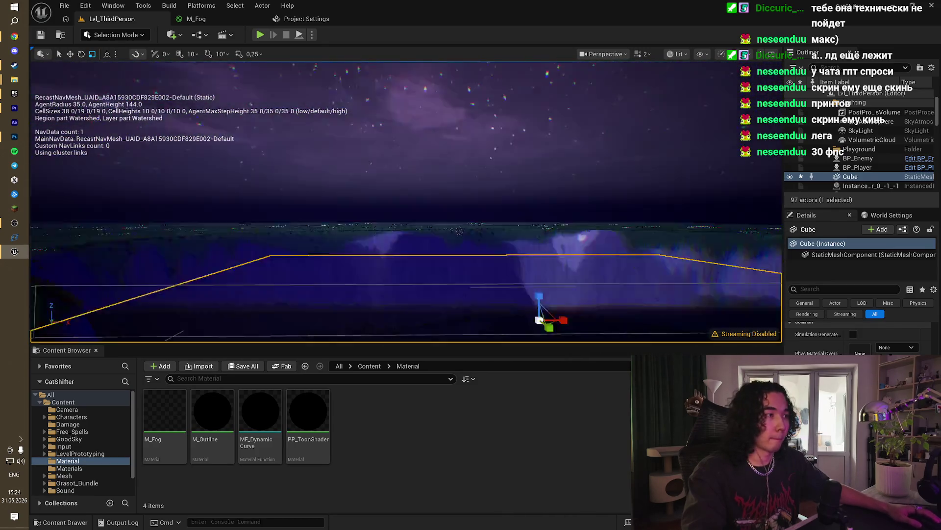
Step: Hide the navmesh overlay with P and start Play to test the denser fog
{"action": "scroll", "coordinate": [833, 147], "scroll_direction": "up", "scroll_amount": 3}
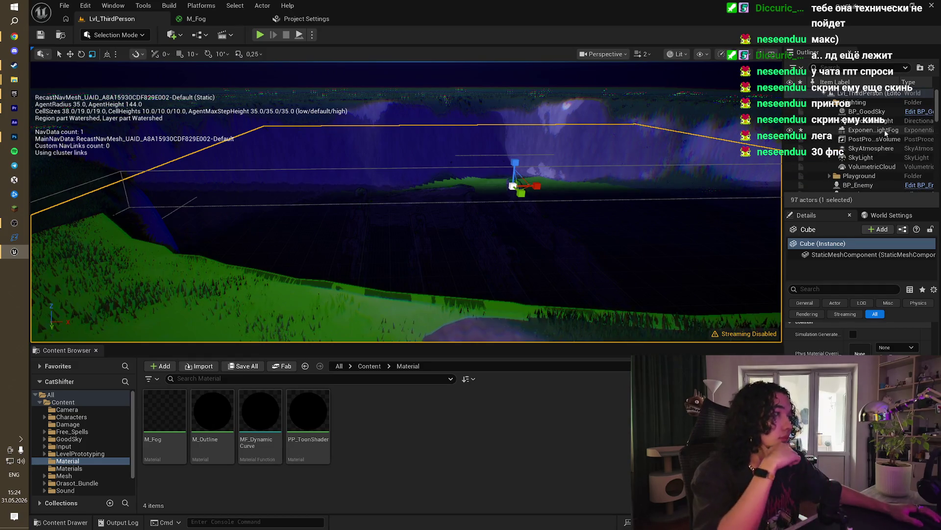
{"action": "left_click", "coordinate": [873, 129]}
{"action": "scroll", "coordinate": [873, 344], "scroll_direction": "up", "scroll_amount": 2}
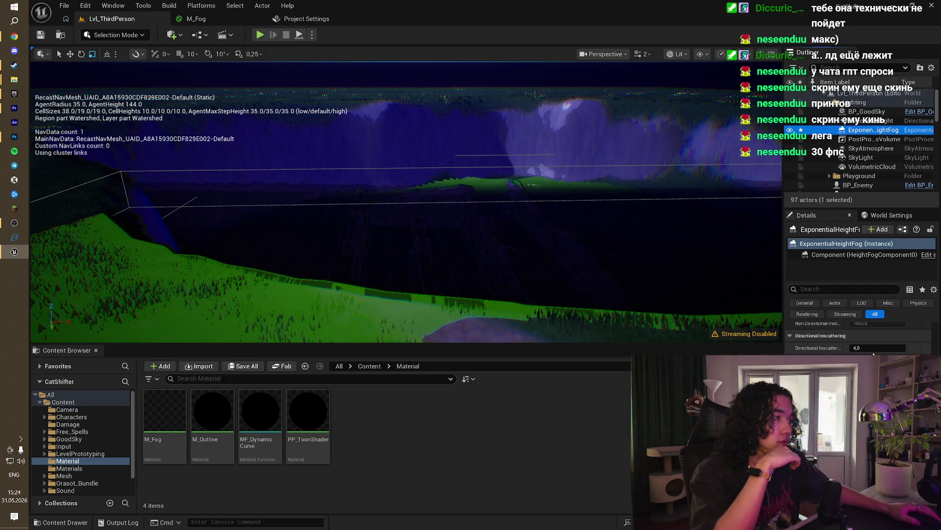
{"action": "scroll", "coordinate": [873, 353], "scroll_direction": "up", "scroll_amount": 2}
{"action": "scroll", "coordinate": [863, 339], "scroll_direction": "up", "scroll_amount": 2}
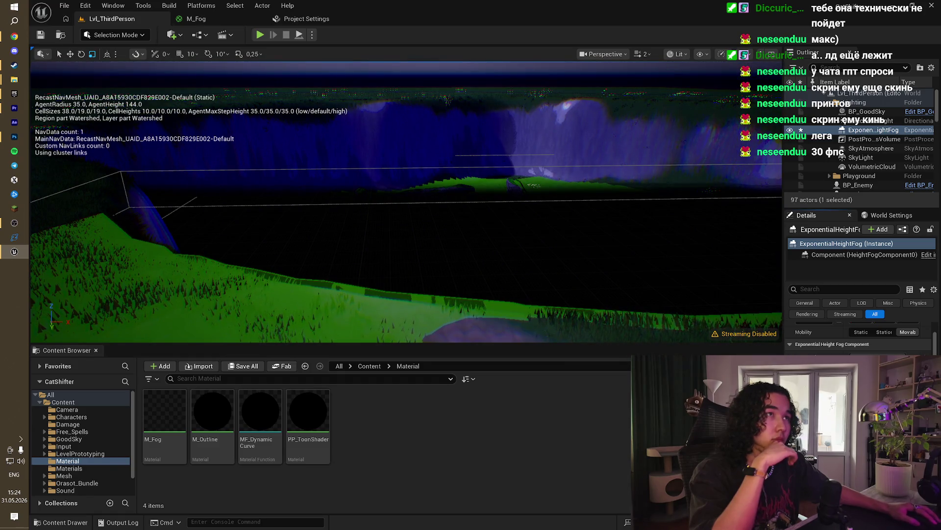
{"action": "left_click_drag", "start_coordinate": [733, 265], "coordinate": [734, 265]}
{"action": "key", "text": "d"}
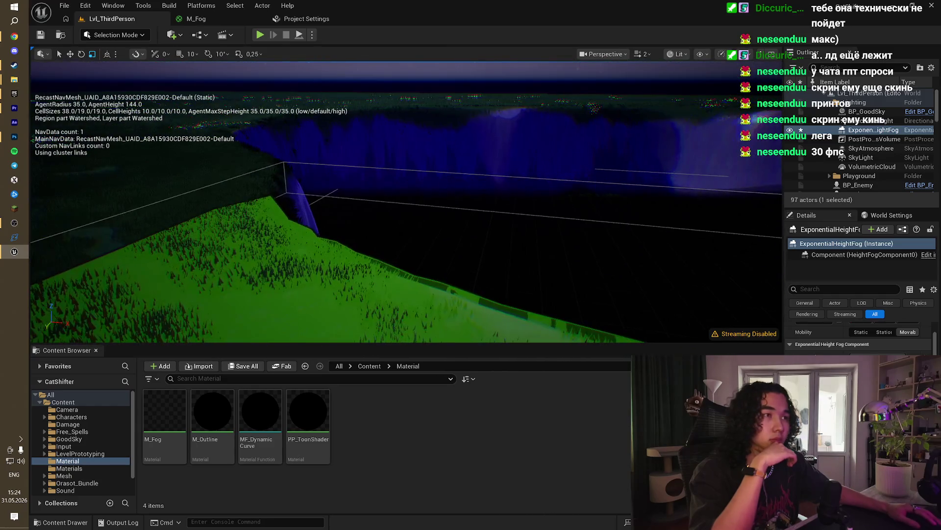
{"action": "key", "text": "p"}
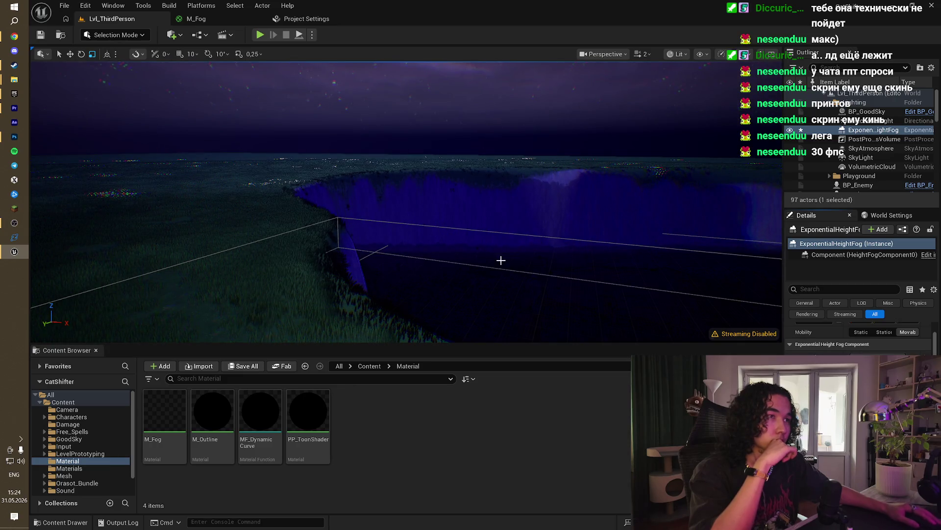
{"action": "left_click_drag", "start_coordinate": [501, 261], "coordinate": [501, 295]}
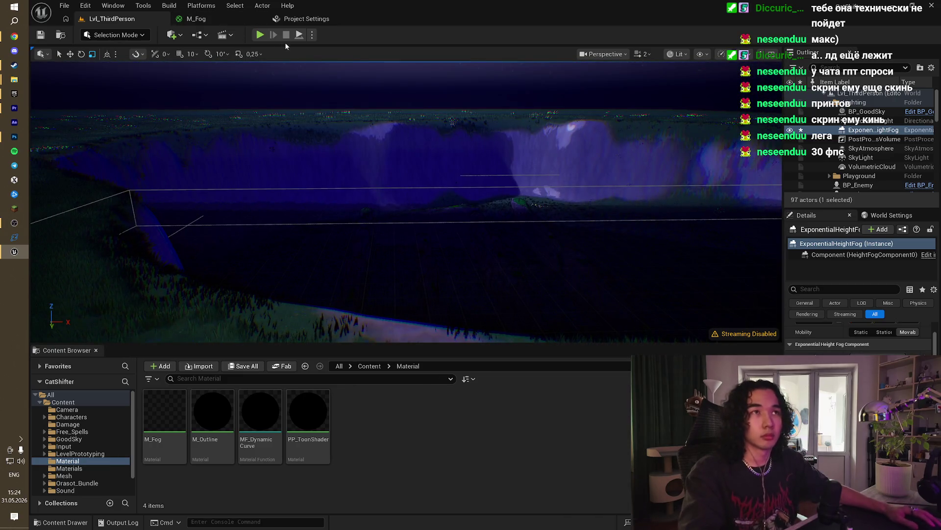
{"action": "left_click", "coordinate": [260, 35]}
{"action": "left_click", "coordinate": [275, 69]}
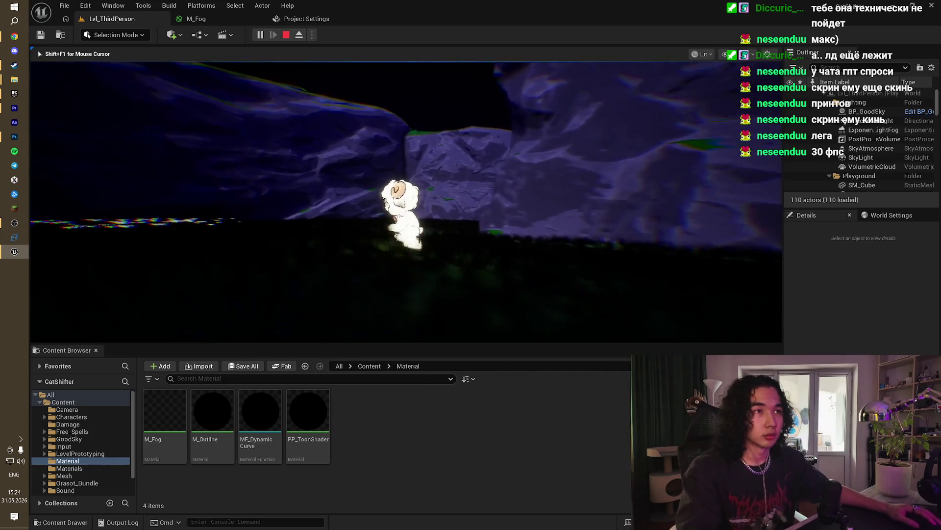
Step: Stop the fog play-test, frame the ExponentialHeightFog actor, then switch to Chrome's YouTube channel videos page
{"action": "key", "text": "Escape"}
{"action": "left_click", "coordinate": [874, 129]}
{"action": "key", "text": "f"}
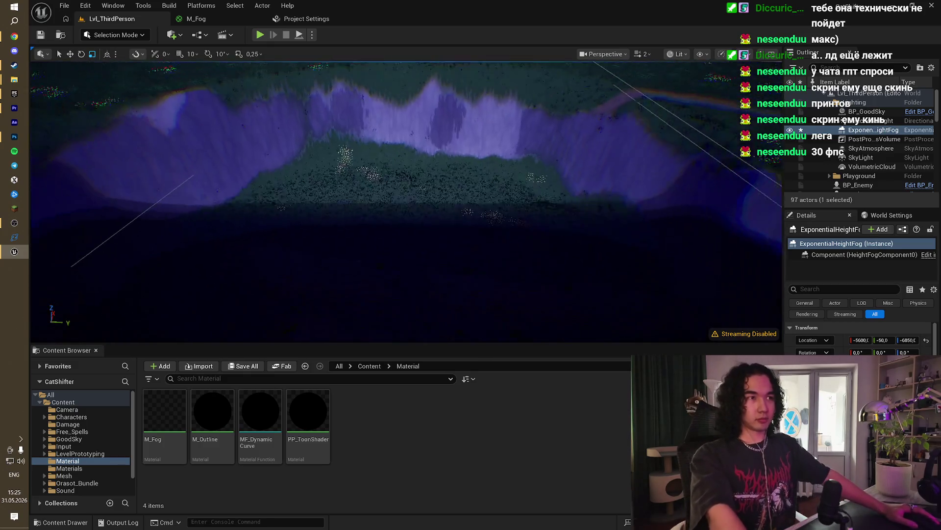
{"action": "left_click_drag", "start_coordinate": [252, 178], "coordinate": [277, 176]}
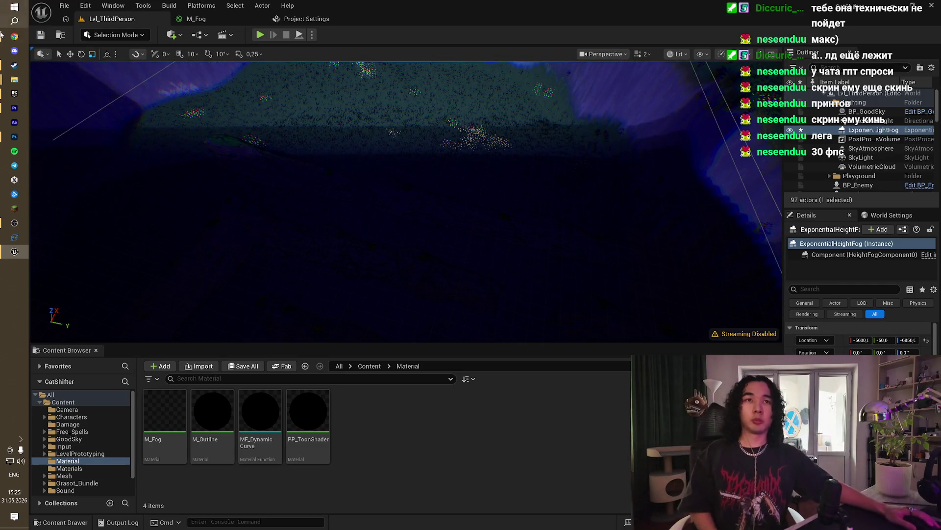
{"action": "left_click", "coordinate": [14, 38]}
{"action": "left_click", "coordinate": [651, 6]}
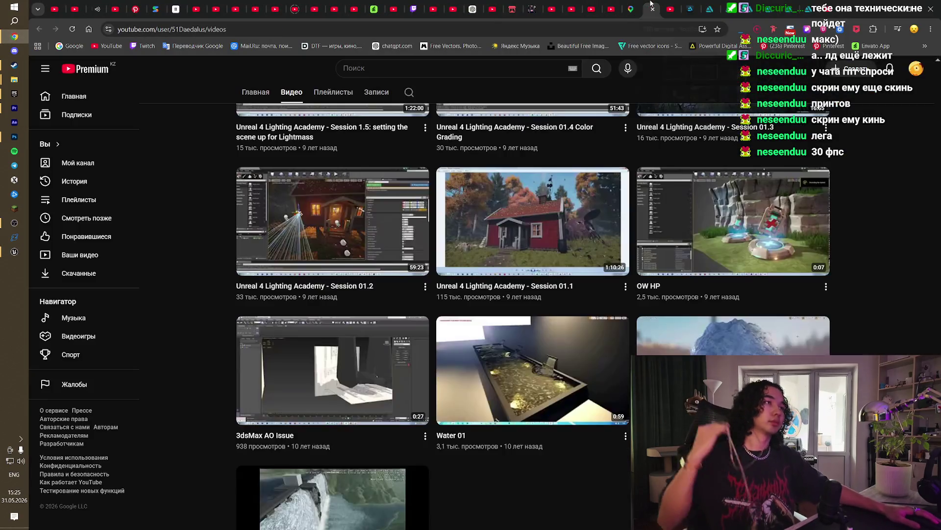
Step: Cycle through Chrome's tabs and close the Ludum Dare stream video tab, landing on littlemina's itch.io page
{"action": "left_click", "coordinate": [669, 6]}
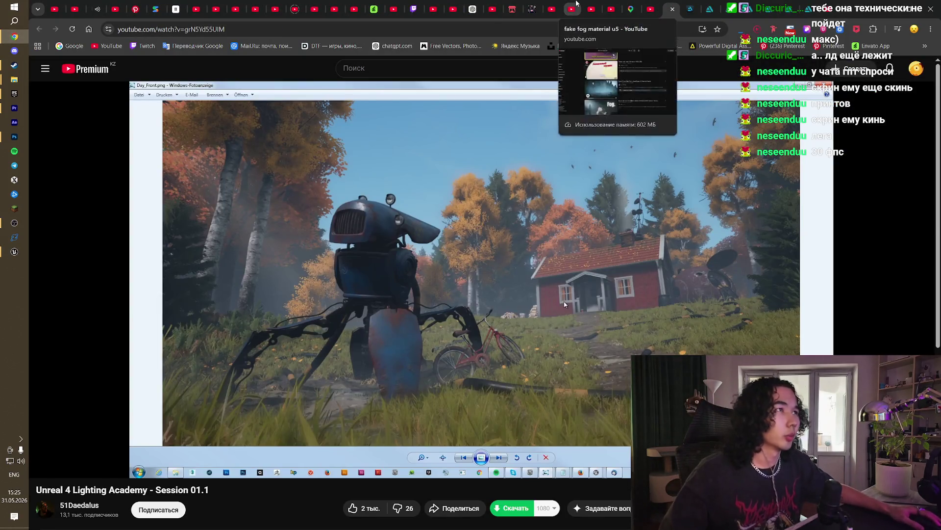
{"action": "left_click", "coordinate": [570, 6]}
{"action": "left_click", "coordinate": [554, 6]}
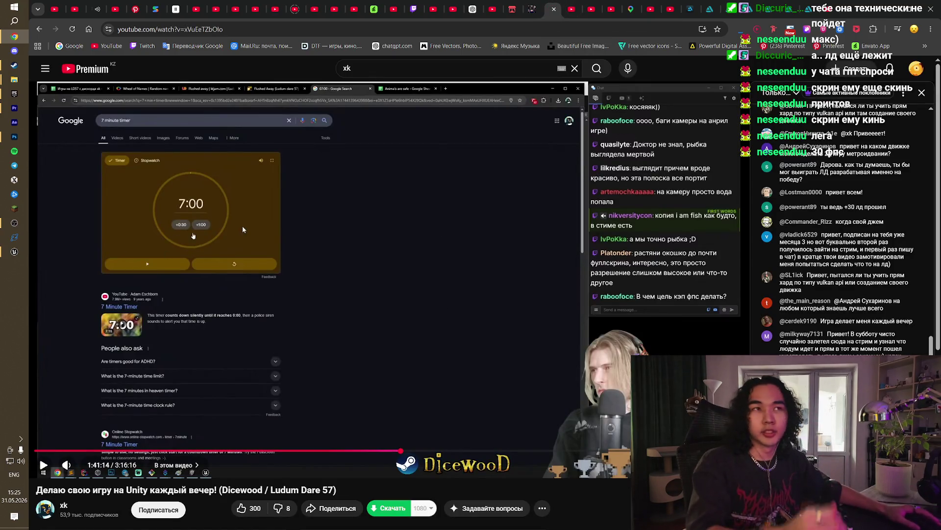
{"action": "left_click", "coordinate": [554, 9]}
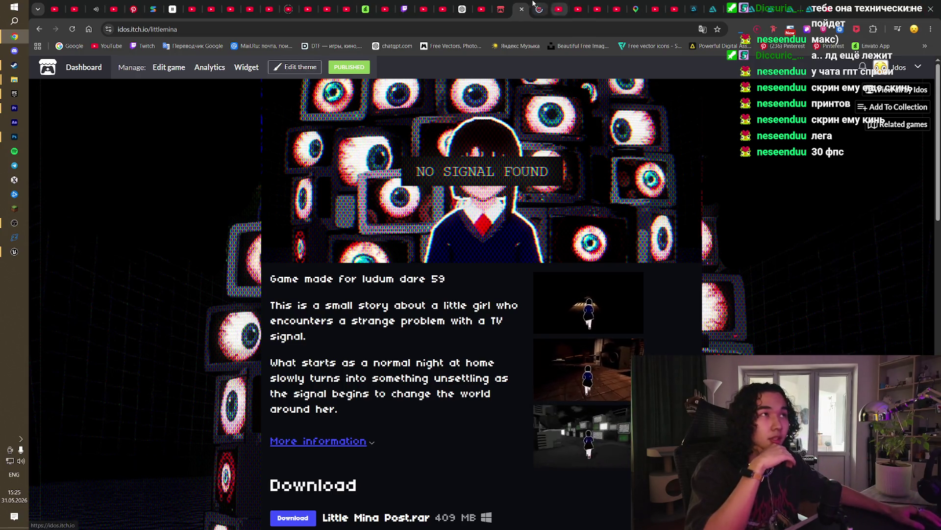
Step: Open the Flushed Away game page from the itch.io creator profile and enlarge its first screenshot
{"action": "left_click", "coordinate": [539, 5]}
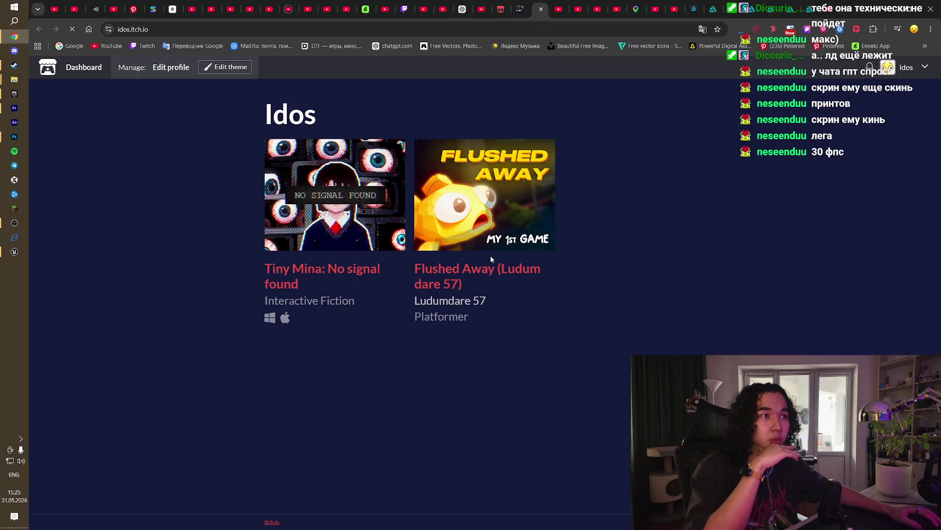
{"action": "left_click", "coordinate": [465, 273]}
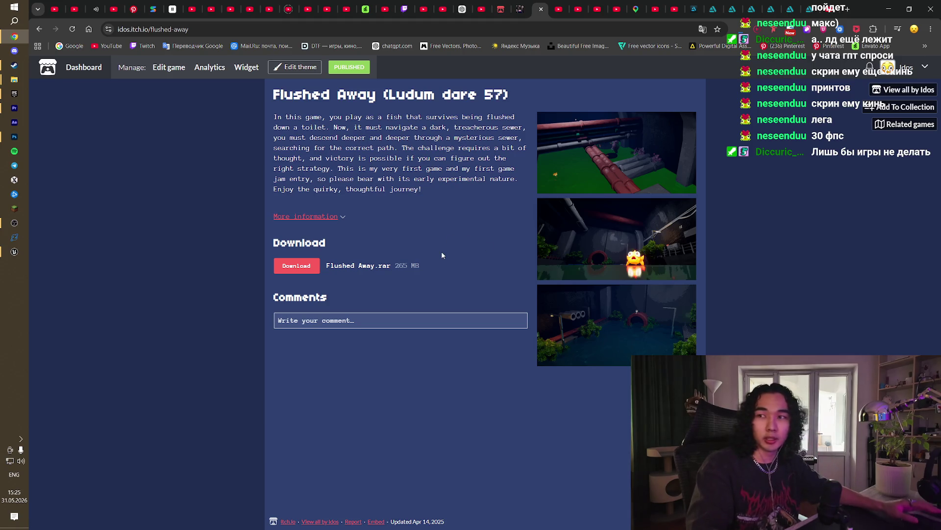
{"action": "left_click", "coordinate": [585, 163]}
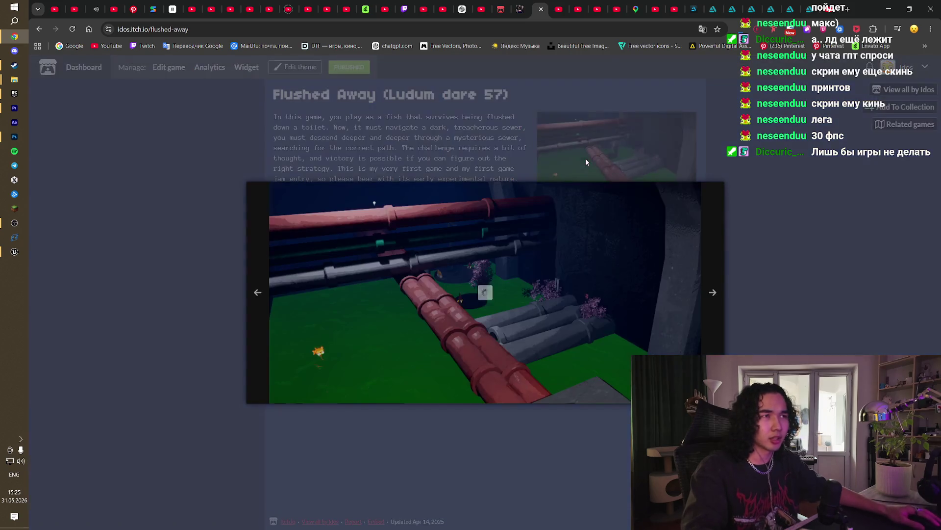
Step: Cycle through four more screenshots, close the lightbox, and return to the YouTube stream tab
{"action": "left_click", "coordinate": [712, 291]}
{"action": "left_click", "coordinate": [712, 292]}
{"action": "left_click", "coordinate": [712, 291]}
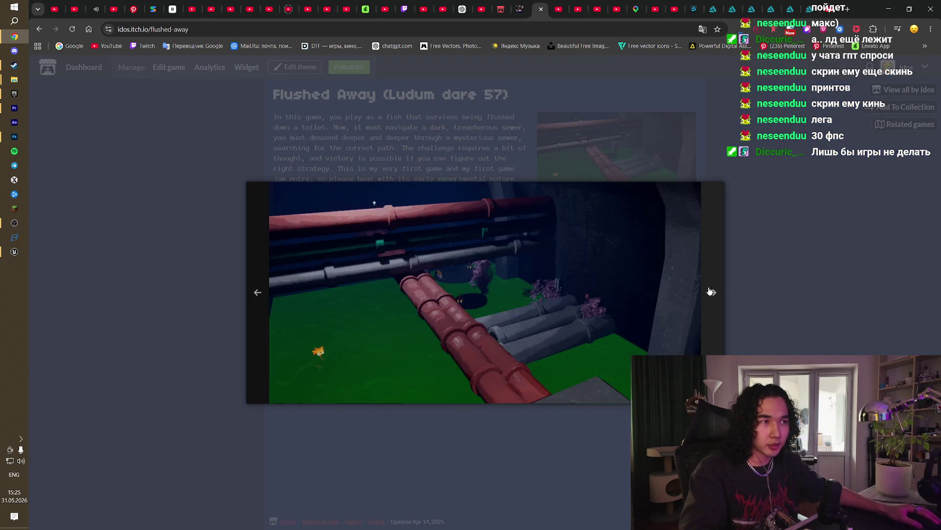
{"action": "left_click", "coordinate": [712, 292]}
{"action": "left_click", "coordinate": [807, 261]}
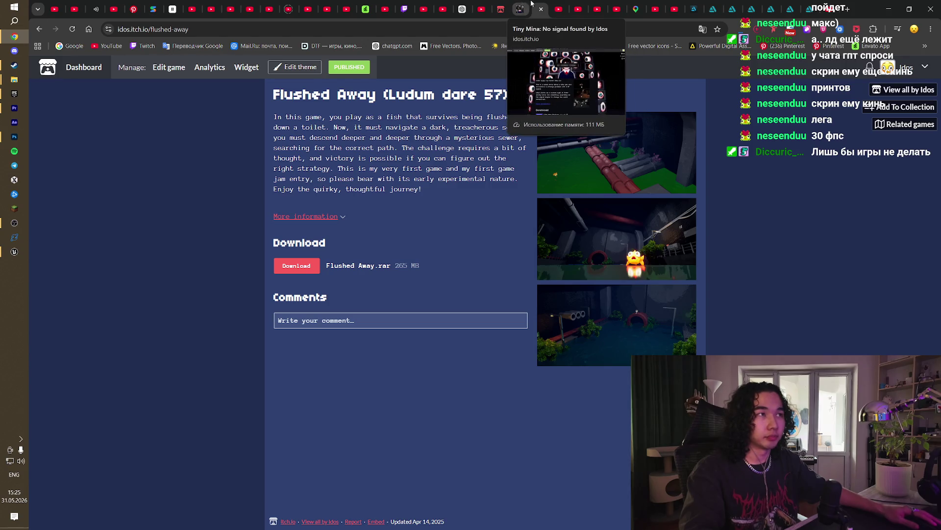
{"action": "left_click", "coordinate": [559, 9]}
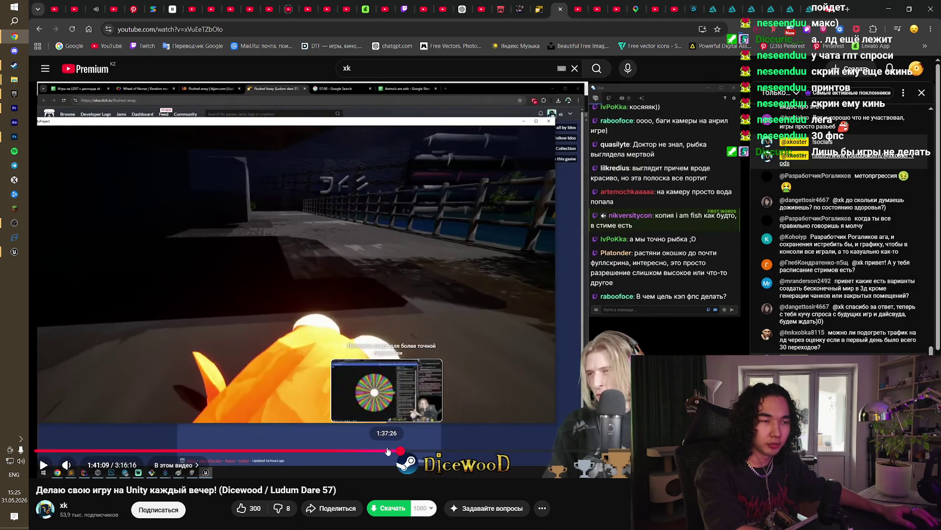
Step: Jump the stream back to 1:38:34, expand the video description, and resume playback
{"action": "left_click", "coordinate": [392, 451]}
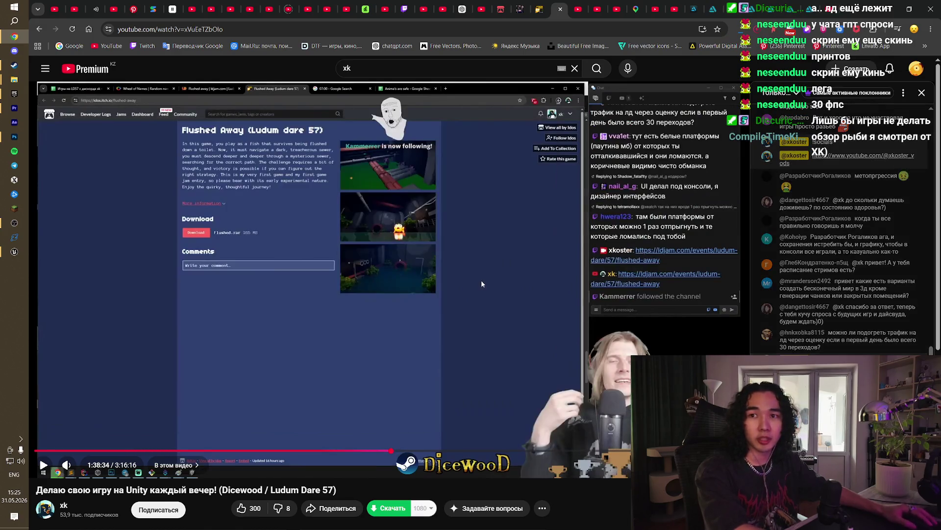
{"action": "left_click", "coordinate": [484, 266]}
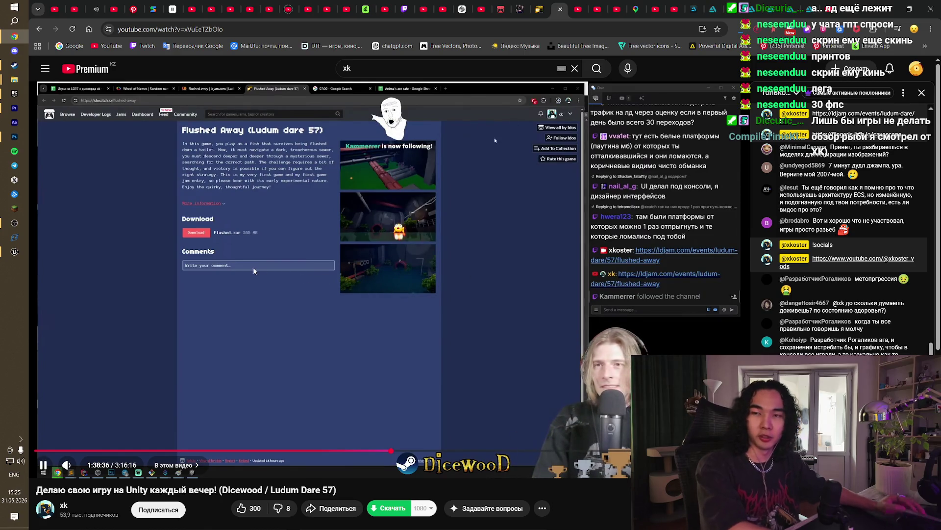
{"action": "left_click", "coordinate": [324, 243]}
{"action": "scroll", "coordinate": [325, 243], "scroll_direction": "down", "scroll_amount": 5}
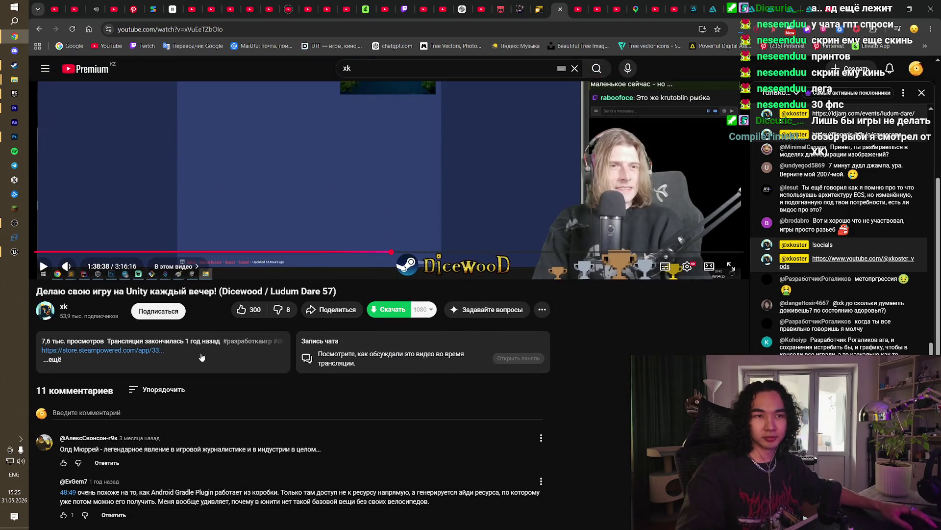
{"action": "left_click", "coordinate": [200, 339]}
{"action": "scroll", "coordinate": [260, 413], "scroll_direction": "up", "scroll_amount": 5}
{"action": "left_click", "coordinate": [315, 362]}
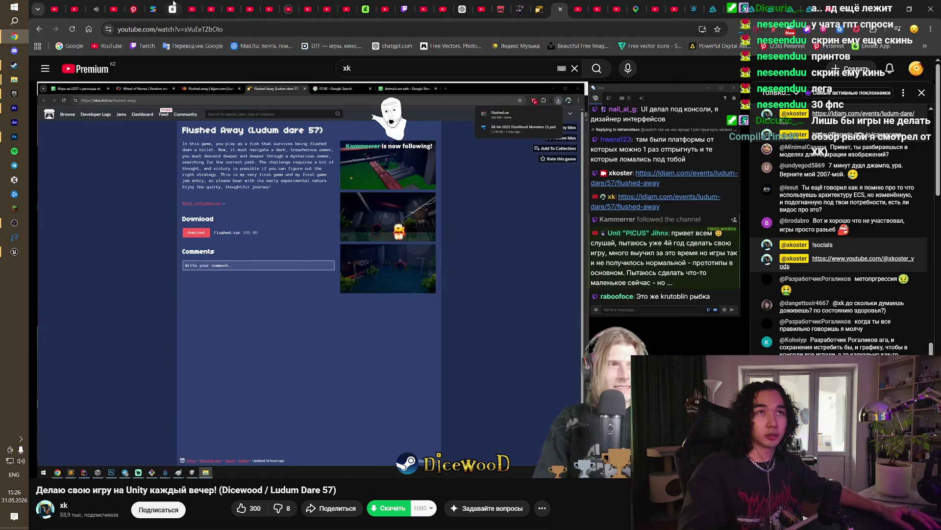
Step: Turn the volume to full, skip ahead through the Flushed Away gameplay, and watch fullscreen
{"action": "left_click_drag", "start_coordinate": [91, 466], "coordinate": [99, 466]}
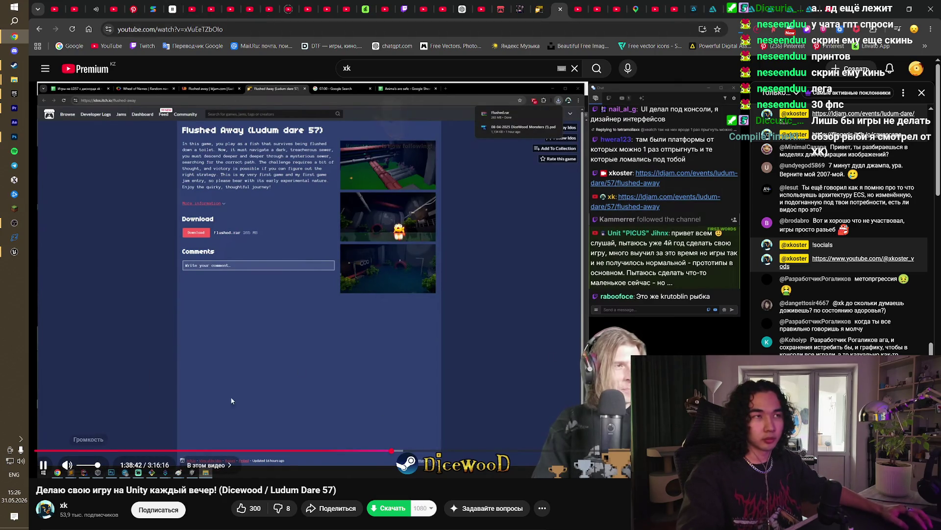
{"action": "left_click", "coordinate": [513, 283]}
{"action": "left_click", "coordinate": [510, 284]}
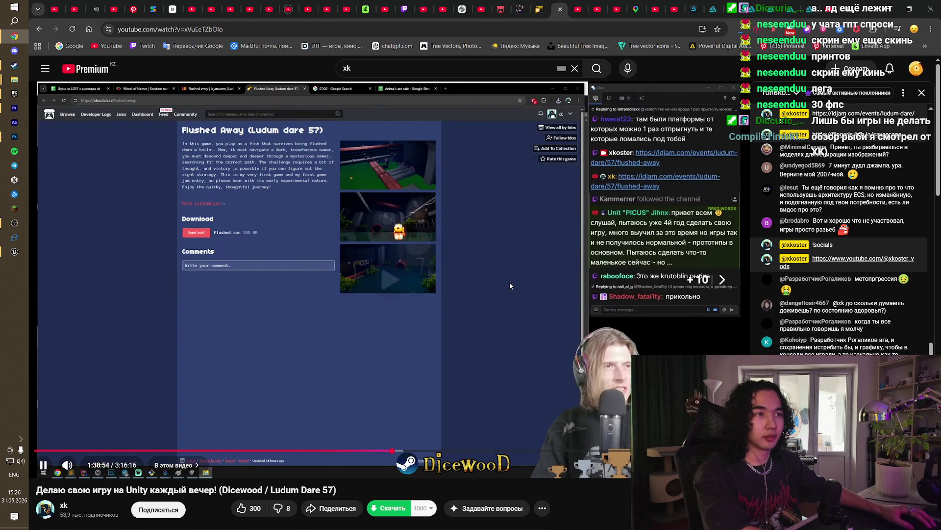
{"action": "key", "text": "l"}
{"action": "key", "text": "Right"}
{"action": "key", "text": "Right"}
{"action": "key", "text": "Right"}
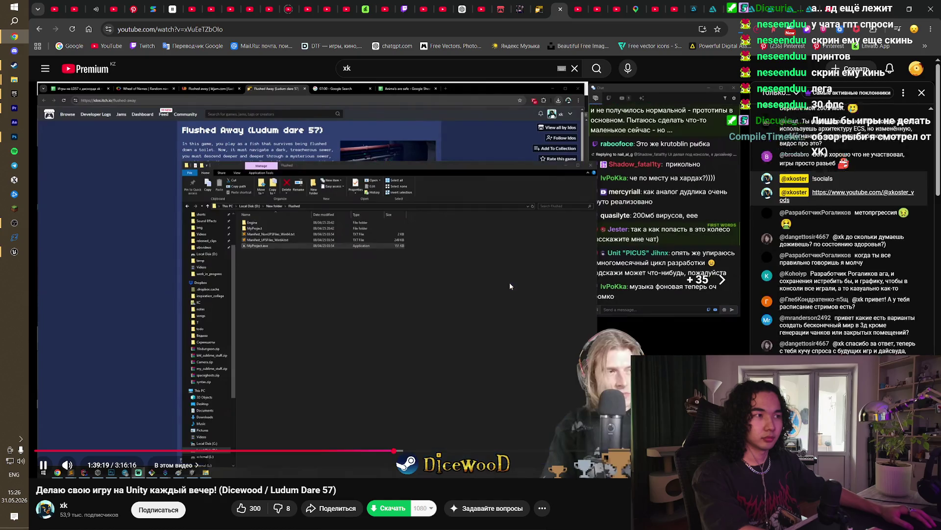
{"action": "key", "text": "Right"}
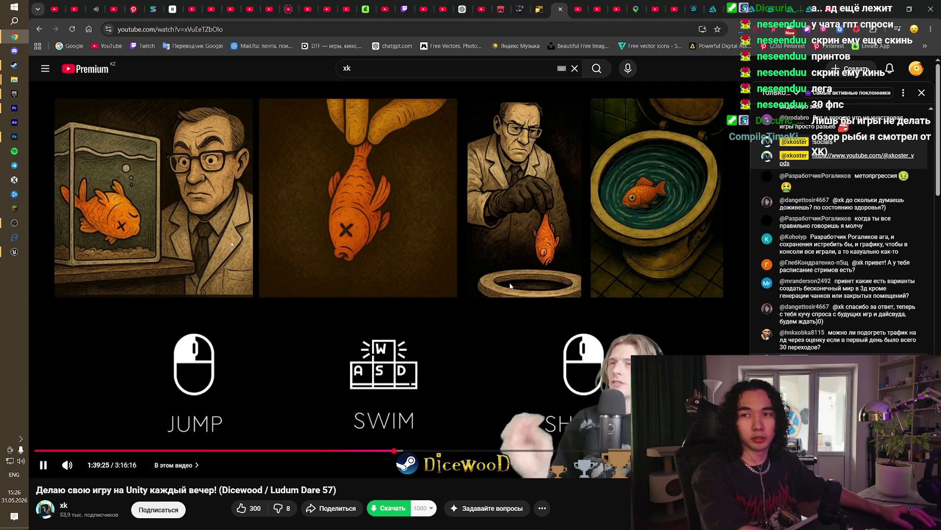
{"action": "key", "text": "Right"}
{"action": "key", "text": "Right"}
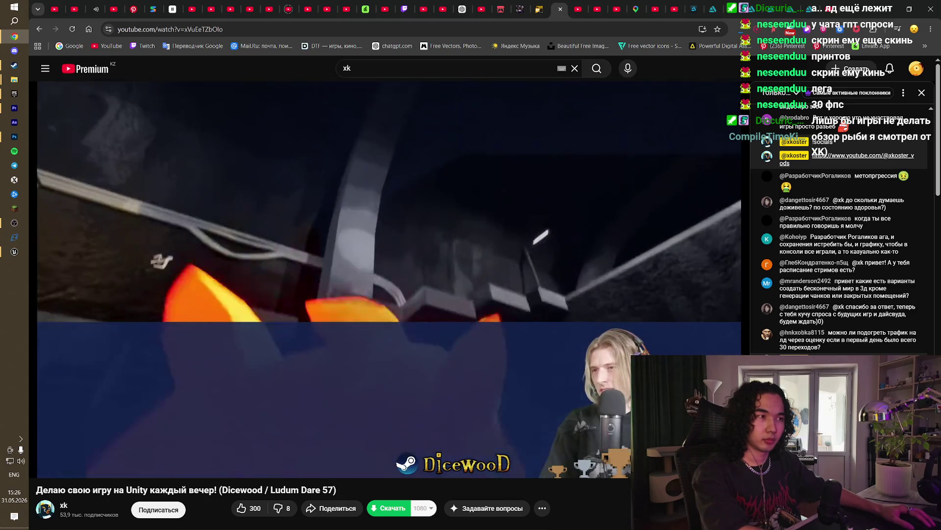
{"action": "key", "text": "Right"}
{"action": "key", "text": "Right"}
{"action": "key", "text": "Right"}
{"action": "key", "text": "Right"}
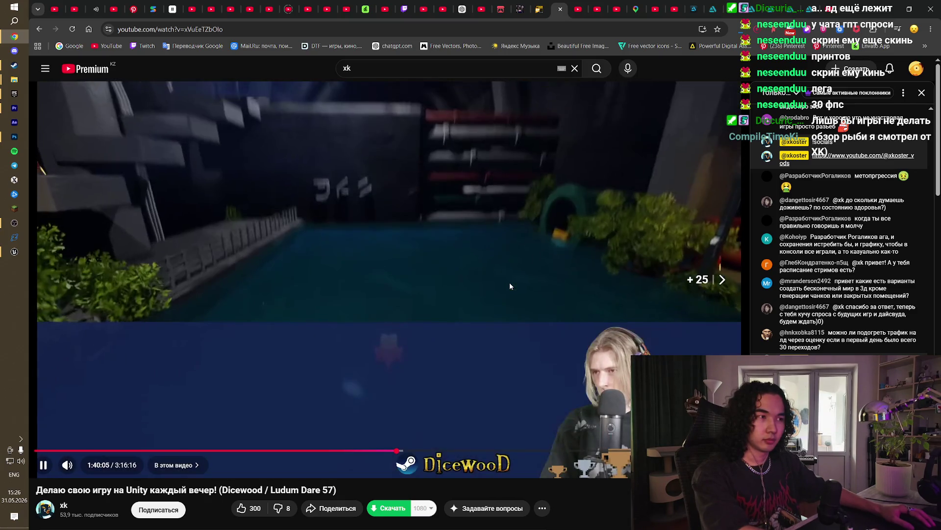
{"action": "key", "text": "Right"}
{"action": "key", "text": "Right"}
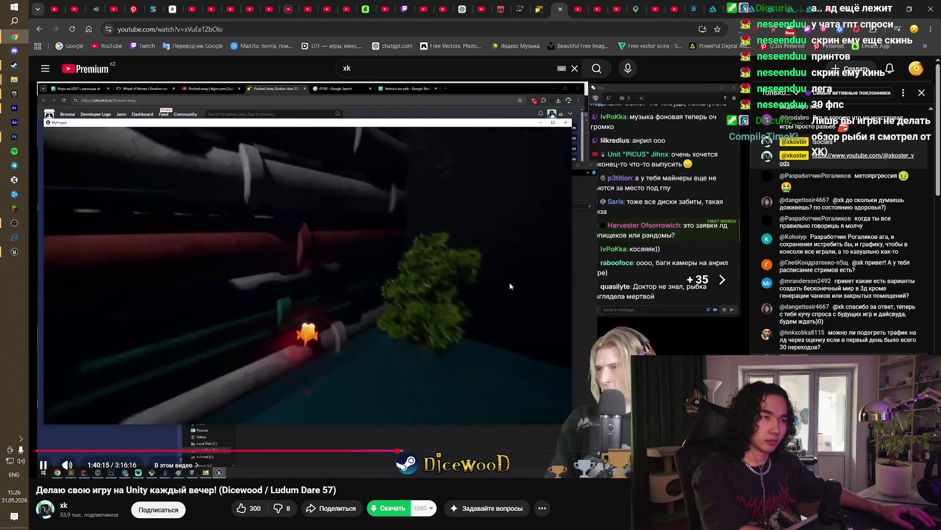
{"action": "key", "text": "Left"}
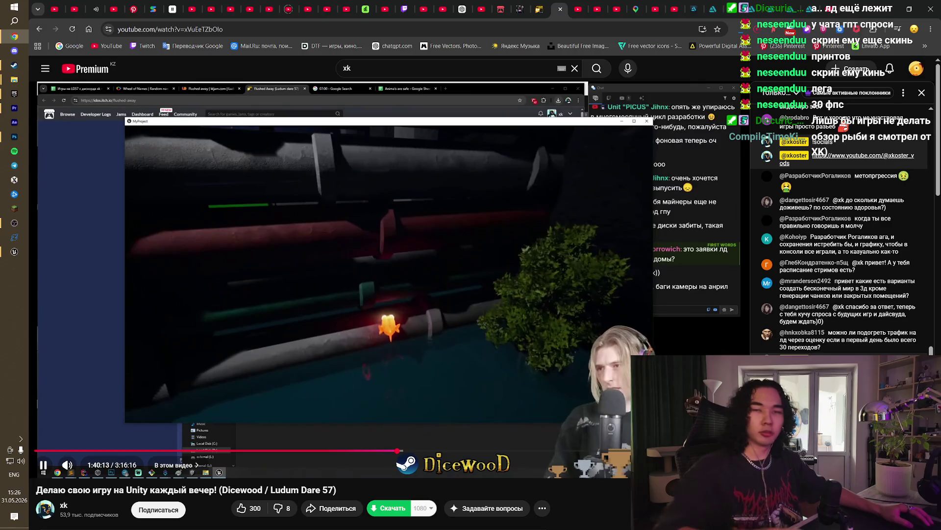
{"action": "key", "text": "f"}
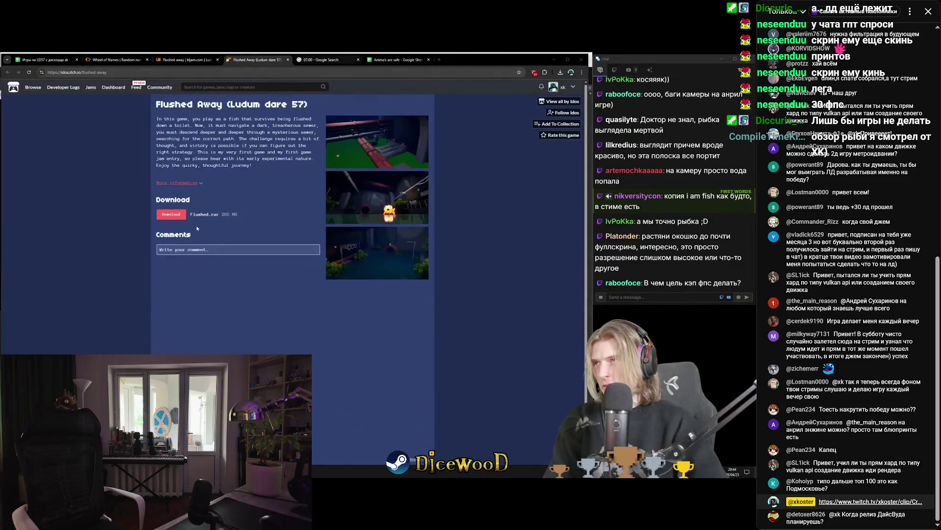
{"action": "left_click", "coordinate": [338, 56]}
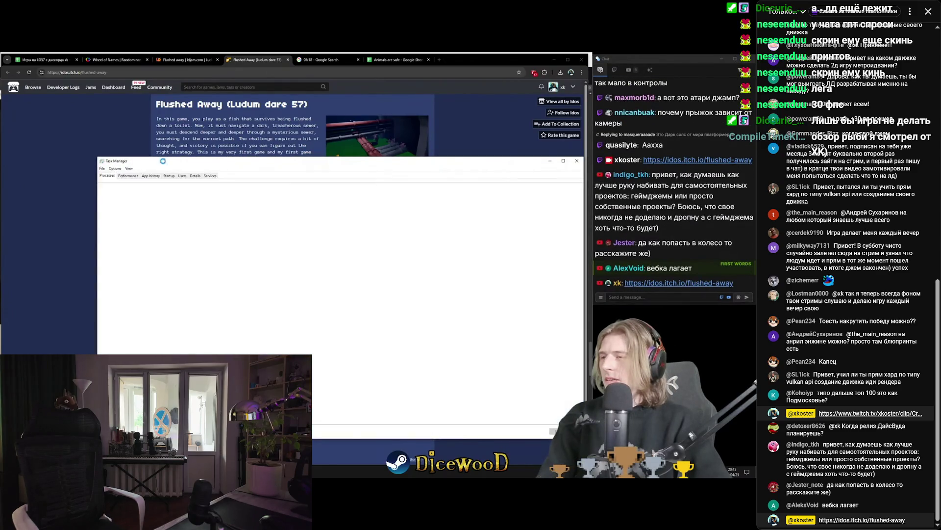
{"action": "left_click", "coordinate": [128, 176]}
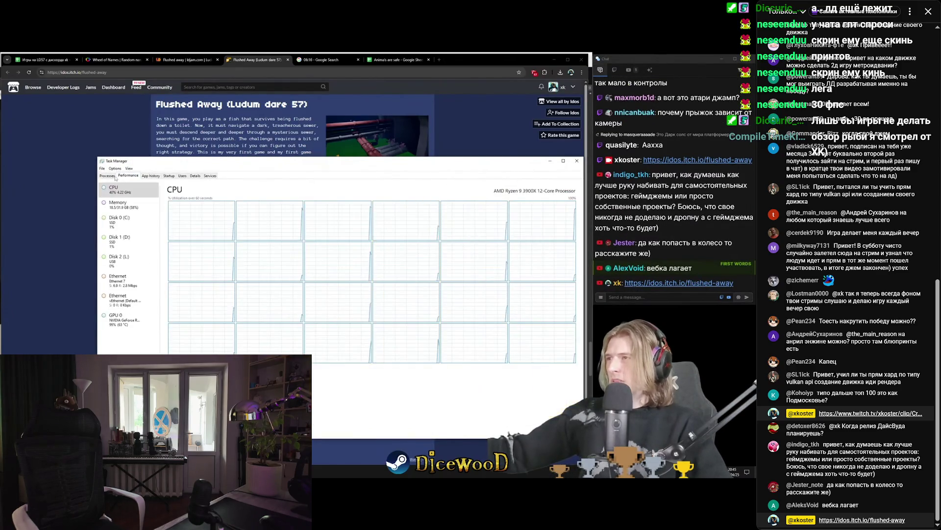
{"action": "left_click", "coordinate": [107, 176]}
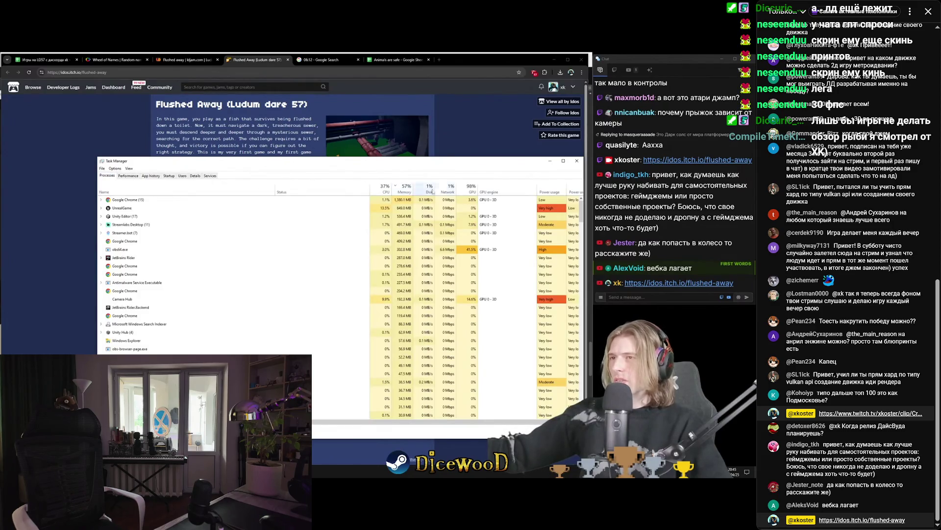
{"action": "left_click", "coordinate": [475, 194]}
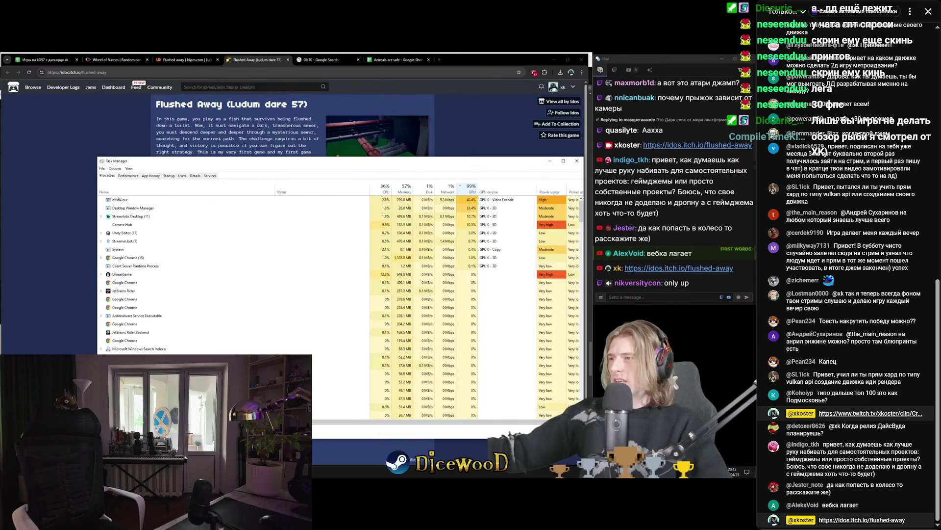
{"action": "key", "text": "alt+Tab"}
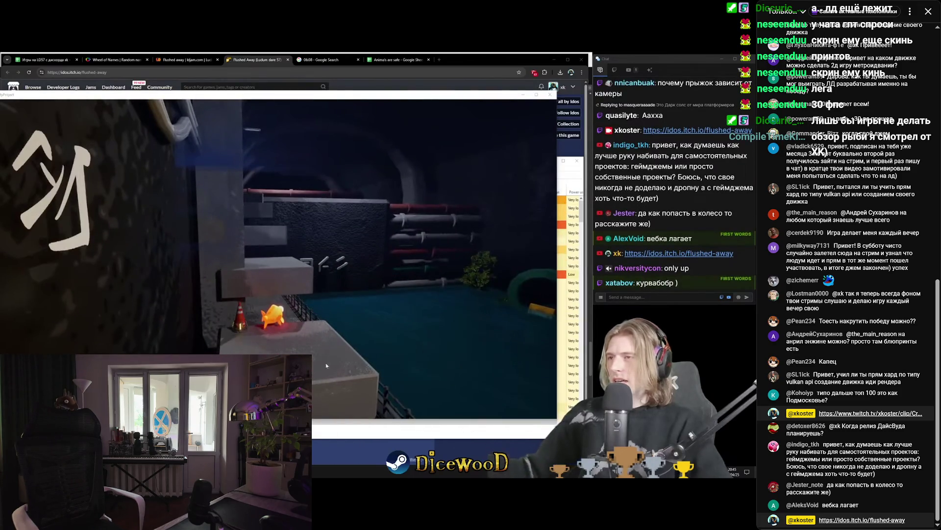
{"action": "key", "text": "alt+Tab"}
{"action": "mouse_move", "coordinate": [518, 146]}
{"action": "left_mouse_down"}
{"action": "mouse_move", "coordinate": [572, 127]}
{"action": "mouse_move", "coordinate": [587, 93]}
{"action": "left_mouse_up"}
{"action": "left_click_drag", "start_coordinate": [165, 95], "coordinate": [214, 183]}
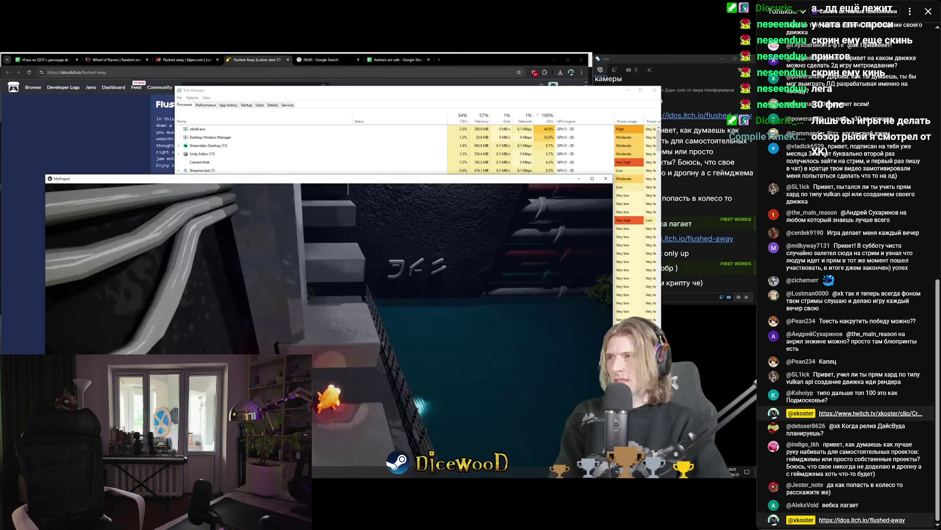
{"action": "key", "text": "super"}
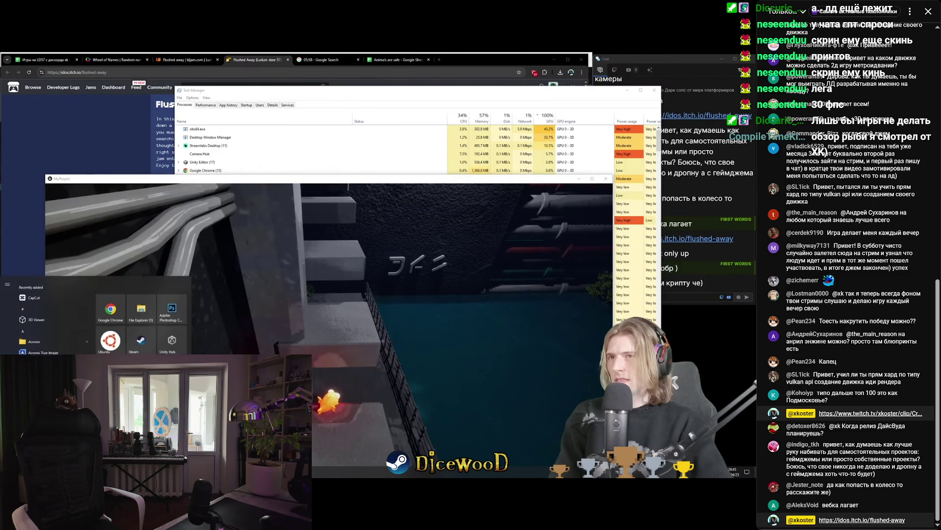
{"action": "key", "text": "alt+Tab"}
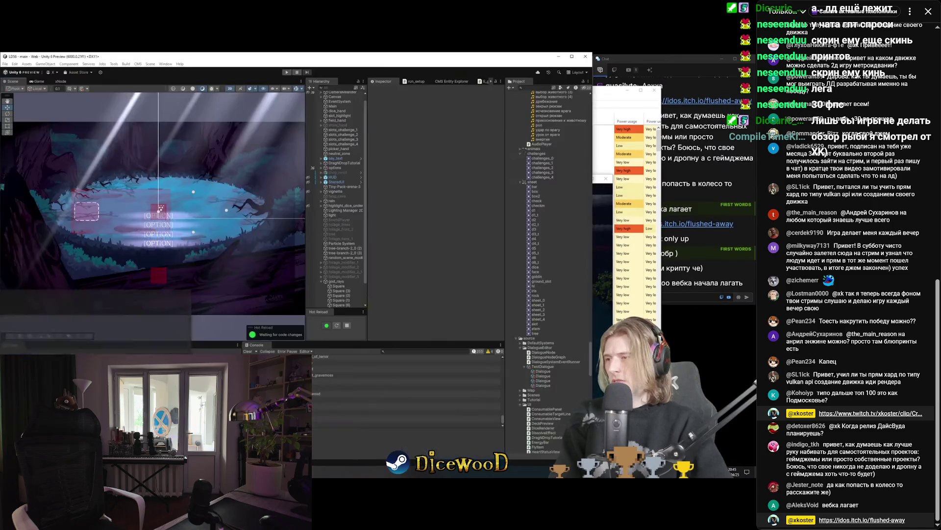
{"action": "left_click", "coordinate": [606, 96]}
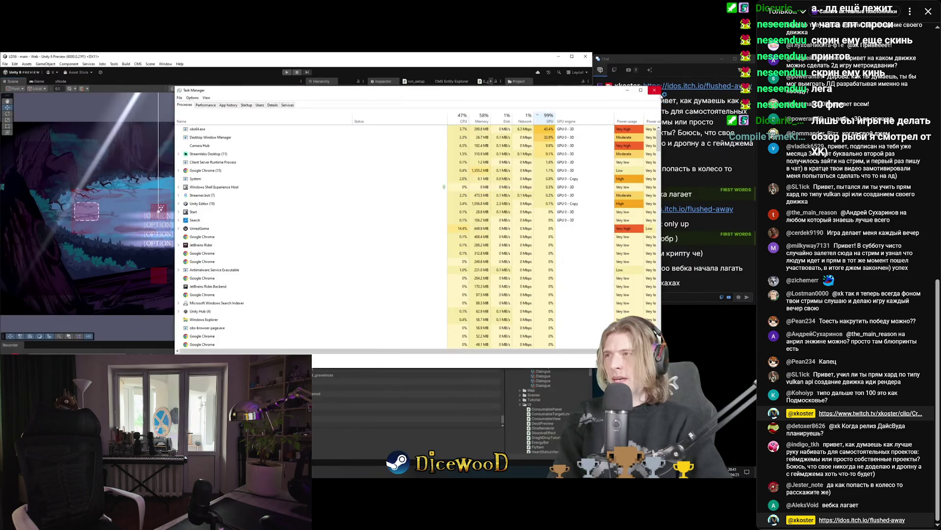
{"action": "left_click", "coordinate": [654, 90]}
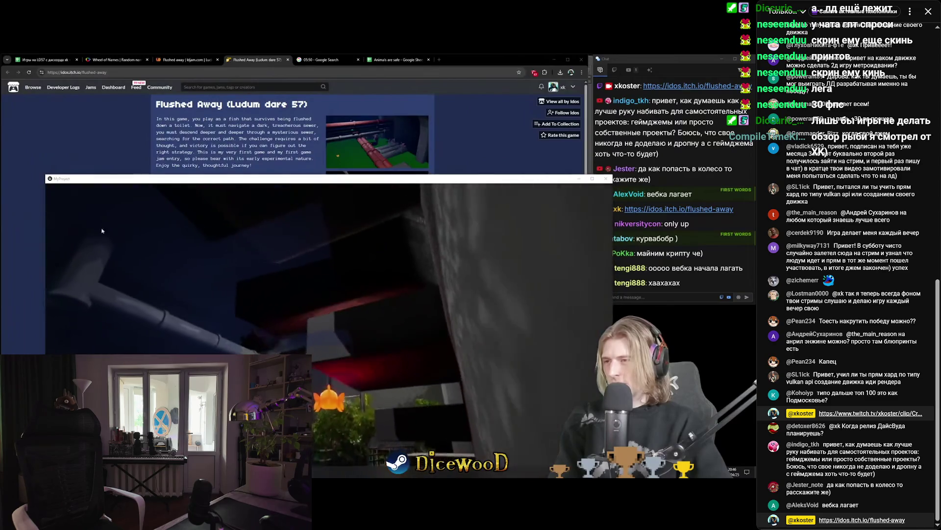
{"action": "key", "text": "super"}
{"action": "left_click_drag", "start_coordinate": [202, 180], "coordinate": [181, 96]}
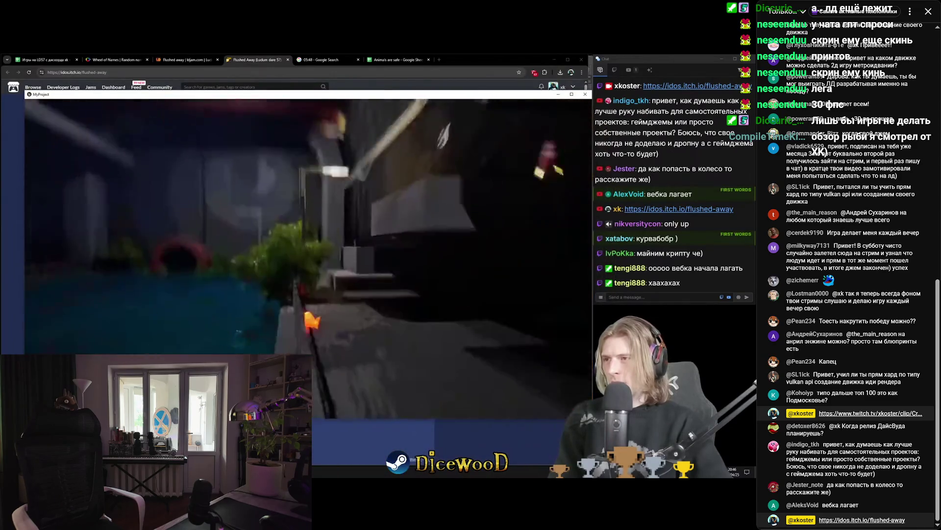
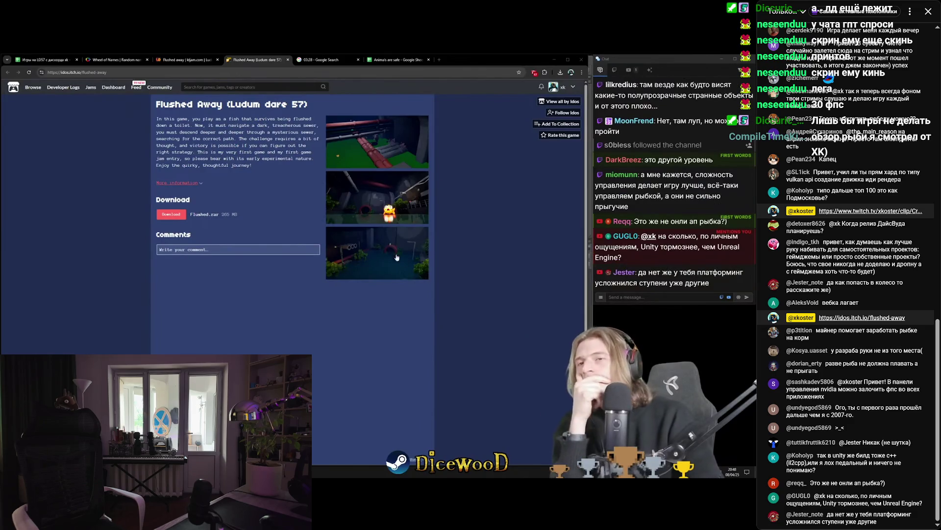
Step: Click through the YouTube stream page and the browser tabs
{"action": "left_click", "coordinate": [359, 162]}
{"action": "left_click", "coordinate": [355, 169]}
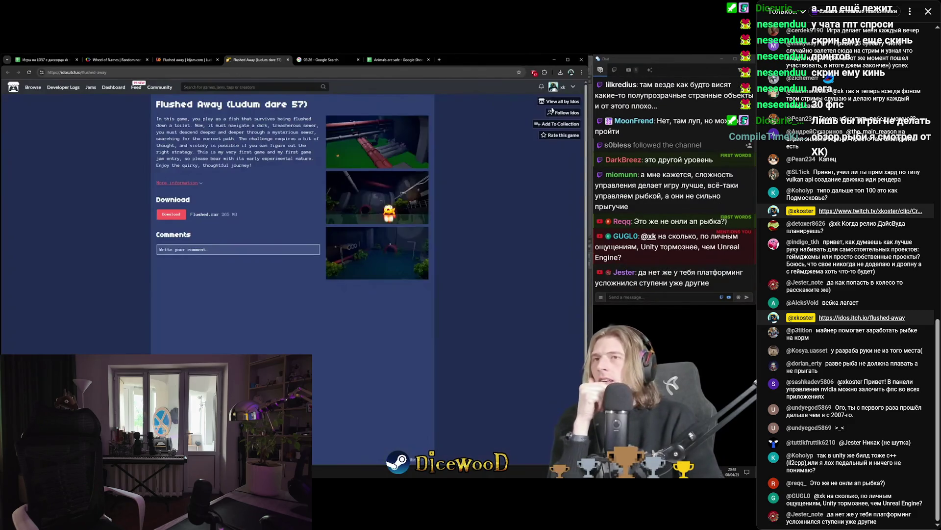
{"action": "left_click", "coordinate": [309, 62]}
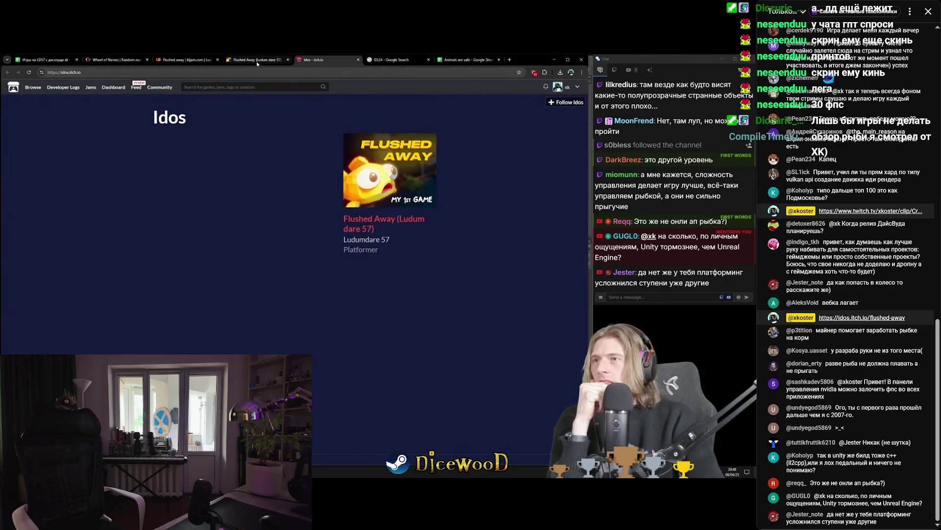
{"action": "left_click", "coordinate": [256, 61]}
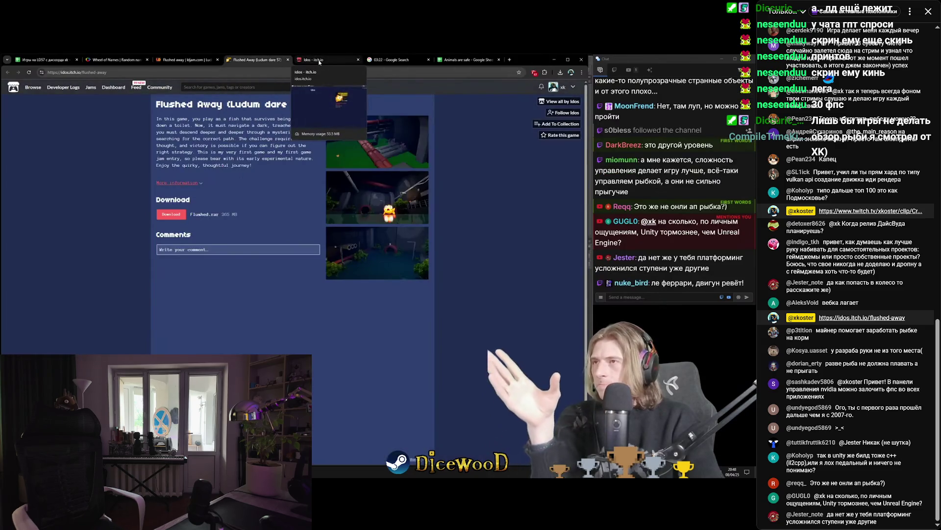
{"action": "middle_click", "coordinate": [319, 62]}
{"action": "left_click", "coordinate": [374, 209]}
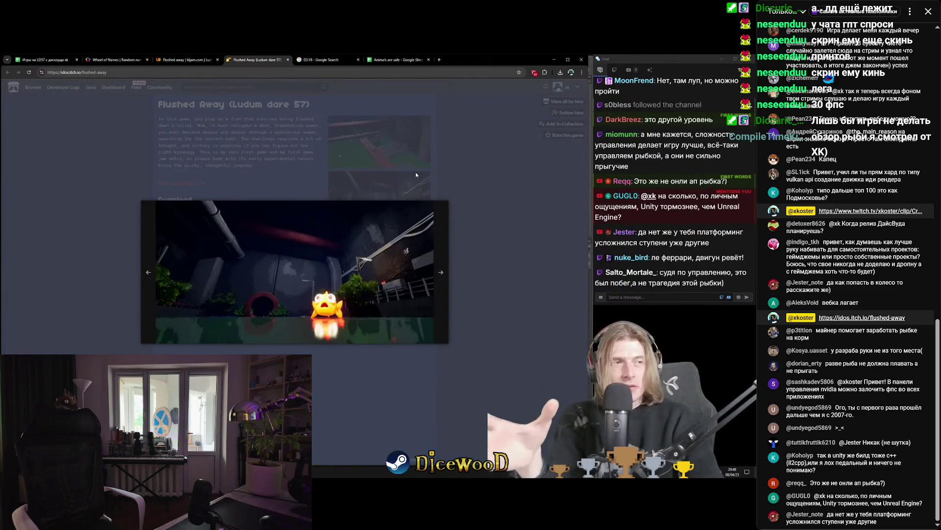
{"action": "left_click", "coordinate": [416, 173]}
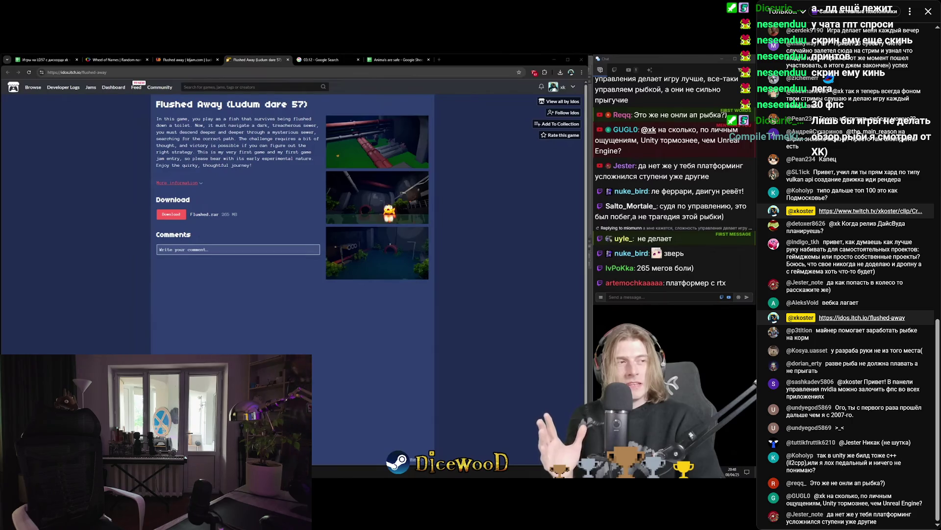
Step: Click repeatedly at spots on the stream page
{"action": "left_click", "coordinate": [363, 202]}
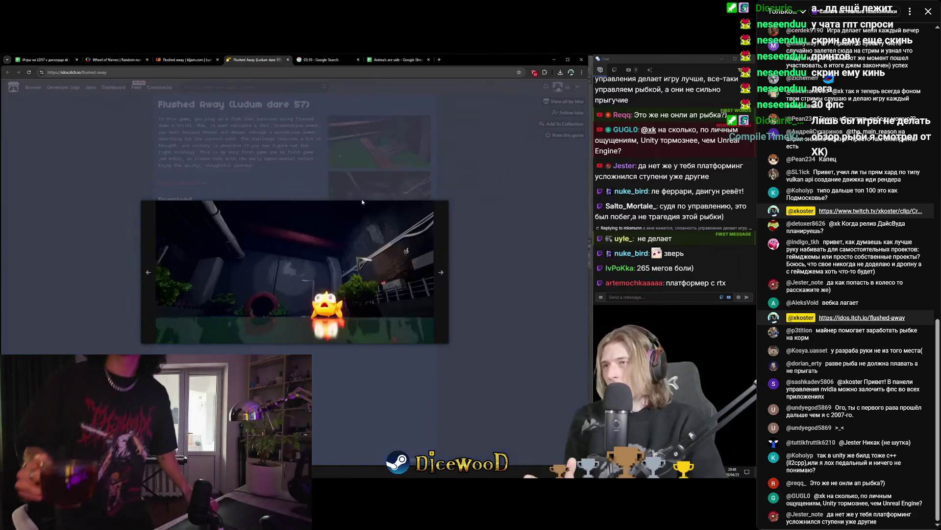
{"action": "left_click", "coordinate": [363, 198]}
{"action": "left_click", "coordinate": [362, 197]}
{"action": "left_click", "coordinate": [372, 147]}
{"action": "left_click", "coordinate": [371, 147]}
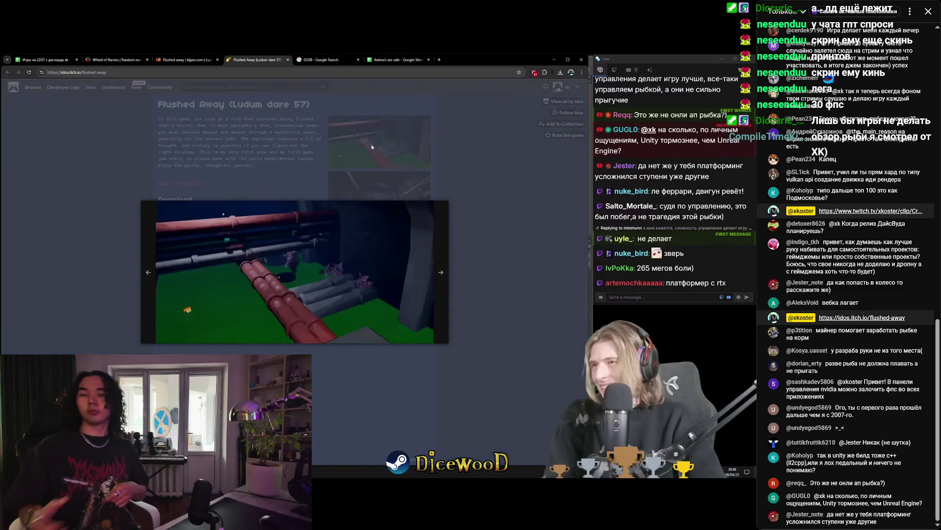
{"action": "left_click", "coordinate": [372, 147]}
{"action": "left_click", "coordinate": [363, 197]}
Step: Open the imgur album link and leave fullscreen on the stream video
{"action": "left_click", "coordinate": [264, 208]}
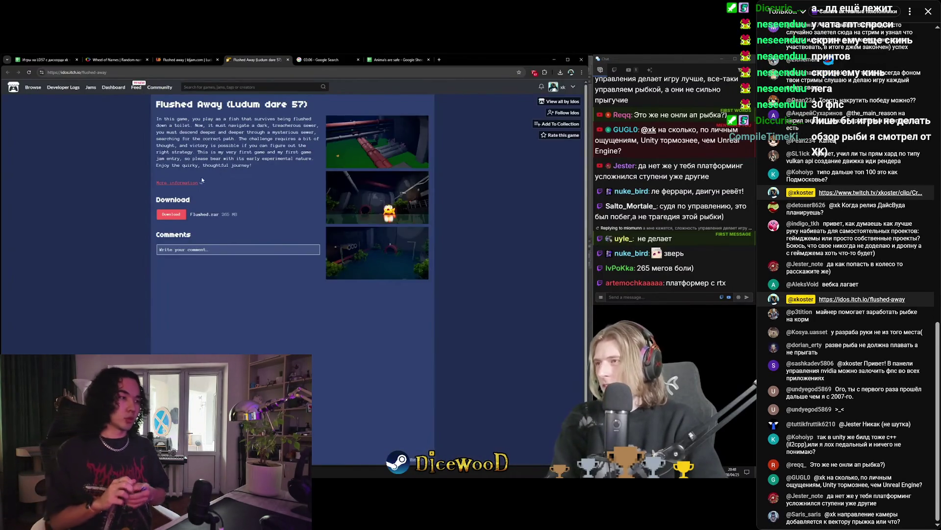
{"action": "left_click", "coordinate": [560, 135]}
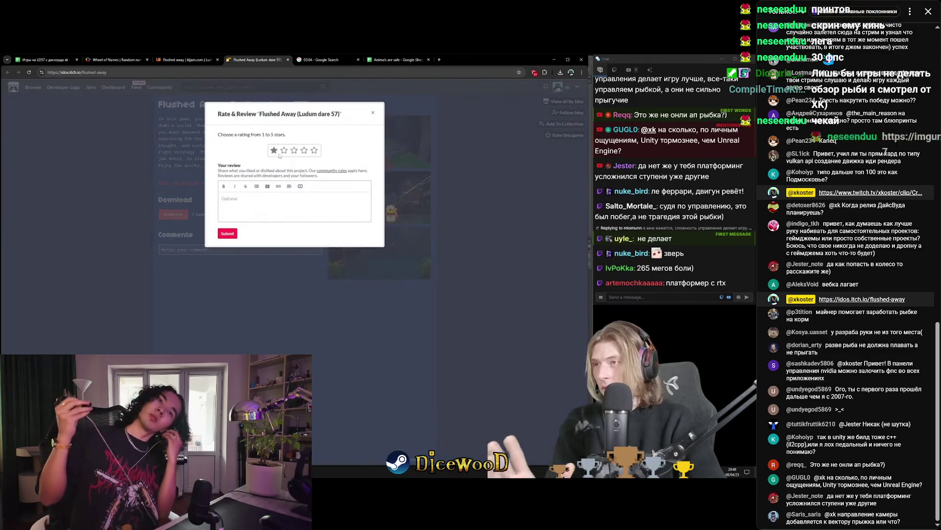
{"action": "left_click", "coordinate": [314, 150]}
{"action": "left_click", "coordinate": [227, 234]}
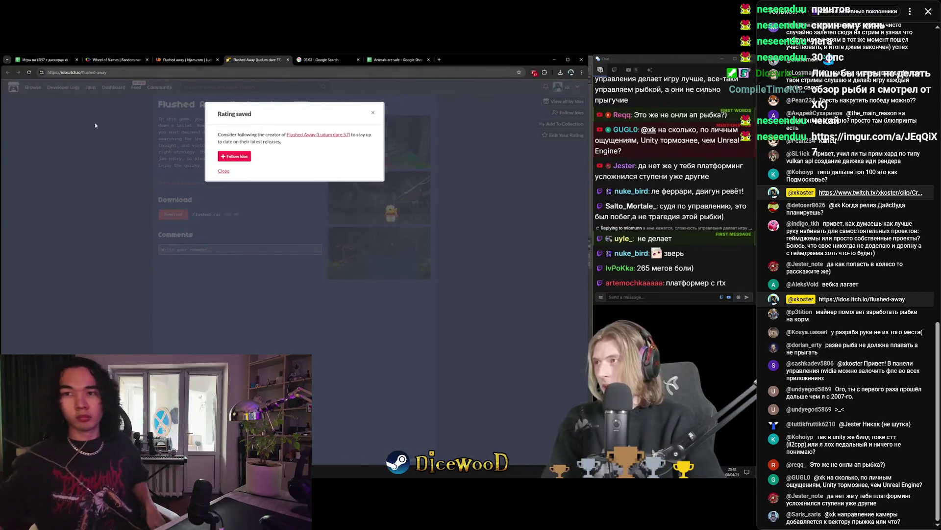
{"action": "left_click", "coordinate": [95, 126]}
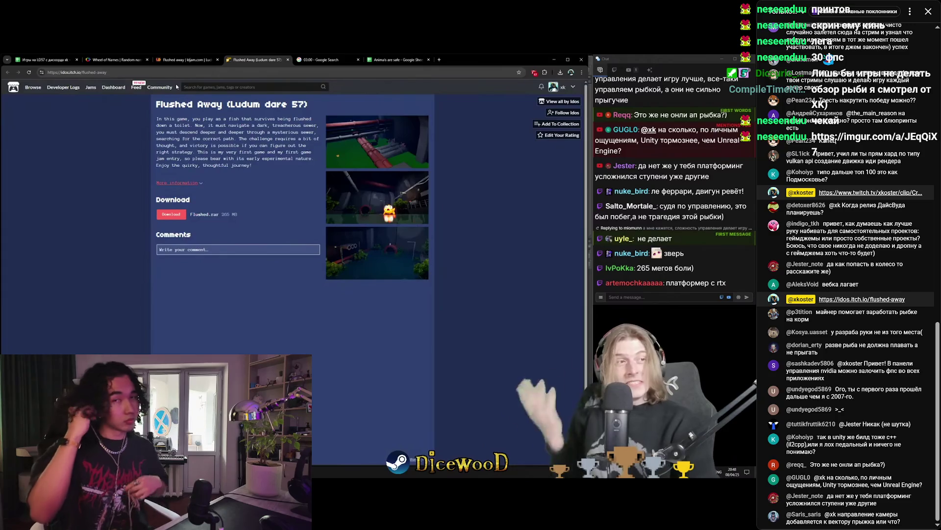
{"action": "mouse_move", "coordinate": [387, 358]}
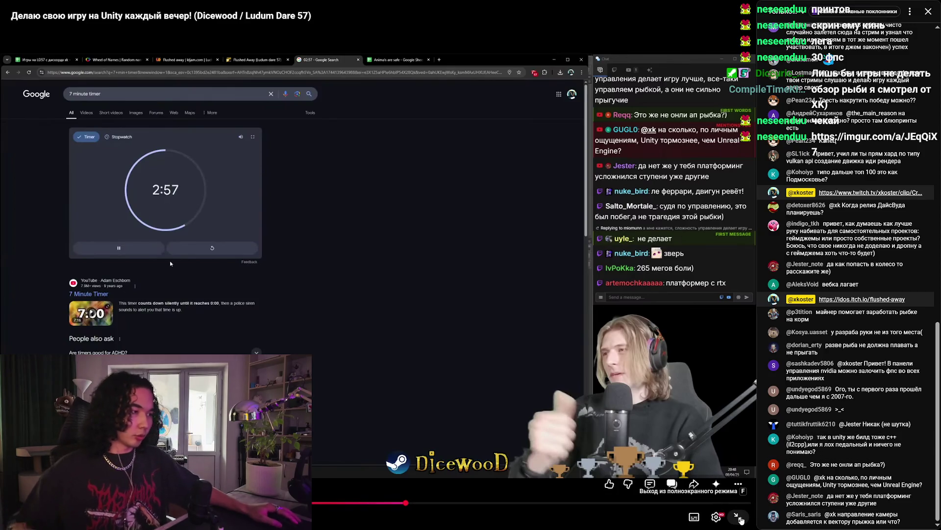
{"action": "double_click", "coordinate": [547, 405]}
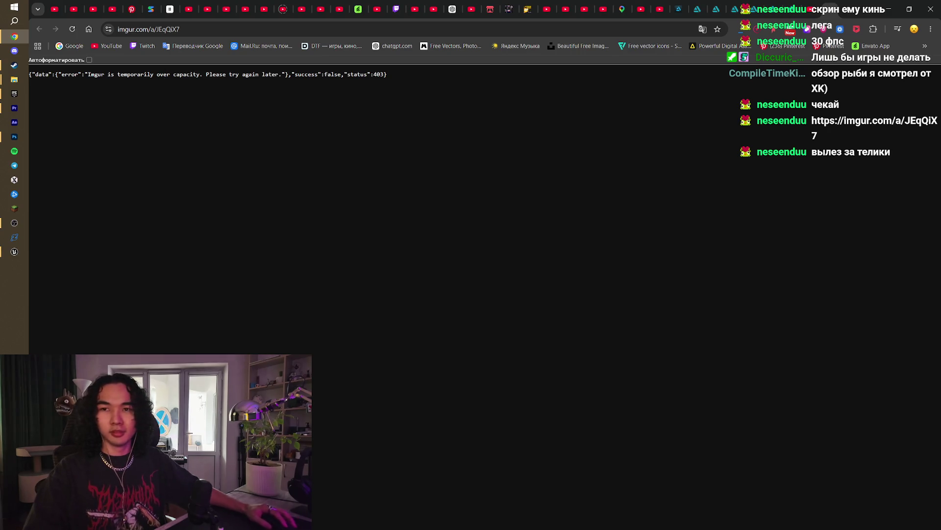
Step: Reload the failing imgur page, close it, and return to the Nujabes video tab
{"action": "key", "text": "F5"}
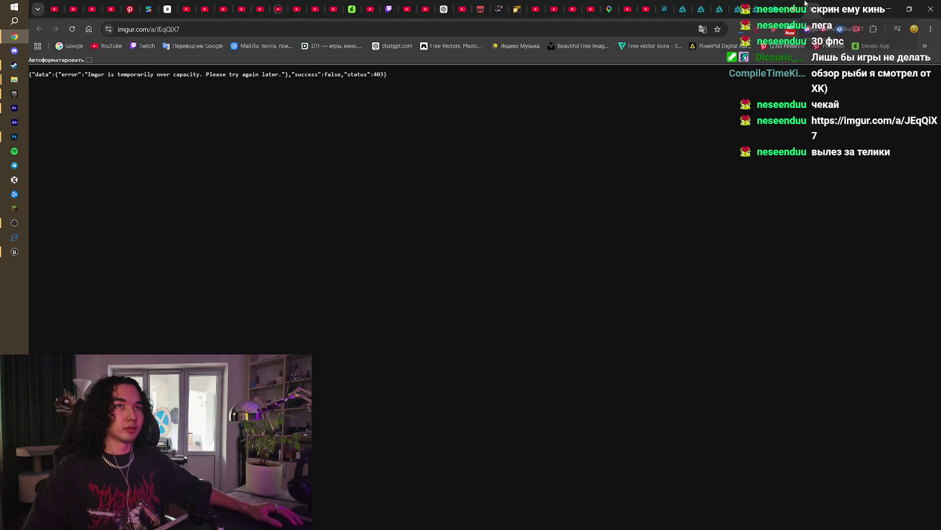
{"action": "key", "text": "ctrl+w"}
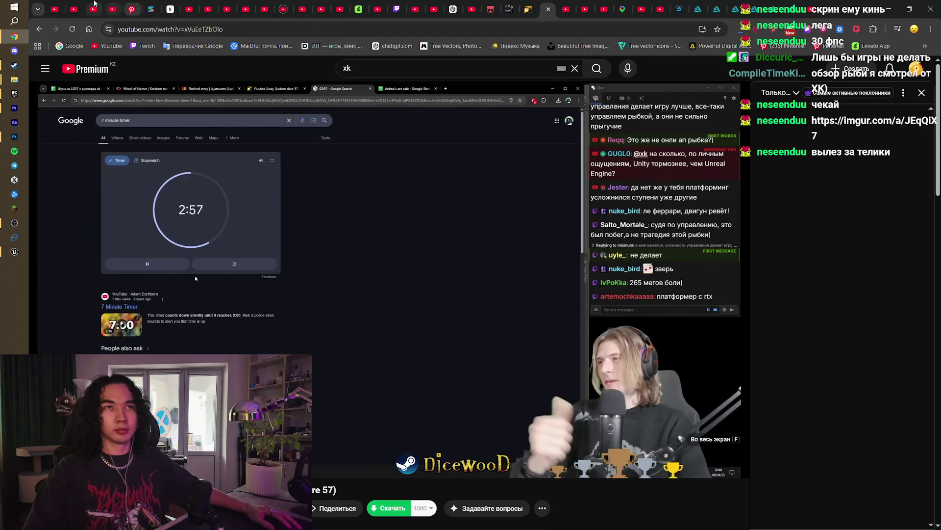
{"action": "left_click", "coordinate": [93, 4]}
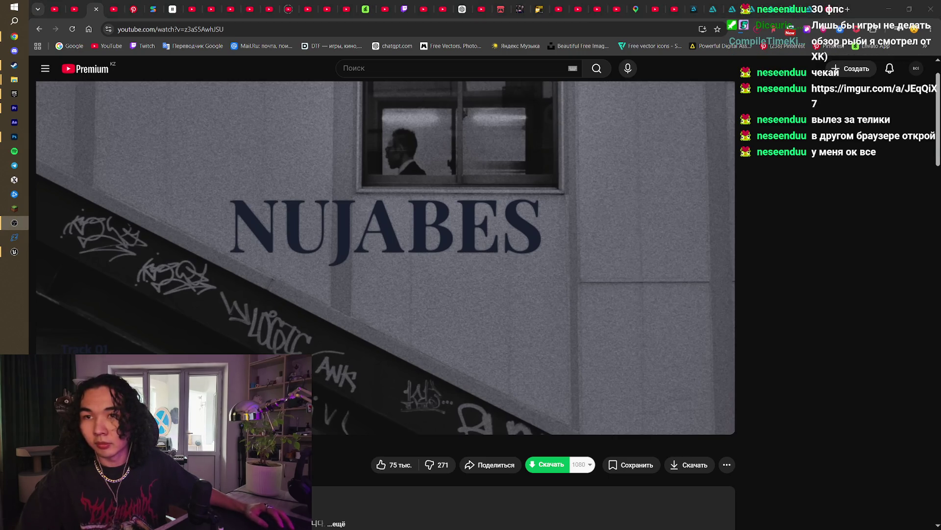
Step: Restore OBS and make it taller to read chat, then minimize it for Unreal Engine
{"action": "left_click", "coordinate": [14, 223]}
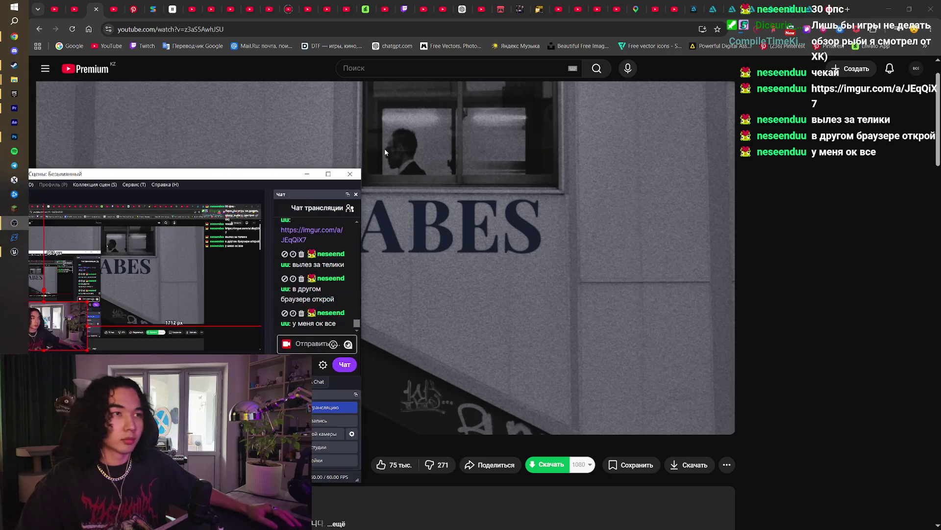
{"action": "mouse_move", "coordinate": [425, 272]}
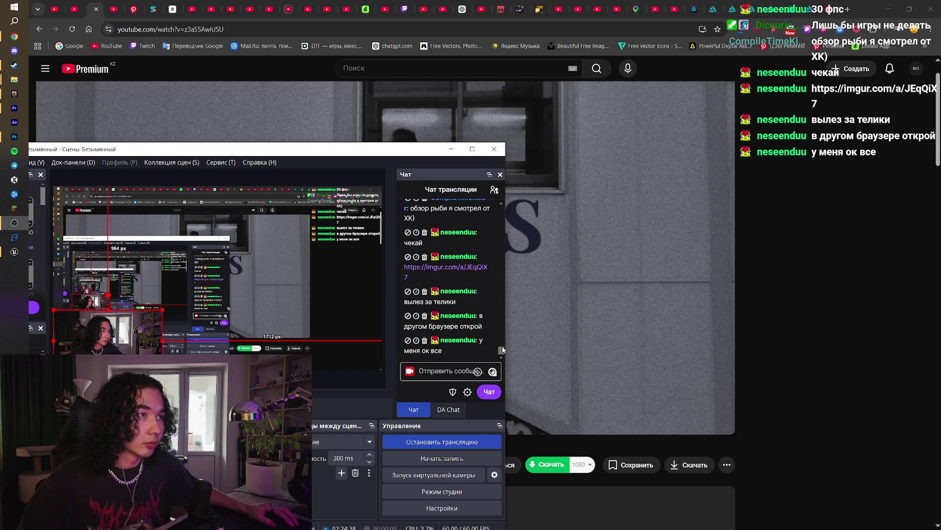
{"action": "left_click_drag", "start_coordinate": [441, 142], "coordinate": [440, 50]}
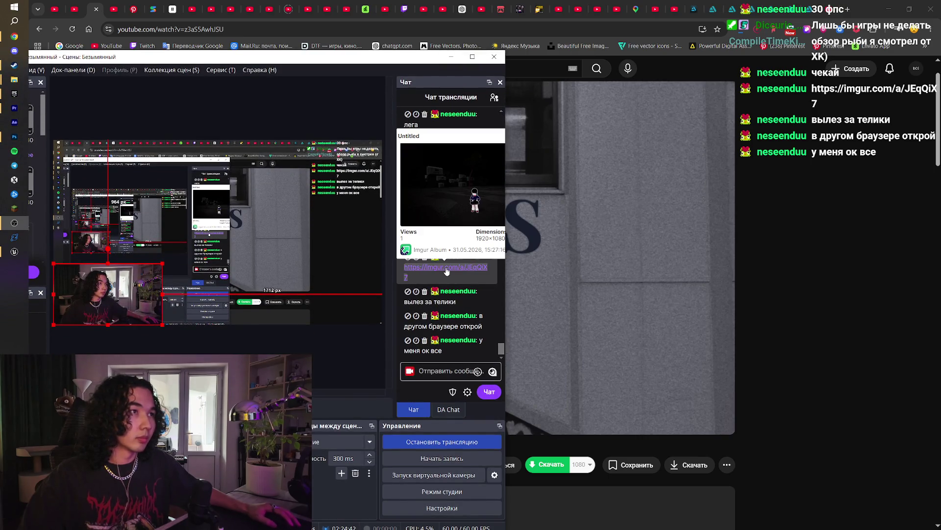
{"action": "left_click", "coordinate": [451, 57]}
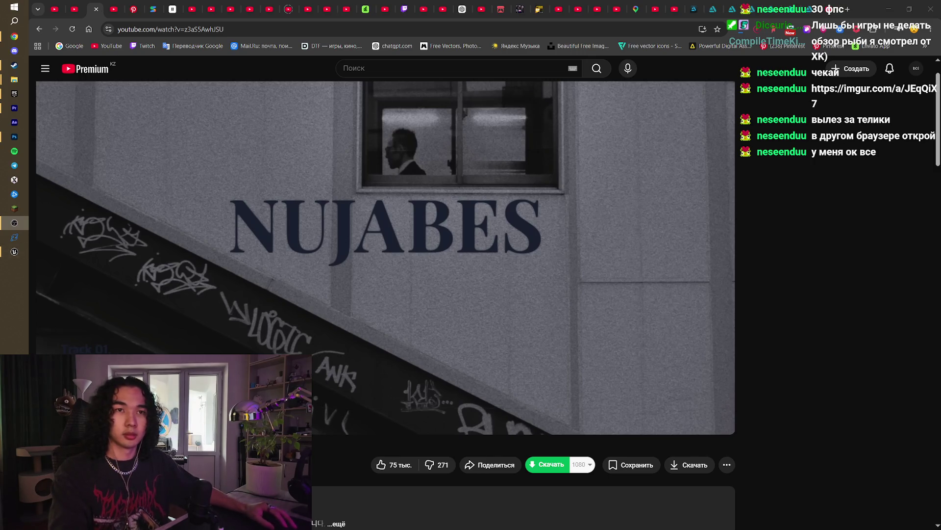
{"action": "left_click", "coordinate": [14, 251]}
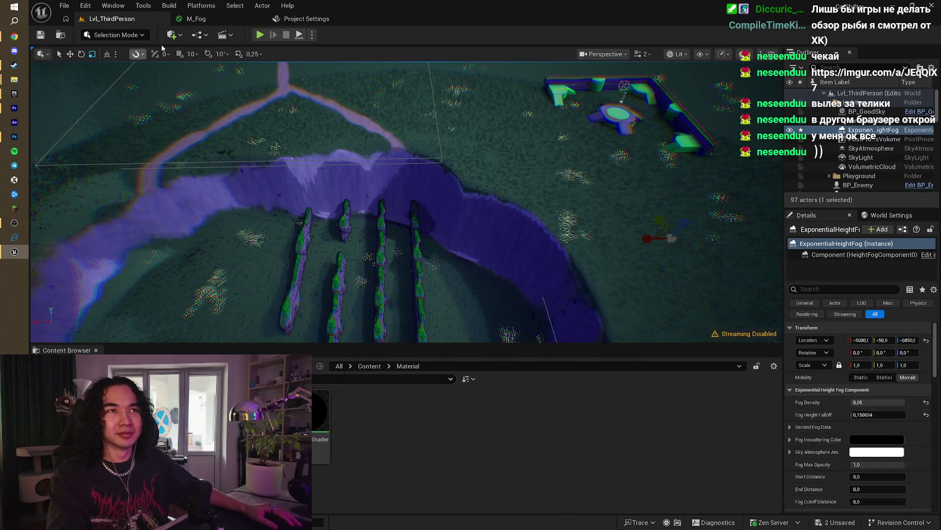
Step: Switch the editor to Mesh Paint, then into Landscape mode with Shift+2
{"action": "left_click", "coordinate": [142, 35]}
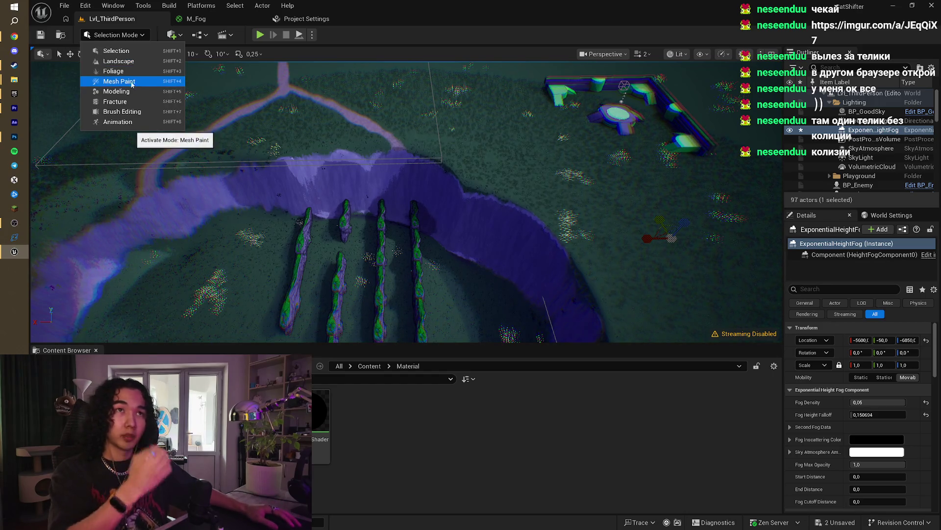
{"action": "left_click", "coordinate": [131, 83]}
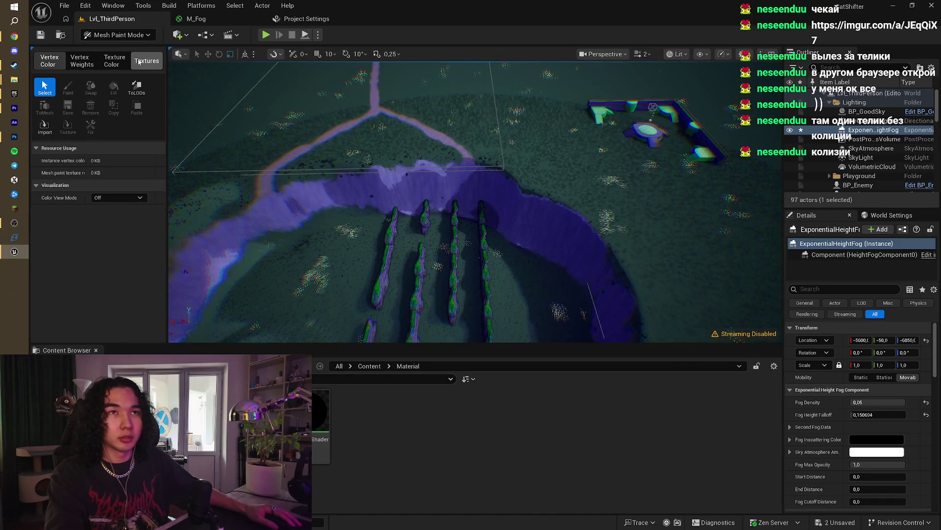
{"action": "left_click", "coordinate": [117, 35]}
{"action": "key", "text": "Escape"}
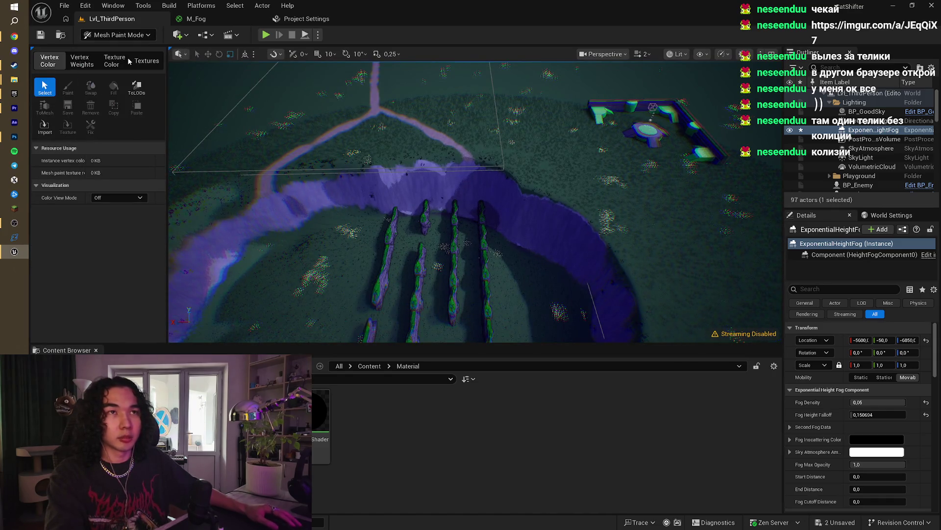
{"action": "key", "text": "shift+2"}
Step: Show the Paint tools, enlarge the brush over the gorge, ending on Sculpt at 2048
{"action": "left_click", "coordinate": [129, 57]}
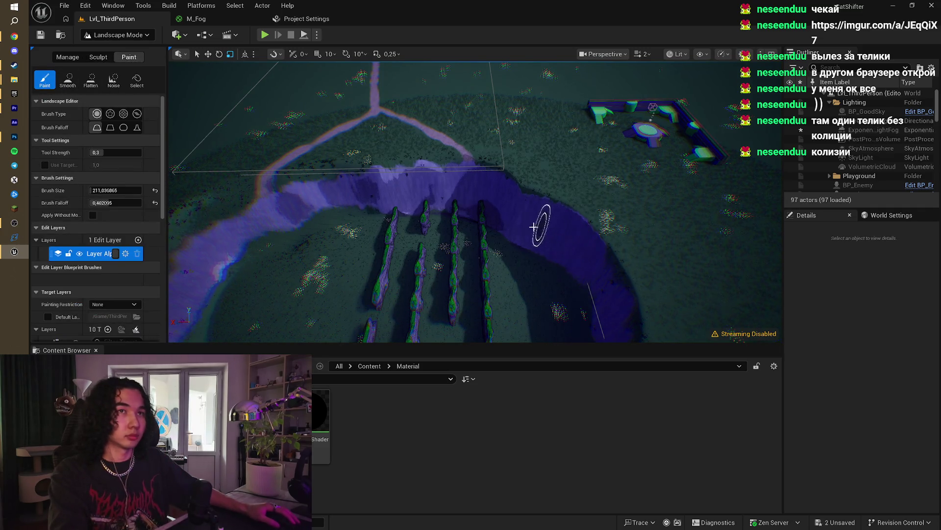
{"action": "left_click_drag", "start_coordinate": [533, 226], "coordinate": [519, 217]}
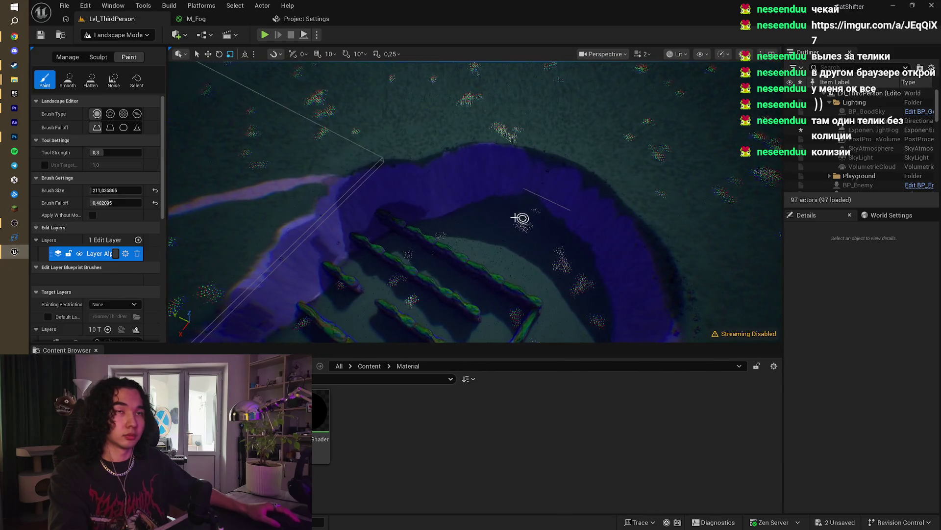
{"action": "scroll", "coordinate": [119, 196], "scroll_direction": "down", "scroll_amount": 2}
{"action": "scroll", "coordinate": [119, 196], "scroll_direction": "up", "scroll_amount": 2}
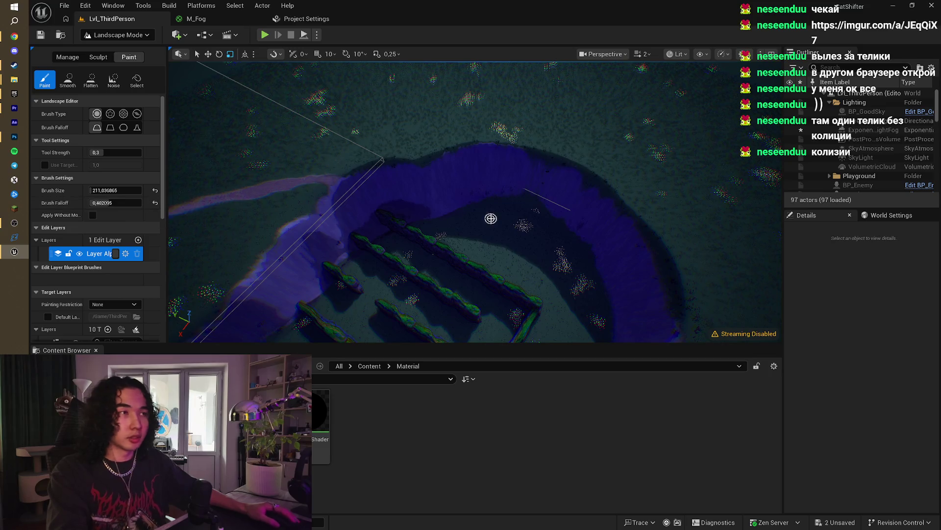
{"action": "key", "text": "bracketright"}
{"action": "key", "text": "bracketright"}
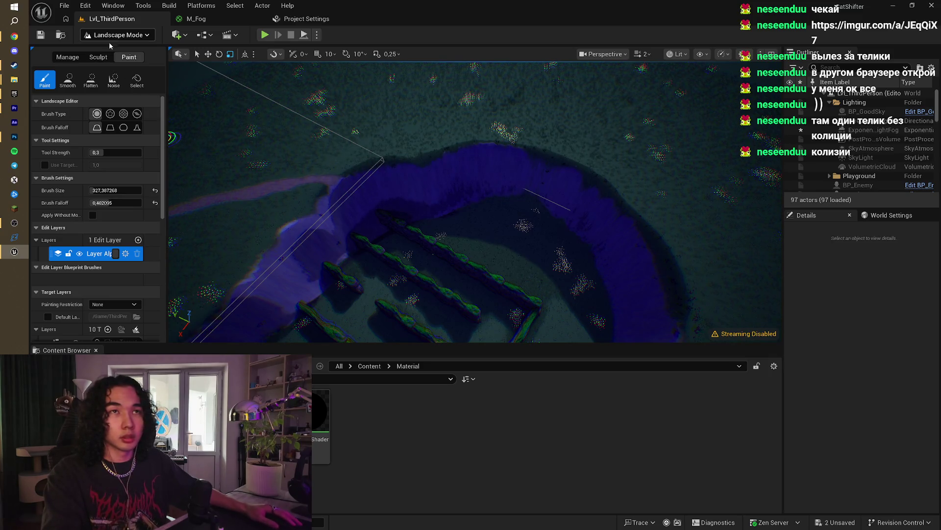
{"action": "left_click", "coordinate": [88, 59]}
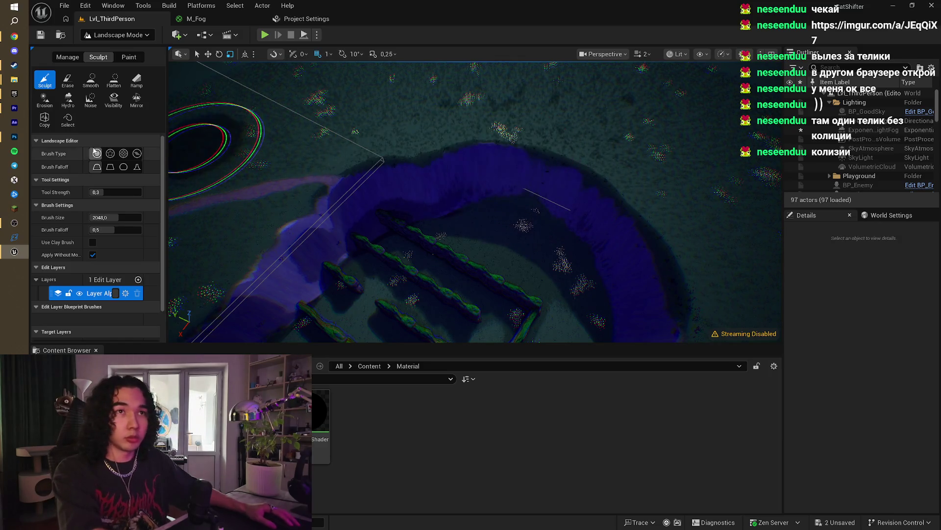
Step: Undo the last sculpt stroke and set brush size about 470 with falloff about 0.029
{"action": "left_click_drag", "start_coordinate": [116, 217], "coordinate": [105, 229]}
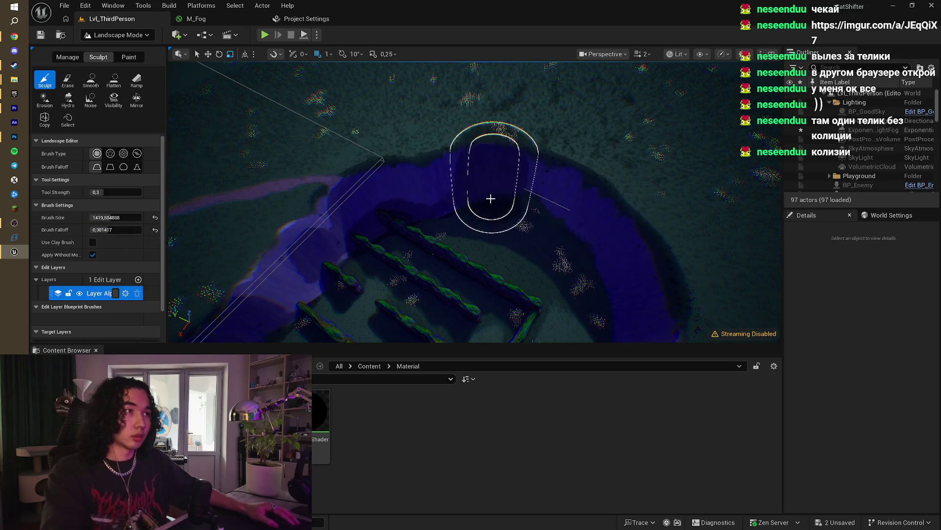
{"action": "left_click_drag", "start_coordinate": [496, 201], "coordinate": [531, 206]}
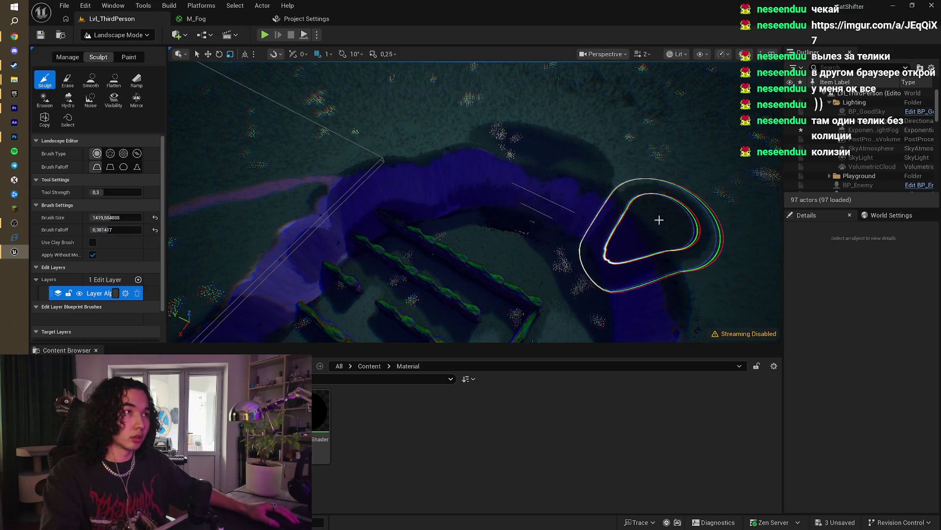
{"action": "key", "text": "ctrl+z"}
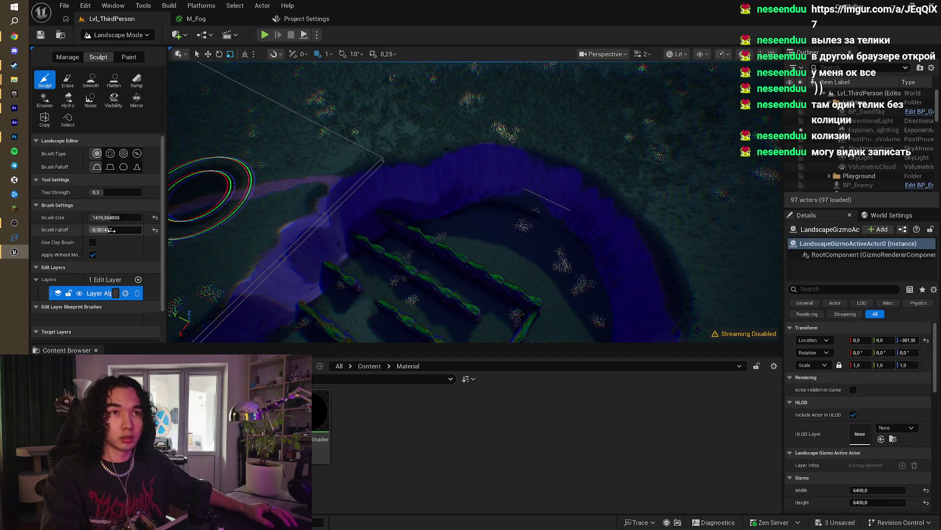
{"action": "mouse_move", "coordinate": [110, 230]}
{"action": "left_mouse_down"}
{"action": "mouse_move", "coordinate": [128, 230]}
{"action": "mouse_move", "coordinate": [91, 229]}
{"action": "mouse_move", "coordinate": [98, 217]}
{"action": "left_mouse_up"}
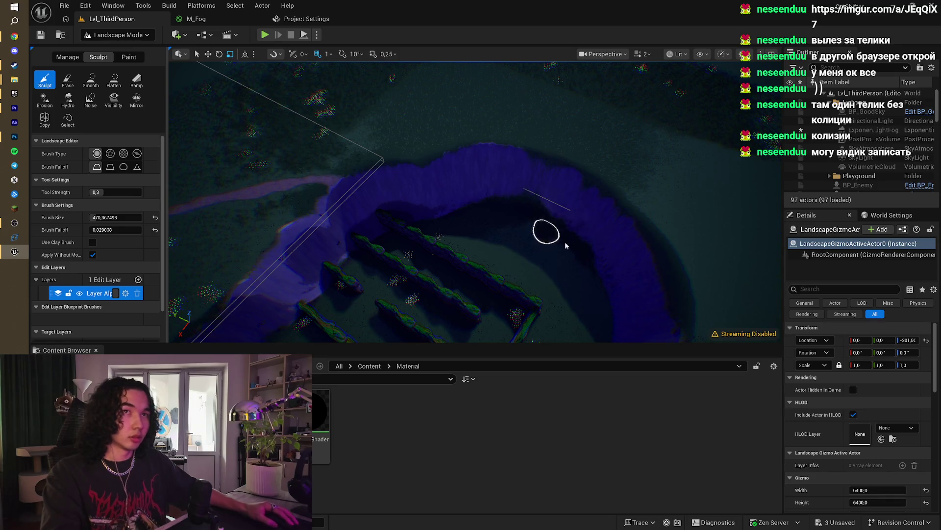
{"action": "scroll", "coordinate": [565, 245], "scroll_direction": "up", "scroll_amount": 5}
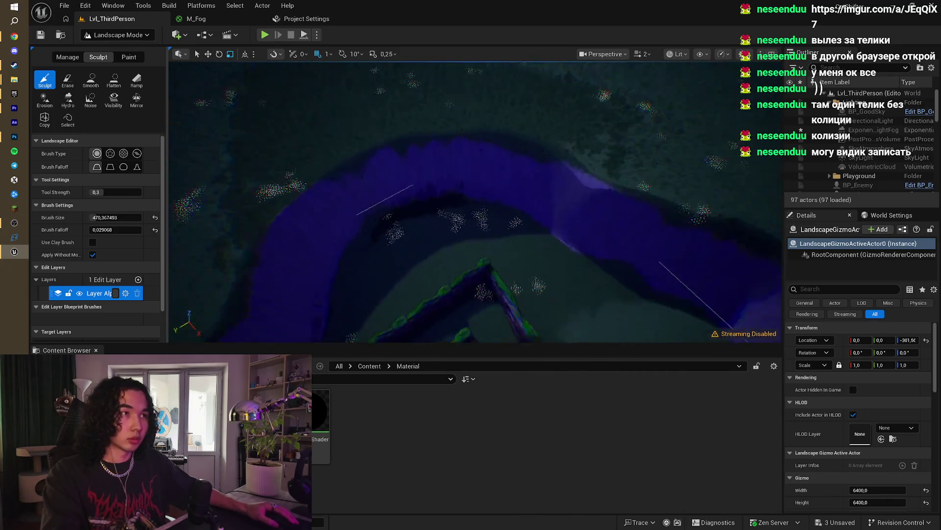
{"action": "scroll", "coordinate": [492, 214], "scroll_direction": "up", "scroll_amount": 5}
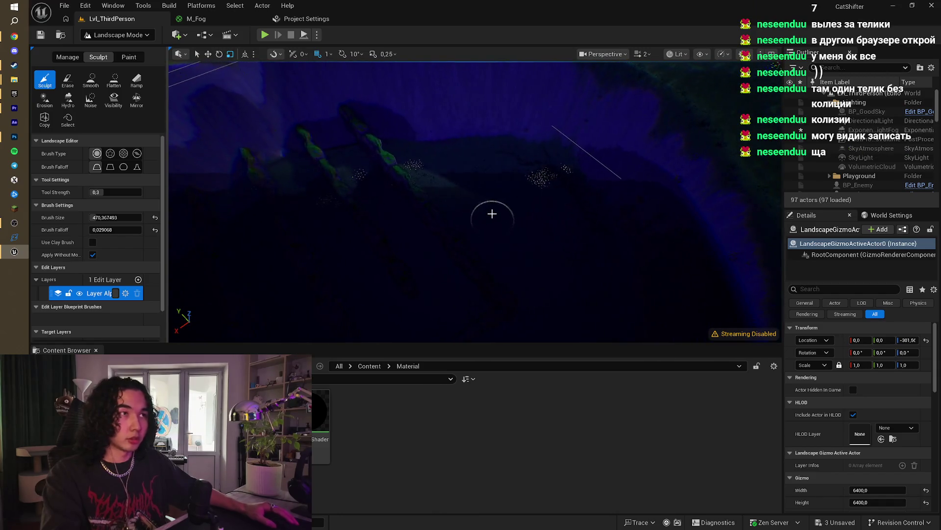
{"action": "scroll", "coordinate": [493, 214], "scroll_direction": "down", "scroll_amount": 5}
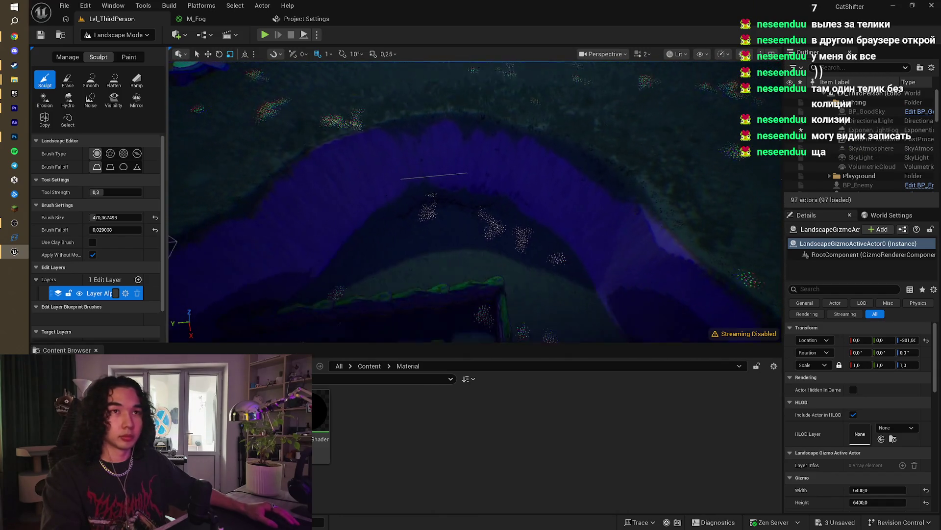
Step: Flatten terrain across the purple ring, then raise the upper terrain with Sculpt at strength 1.0
{"action": "left_click", "coordinate": [114, 79]}
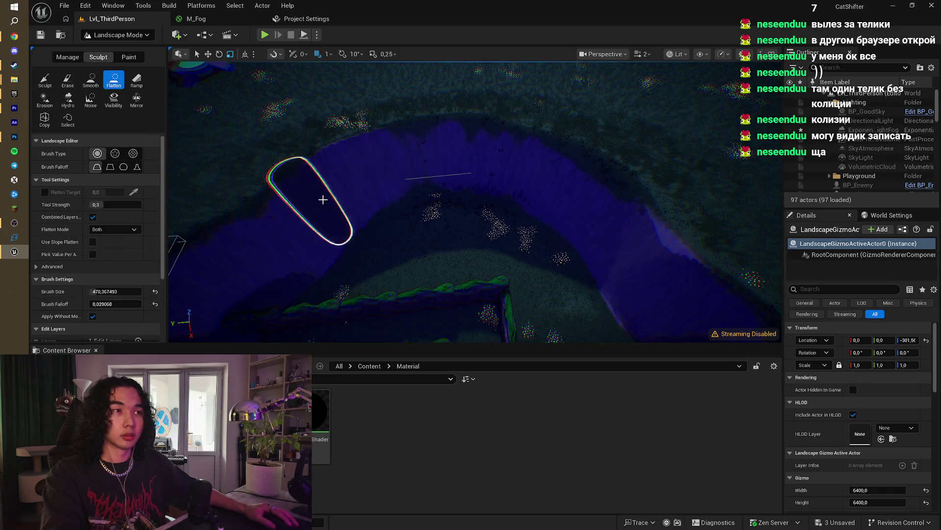
{"action": "left_click_drag", "start_coordinate": [322, 199], "coordinate": [337, 235]}
{"action": "mouse_move", "coordinate": [395, 201]}
{"action": "left_mouse_down"}
{"action": "mouse_move", "coordinate": [536, 201]}
{"action": "mouse_move", "coordinate": [412, 172]}
{"action": "mouse_move", "coordinate": [333, 198]}
{"action": "left_mouse_up"}
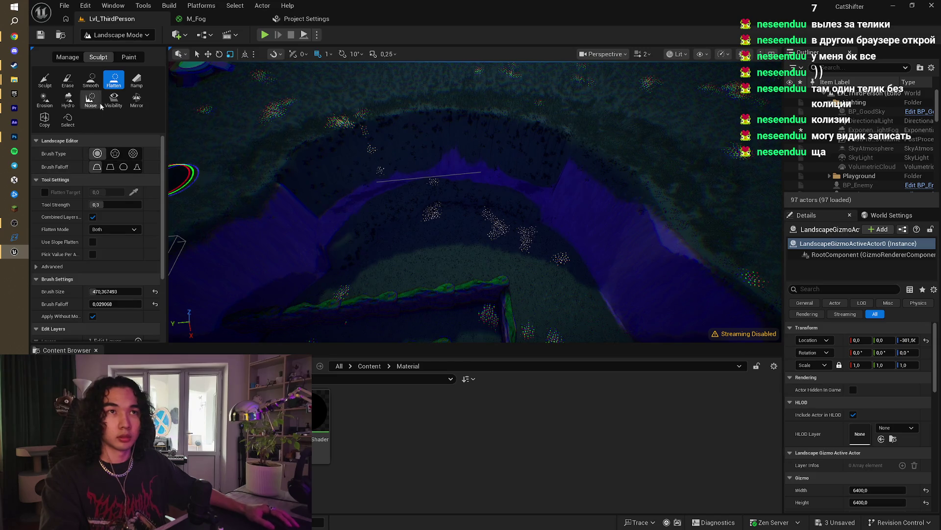
{"action": "left_click", "coordinate": [44, 80]}
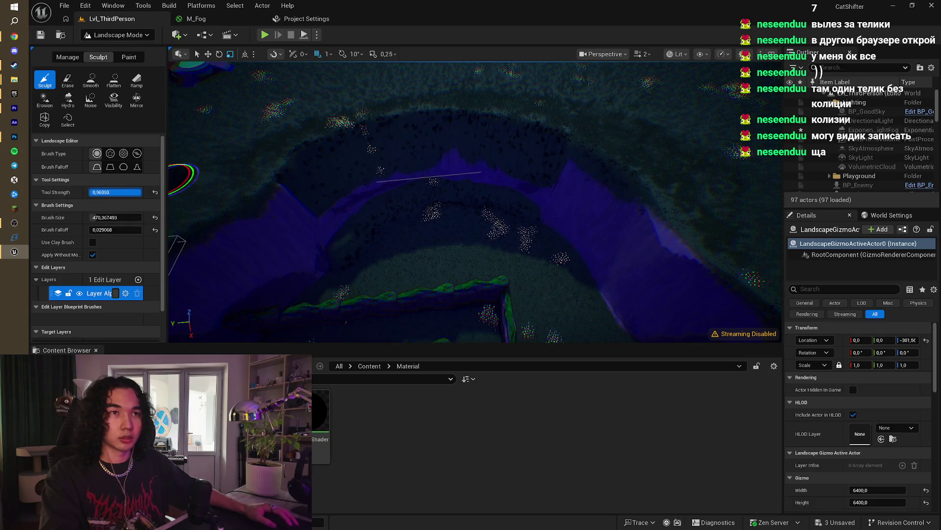
{"action": "type", "text": "1"}
{"action": "key", "text": "Return"}
{"action": "mouse_move", "coordinate": [352, 250]}
{"action": "left_mouse_down"}
{"action": "mouse_move", "coordinate": [399, 211]}
{"action": "mouse_move", "coordinate": [409, 215]}
{"action": "left_mouse_up"}
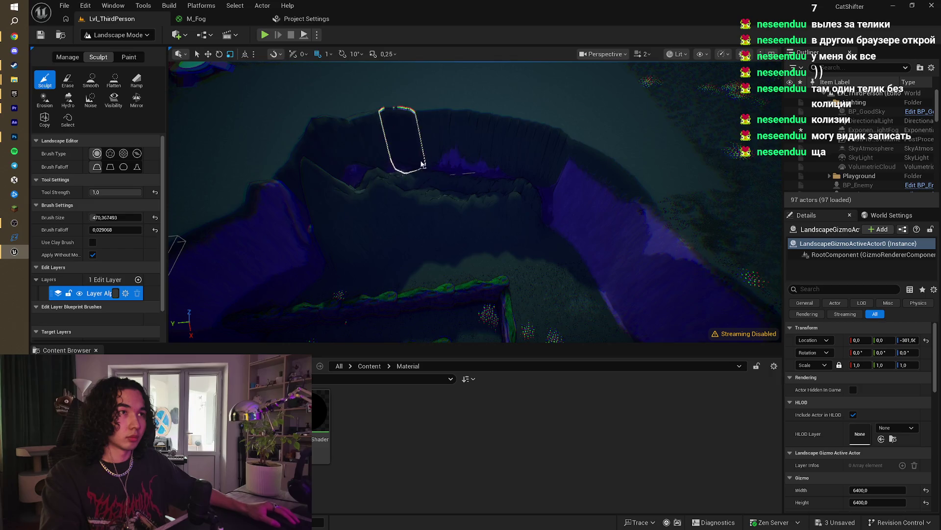
Step: Flatten the canyon floor and inner wall, lowering tool strength to about 0.46
{"action": "left_click", "coordinate": [114, 80]}
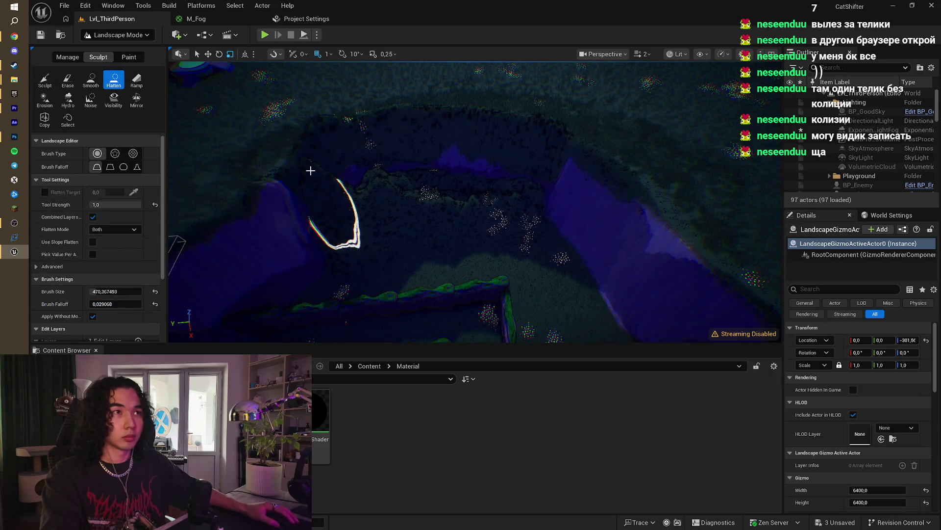
{"action": "mouse_move", "coordinate": [310, 170]}
{"action": "left_mouse_down"}
{"action": "mouse_move", "coordinate": [271, 185]}
{"action": "mouse_move", "coordinate": [312, 163]}
{"action": "mouse_move", "coordinate": [542, 176]}
{"action": "mouse_move", "coordinate": [470, 157]}
{"action": "mouse_move", "coordinate": [404, 178]}
{"action": "mouse_move", "coordinate": [329, 216]}
{"action": "mouse_move", "coordinate": [301, 268]}
{"action": "mouse_move", "coordinate": [421, 194]}
{"action": "mouse_move", "coordinate": [304, 294]}
{"action": "left_mouse_up"}
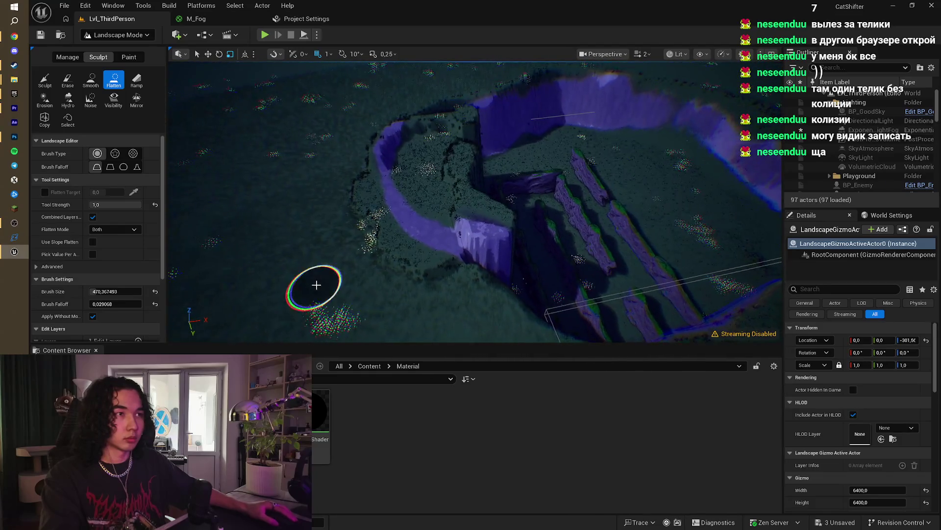
{"action": "mouse_move", "coordinate": [456, 265]}
{"action": "left_mouse_down"}
{"action": "mouse_move", "coordinate": [388, 151]}
{"action": "mouse_move", "coordinate": [414, 257]}
{"action": "mouse_move", "coordinate": [374, 225]}
{"action": "mouse_move", "coordinate": [353, 162]}
{"action": "mouse_move", "coordinate": [385, 147]}
{"action": "mouse_move", "coordinate": [374, 184]}
{"action": "left_mouse_up"}
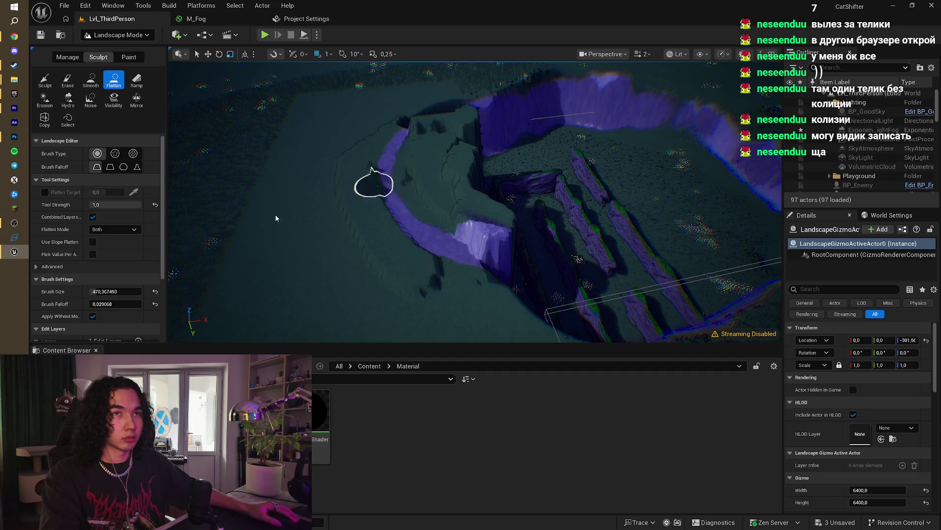
{"action": "left_click_drag", "start_coordinate": [118, 205], "coordinate": [101, 204]}
{"action": "mouse_move", "coordinate": [479, 263]}
{"action": "left_mouse_down"}
{"action": "mouse_move", "coordinate": [378, 258]}
{"action": "mouse_move", "coordinate": [330, 164]}
{"action": "mouse_move", "coordinate": [399, 243]}
{"action": "mouse_move", "coordinate": [460, 275]}
{"action": "mouse_move", "coordinate": [361, 158]}
{"action": "left_mouse_up"}
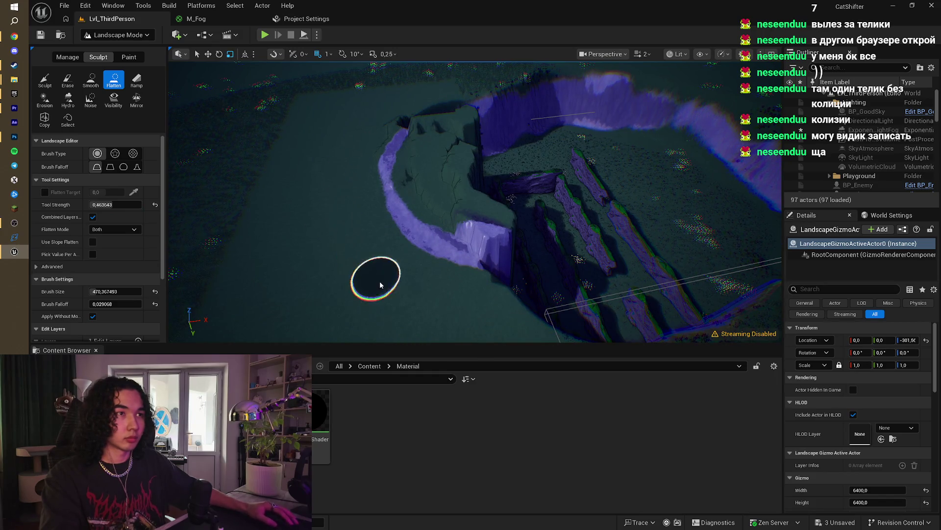
{"action": "mouse_move", "coordinate": [380, 285]}
{"action": "left_mouse_down"}
{"action": "mouse_move", "coordinate": [327, 160]}
{"action": "mouse_move", "coordinate": [414, 138]}
{"action": "mouse_move", "coordinate": [415, 220]}
{"action": "mouse_move", "coordinate": [466, 266]}
{"action": "mouse_move", "coordinate": [411, 126]}
{"action": "mouse_move", "coordinate": [445, 181]}
{"action": "mouse_move", "coordinate": [430, 102]}
{"action": "mouse_move", "coordinate": [406, 126]}
{"action": "left_mouse_up"}
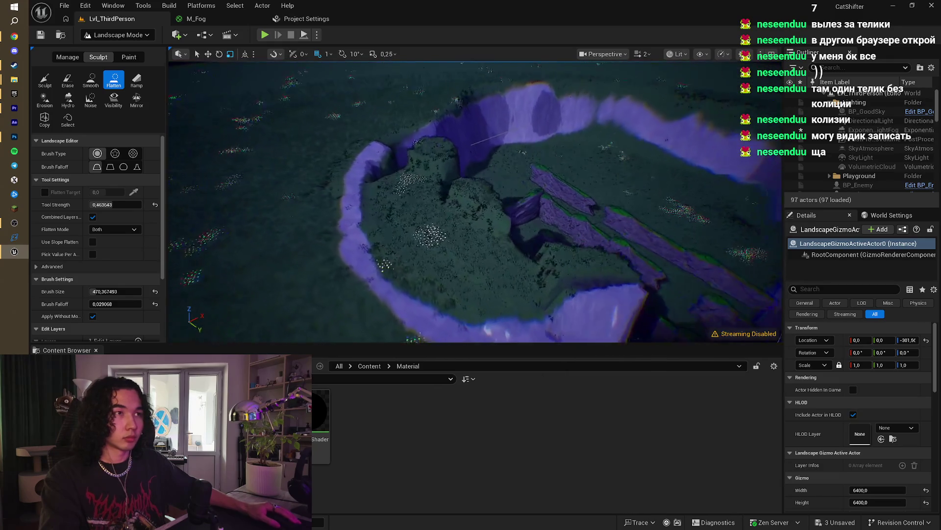
Step: Flatten the ground beside the purple wall and level the mound on the left
{"action": "scroll", "coordinate": [406, 133], "scroll_direction": "up", "scroll_amount": 5}
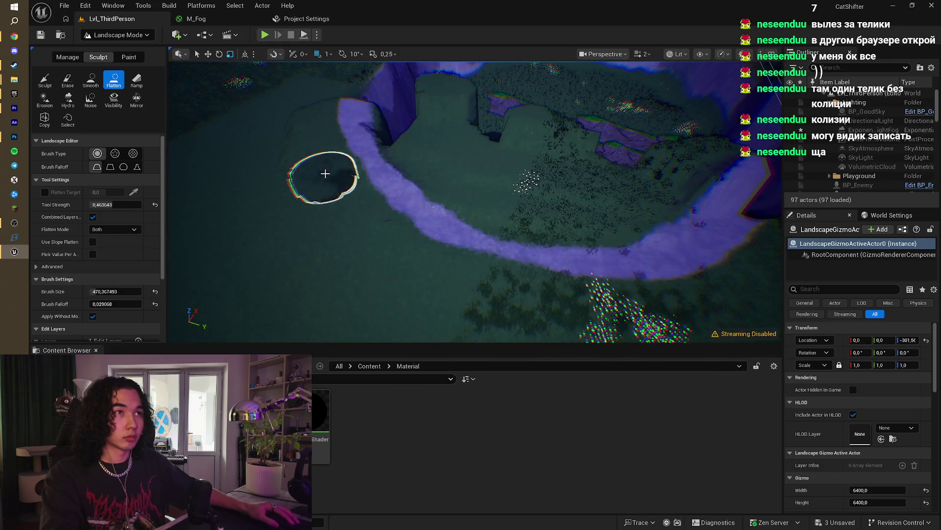
{"action": "mouse_move", "coordinate": [325, 173]}
{"action": "left_mouse_down"}
{"action": "mouse_move", "coordinate": [294, 120]}
{"action": "mouse_move", "coordinate": [305, 193]}
{"action": "mouse_move", "coordinate": [290, 183]}
{"action": "left_mouse_up"}
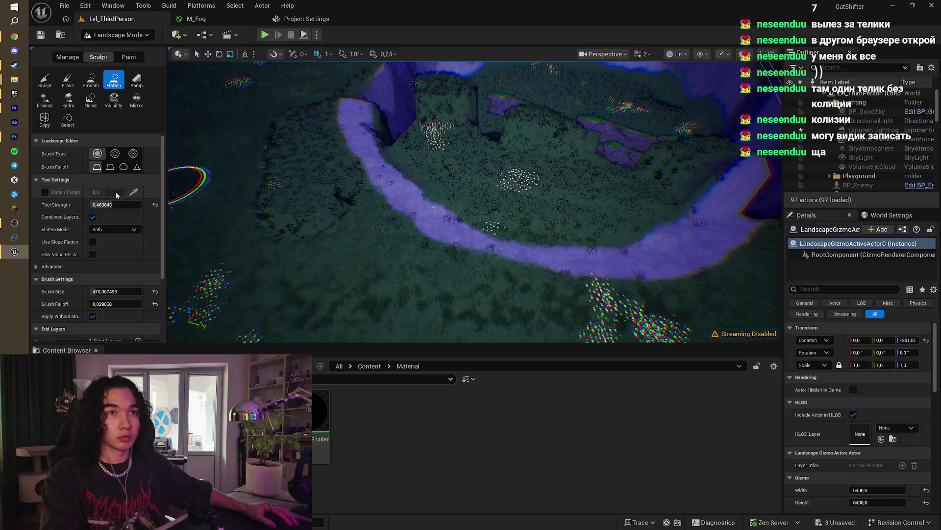
{"action": "left_click", "coordinate": [104, 206]}
{"action": "mouse_move", "coordinate": [282, 197]}
{"action": "left_mouse_down"}
{"action": "mouse_move", "coordinate": [277, 210]}
{"action": "mouse_move", "coordinate": [274, 188]}
{"action": "left_mouse_up"}
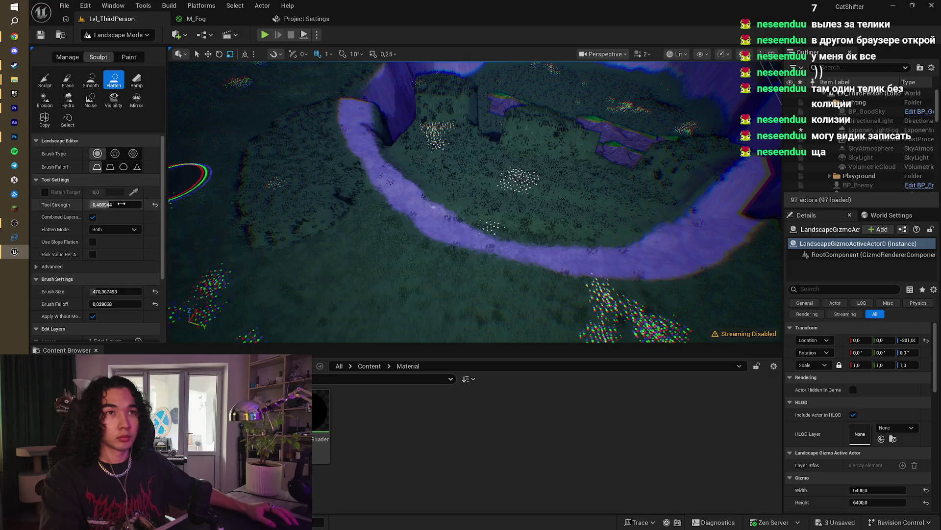
{"action": "scroll", "coordinate": [117, 231], "scroll_direction": "down", "scroll_amount": 2}
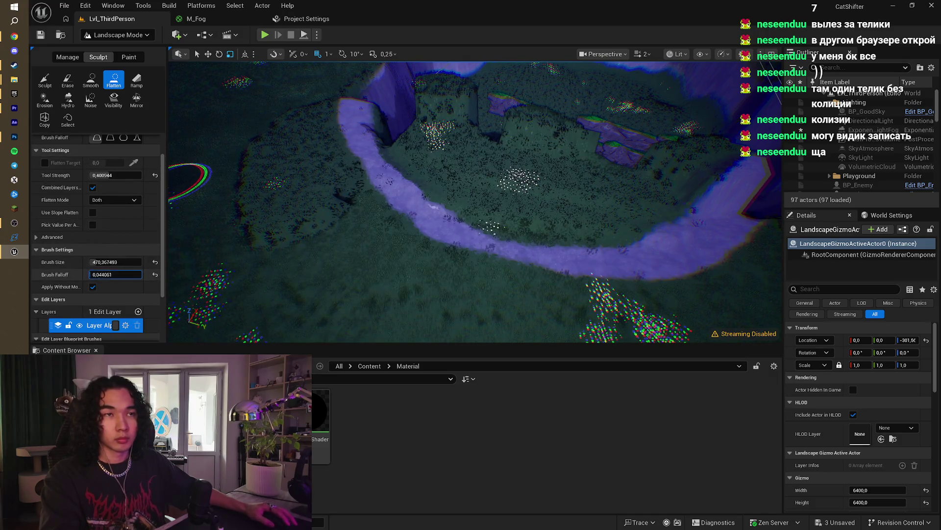
{"action": "mouse_move", "coordinate": [285, 257]}
{"action": "left_mouse_down"}
{"action": "mouse_move", "coordinate": [248, 189]}
{"action": "mouse_move", "coordinate": [263, 131]}
{"action": "mouse_move", "coordinate": [386, 208]}
{"action": "left_mouse_up"}
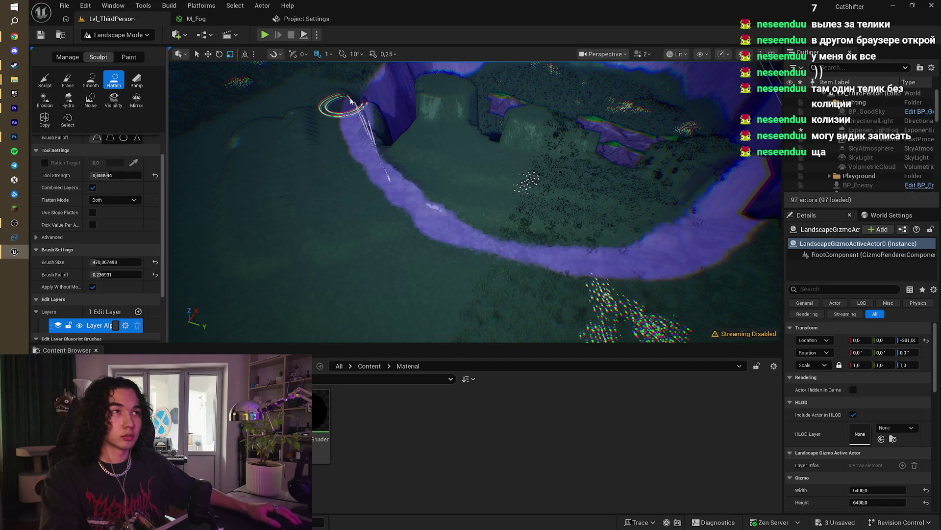
{"action": "scroll", "coordinate": [350, 101], "scroll_direction": "down", "scroll_amount": 5}
{"action": "scroll", "coordinate": [350, 101], "scroll_direction": "up", "scroll_amount": 8}
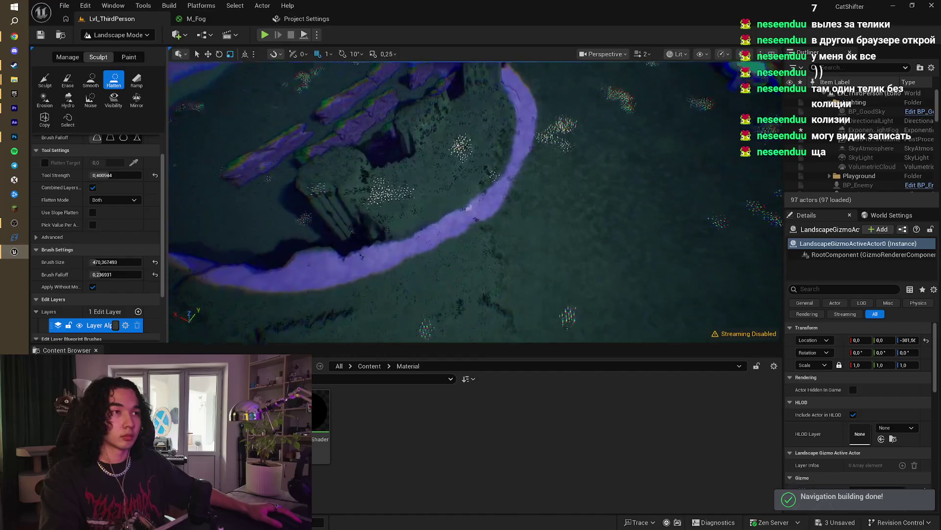
{"action": "scroll", "coordinate": [454, 204], "scroll_direction": "up", "scroll_amount": 5}
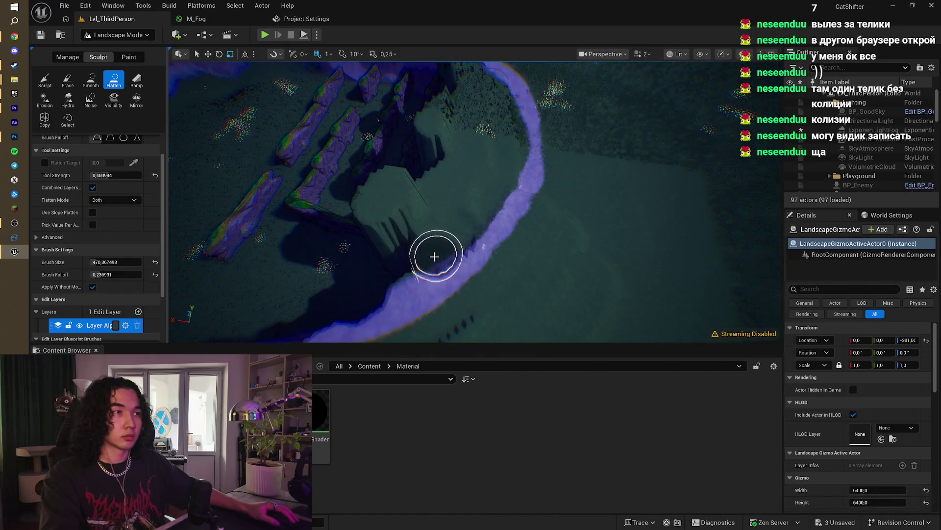
Step: Flatten the bump above the path into a plateau and look around the pit
{"action": "mouse_move", "coordinate": [434, 257]}
{"action": "left_mouse_down"}
{"action": "mouse_move", "coordinate": [399, 242]}
{"action": "mouse_move", "coordinate": [446, 137]}
{"action": "mouse_move", "coordinate": [391, 228]}
{"action": "mouse_move", "coordinate": [472, 133]}
{"action": "mouse_move", "coordinate": [473, 228]}
{"action": "left_mouse_up"}
{"action": "scroll", "coordinate": [504, 107], "scroll_direction": "down", "scroll_amount": 5}
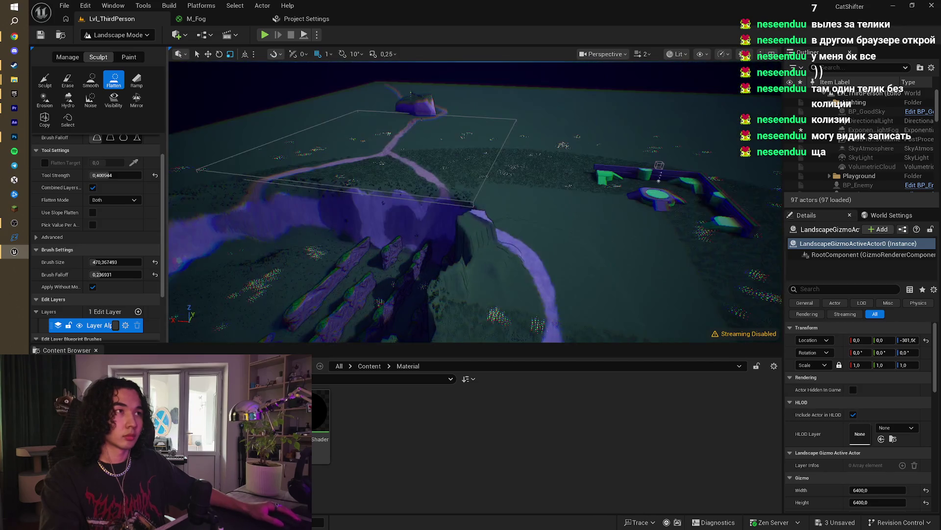
{"action": "scroll", "coordinate": [488, 236], "scroll_direction": "up", "scroll_amount": 5}
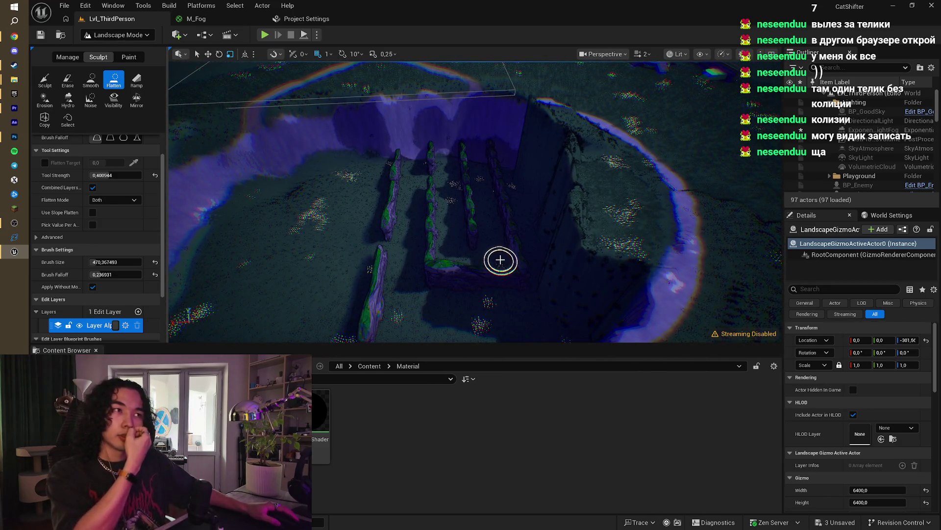
{"action": "scroll", "coordinate": [500, 260], "scroll_direction": "up", "scroll_amount": 3}
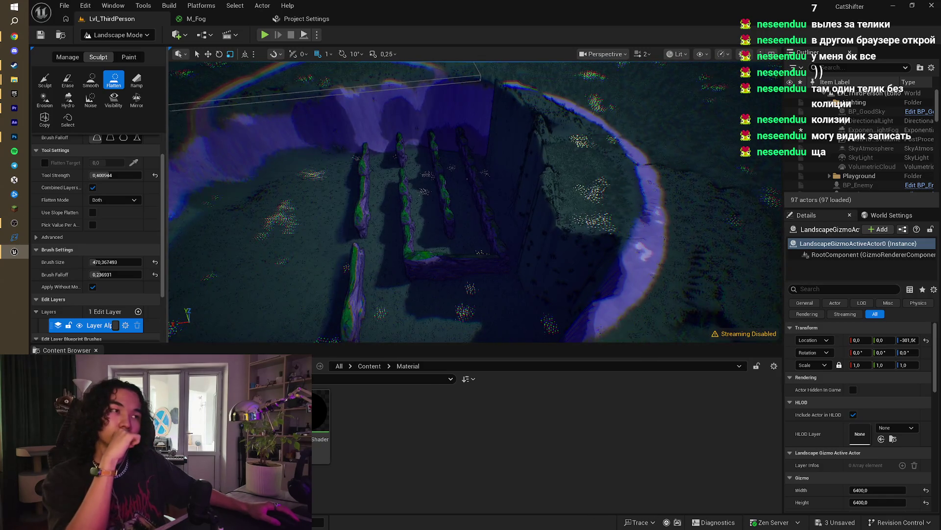
{"action": "scroll", "coordinate": [500, 260], "scroll_direction": "down", "scroll_amount": 3}
{"action": "scroll", "coordinate": [495, 267], "scroll_direction": "down", "scroll_amount": 3}
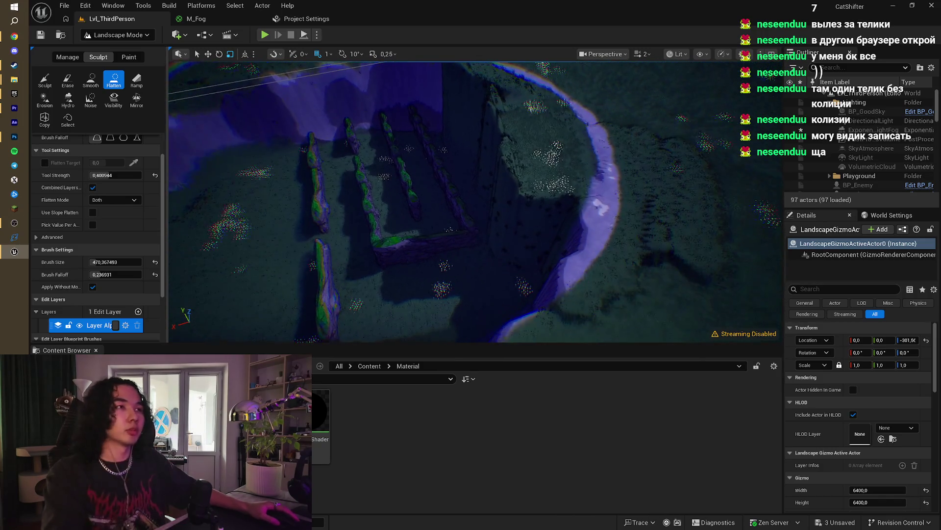
{"action": "left_click_drag", "start_coordinate": [471, 220], "coordinate": [520, 216]}
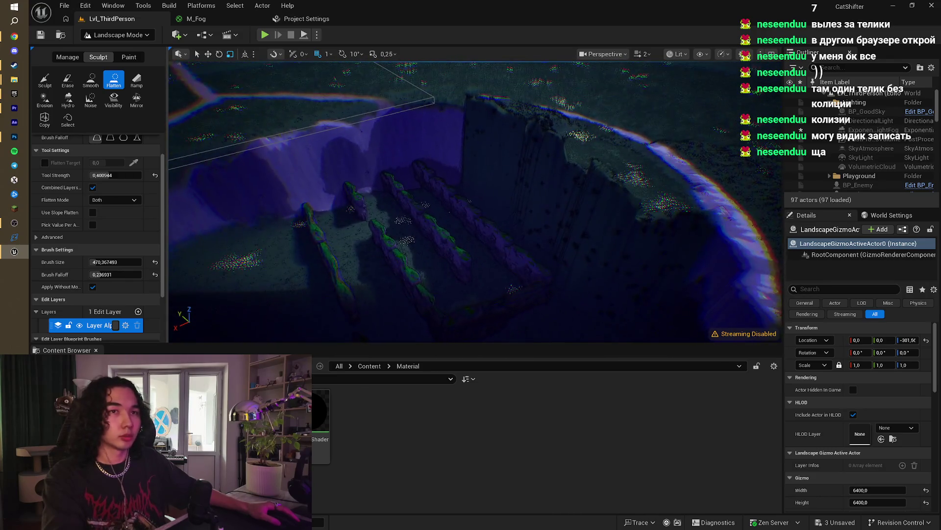
{"action": "scroll", "coordinate": [493, 267], "scroll_direction": "down", "scroll_amount": 3}
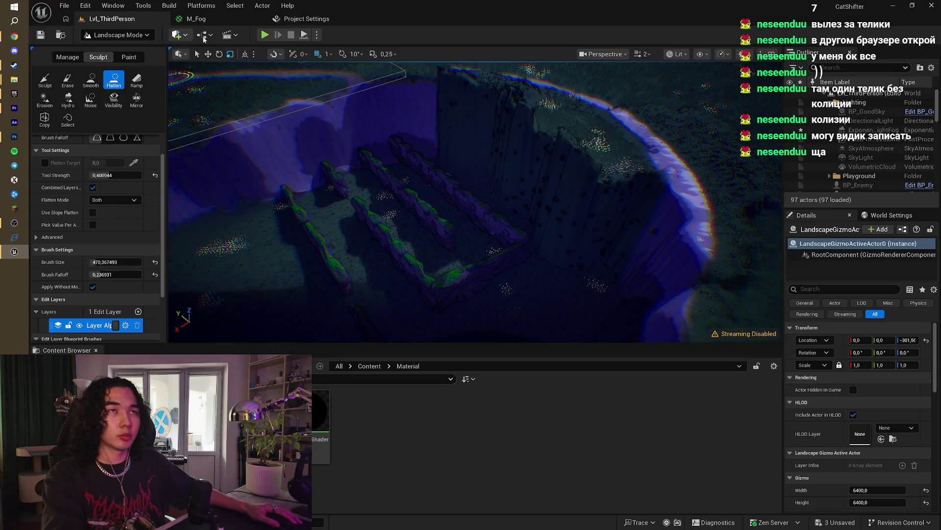
Step: Switch to Selection mode and pick the first cliff rocks inside the pit
{"action": "left_click", "coordinate": [117, 35]}
{"action": "left_click", "coordinate": [111, 46]}
{"action": "left_click", "coordinate": [354, 245]}
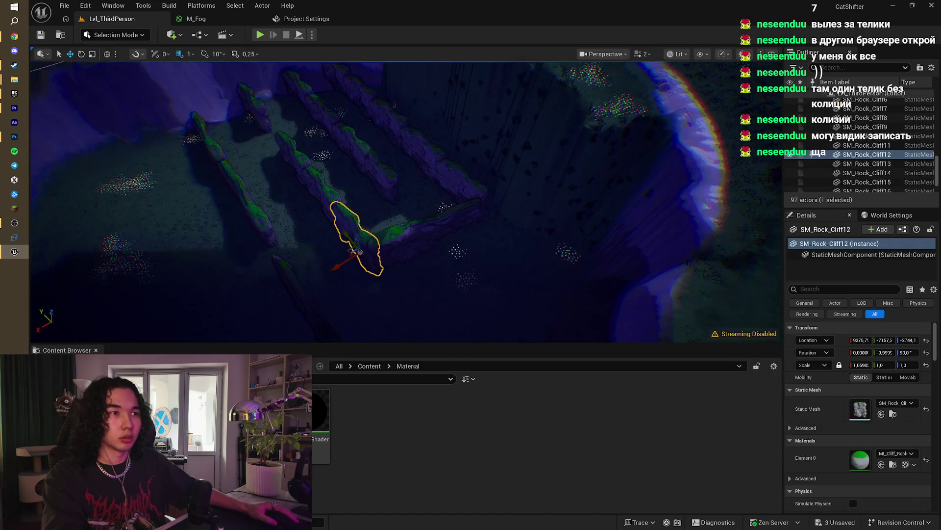
{"action": "left_click", "coordinate": [309, 300], "text": "ctrl"}
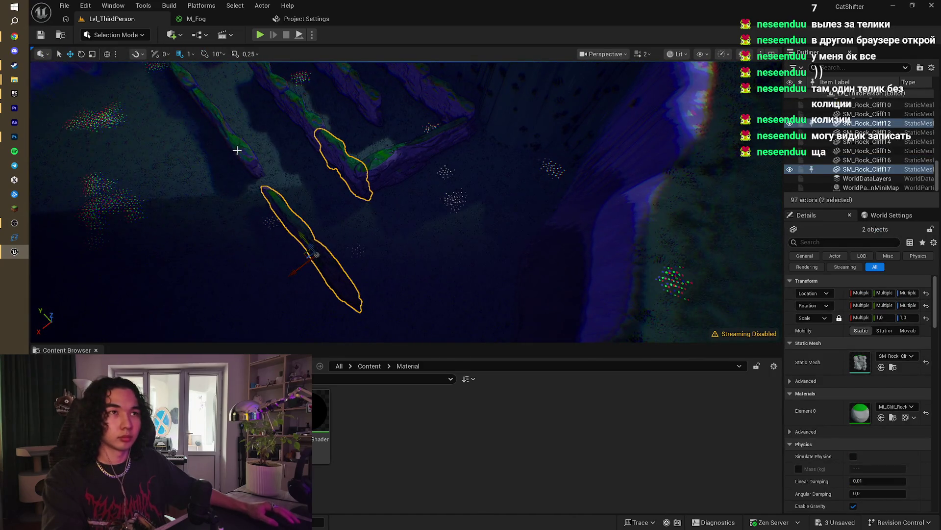
{"action": "left_click", "coordinate": [237, 150], "text": "ctrl"}
{"action": "left_click", "coordinate": [250, 185], "text": "ctrl"}
{"action": "left_click", "coordinate": [248, 190], "text": "ctrl"}
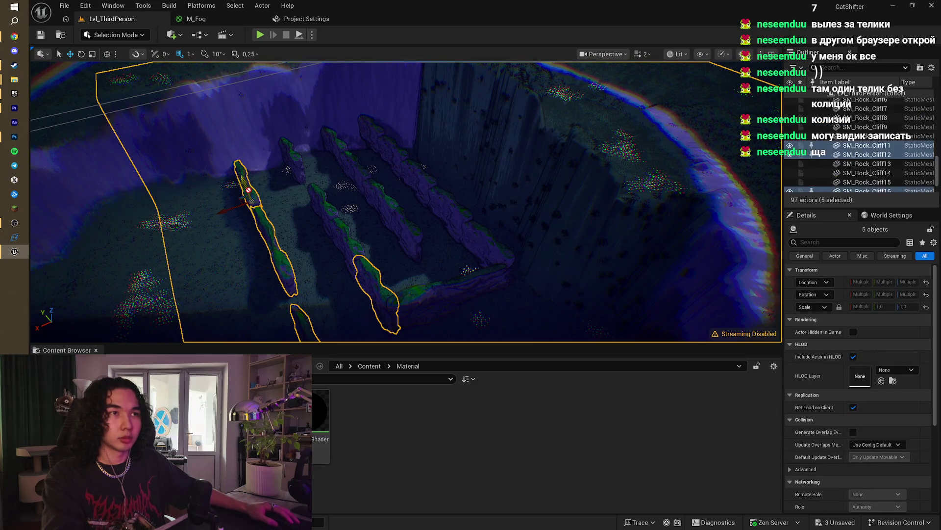
{"action": "left_click", "coordinate": [329, 230]}
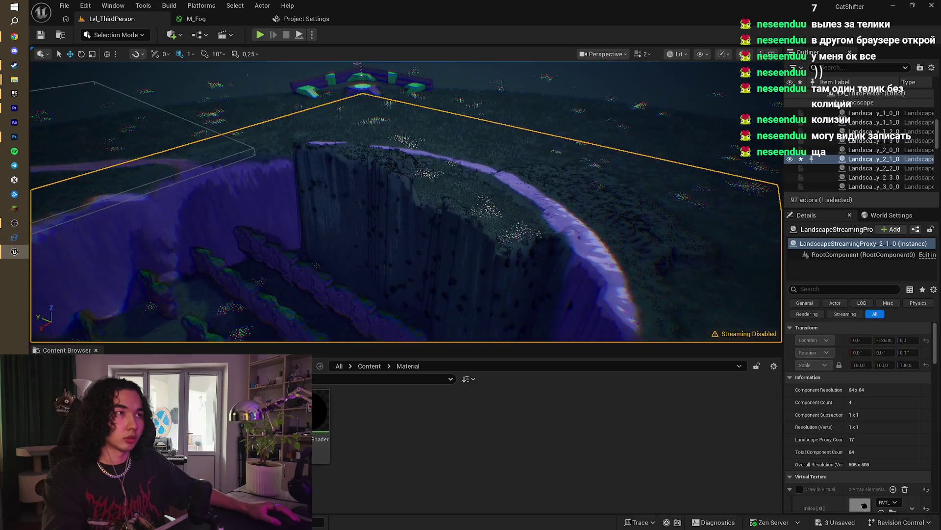
{"action": "key", "text": "s"}
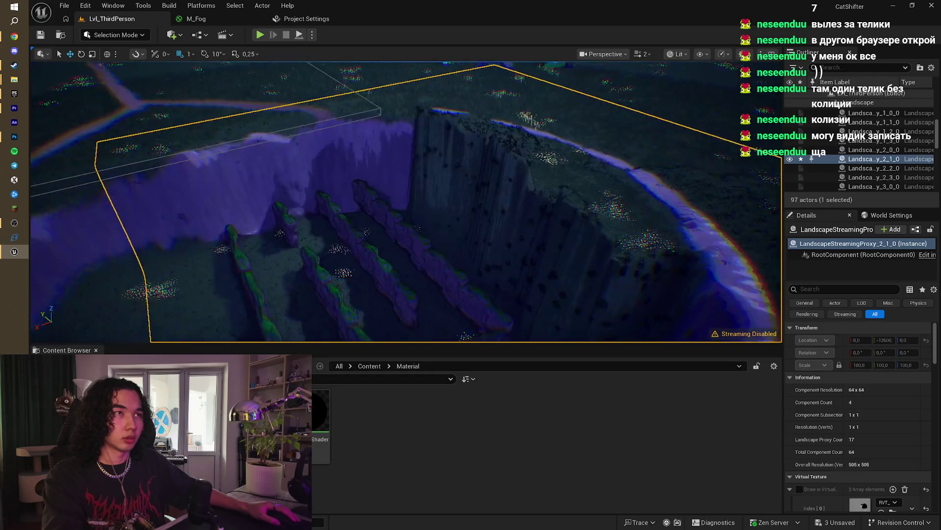
{"action": "key", "text": "a"}
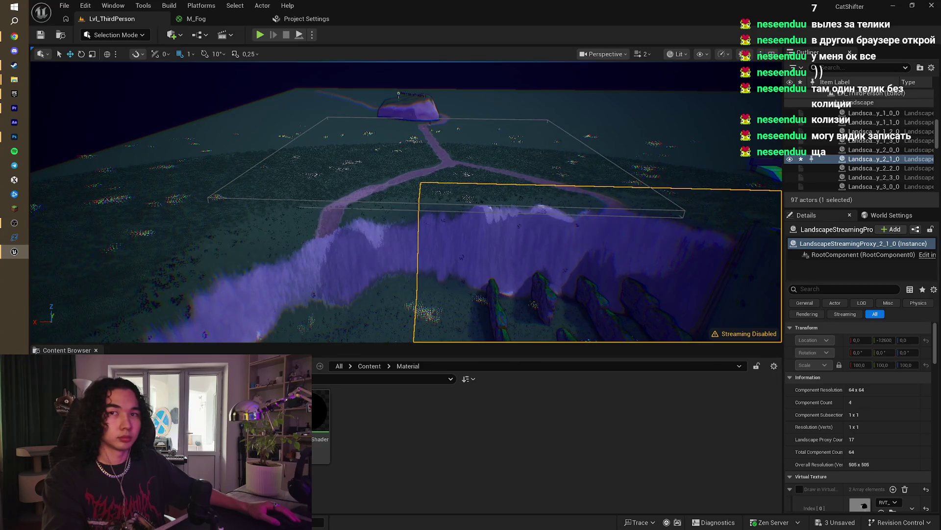
{"action": "key", "text": "w"}
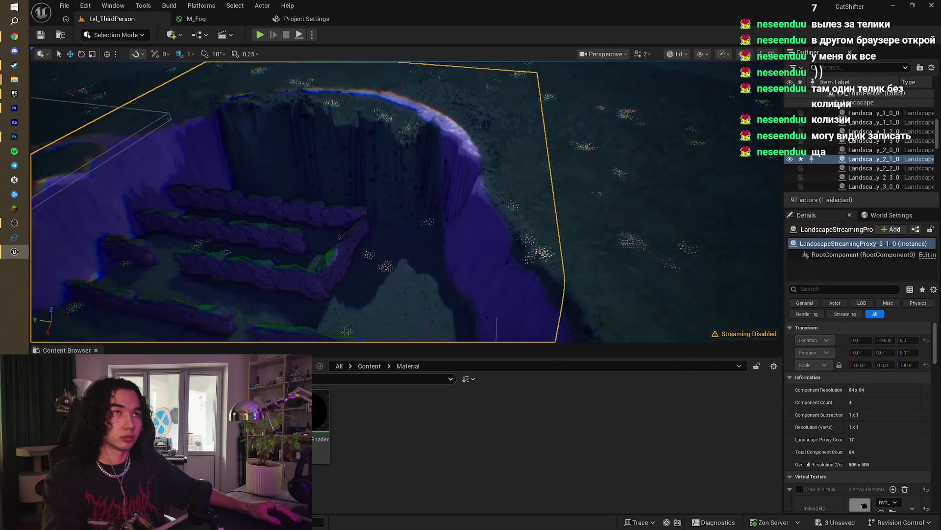
Step: Multi-select the upper row of cliff rocks and the lower row across the gorge
{"action": "left_click", "coordinate": [324, 229]}
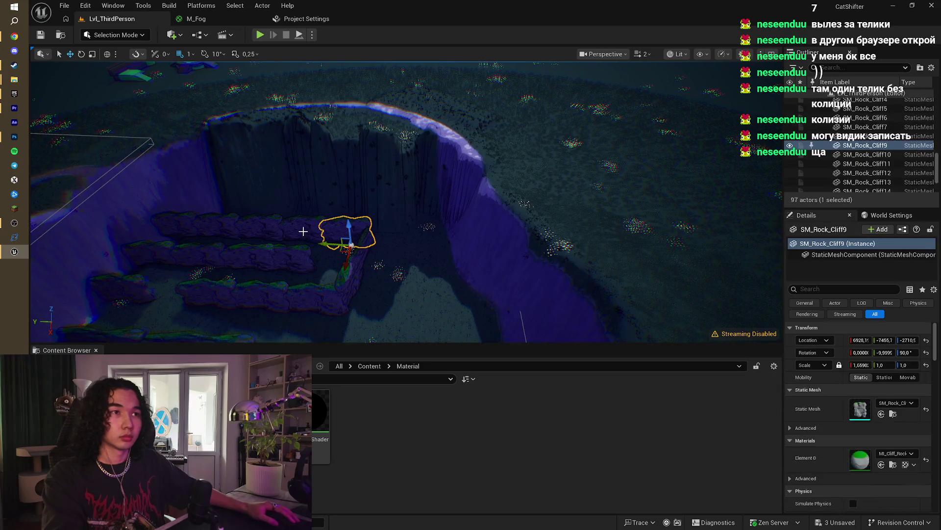
{"action": "left_click", "coordinate": [303, 231], "text": "ctrl"}
{"action": "left_click", "coordinate": [260, 228], "text": "ctrl"}
{"action": "left_click", "coordinate": [218, 227], "text": "ctrl"}
{"action": "left_click", "coordinate": [176, 230], "text": "ctrl"}
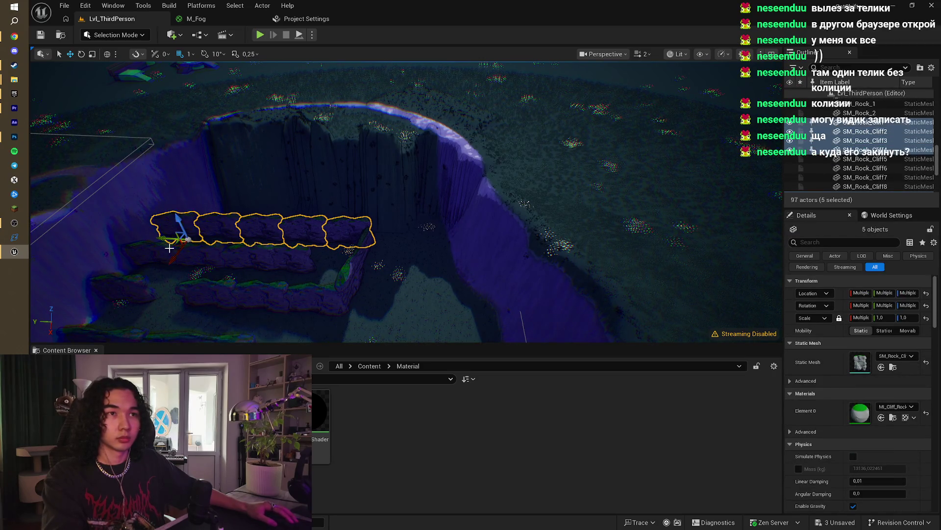
{"action": "left_click", "coordinate": [157, 255], "text": "ctrl"}
{"action": "left_click", "coordinate": [206, 257], "text": "ctrl"}
{"action": "left_click", "coordinate": [253, 259], "text": "ctrl"}
{"action": "left_click", "coordinate": [293, 265], "text": "ctrl"}
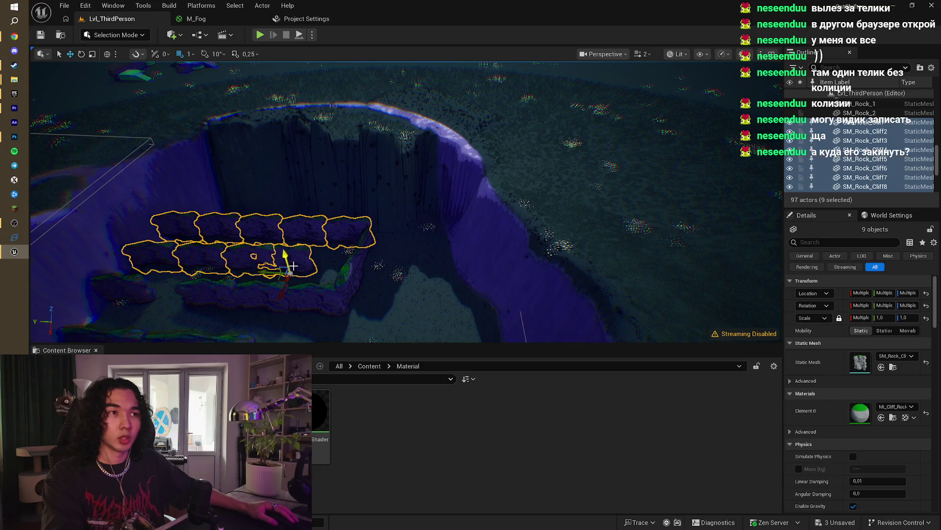
{"action": "left_click", "coordinate": [351, 264], "text": "ctrl"}
Step: Add the remaining lower and left rocks, then delete all 17 selected cliff pieces
{"action": "left_click", "coordinate": [265, 296], "text": "ctrl"}
{"action": "left_click", "coordinate": [314, 301], "text": "ctrl"}
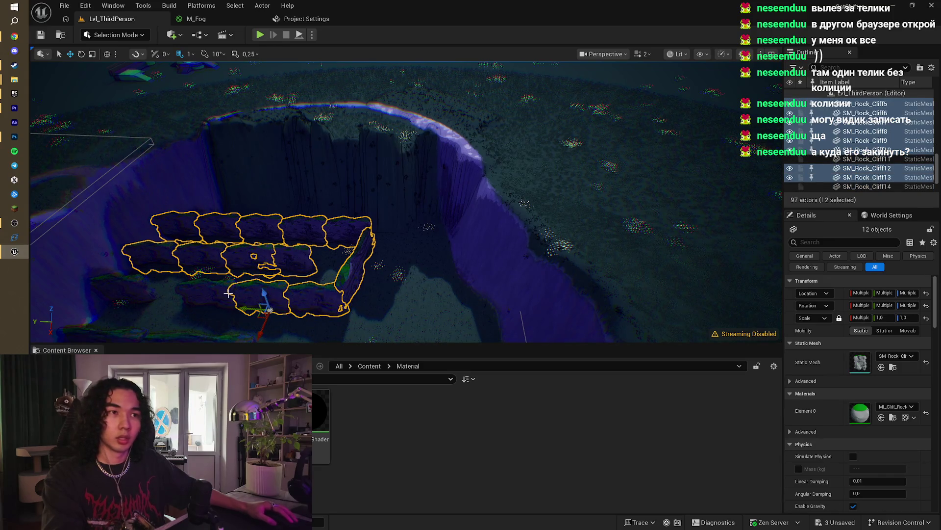
{"action": "left_click", "coordinate": [211, 294], "text": "ctrl"}
{"action": "left_click", "coordinate": [114, 288], "text": "ctrl"}
{"action": "scroll", "coordinate": [143, 267], "scroll_direction": "up", "scroll_amount": 3}
{"action": "left_click", "coordinate": [147, 252], "text": "ctrl"}
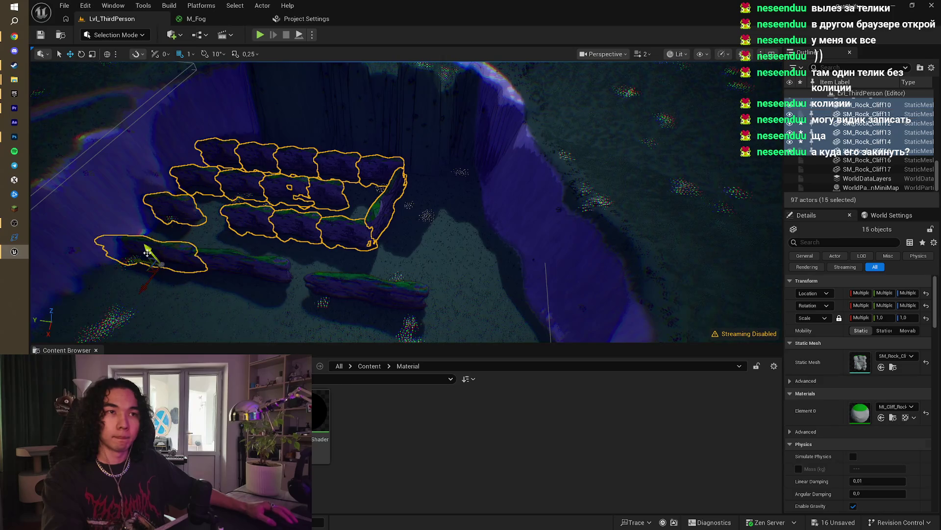
{"action": "left_click", "coordinate": [215, 259], "text": "ctrl"}
{"action": "left_click", "coordinate": [356, 278], "text": "ctrl"}
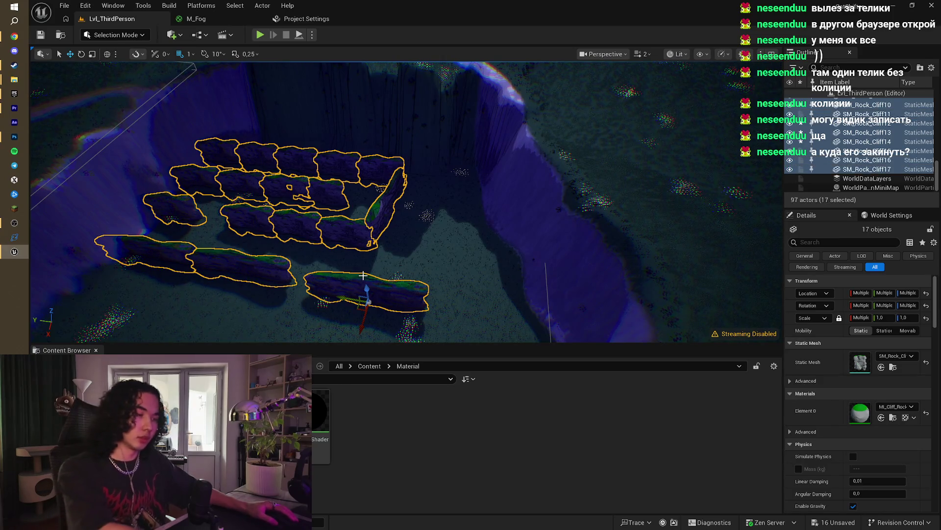
{"action": "key", "text": "Delete"}
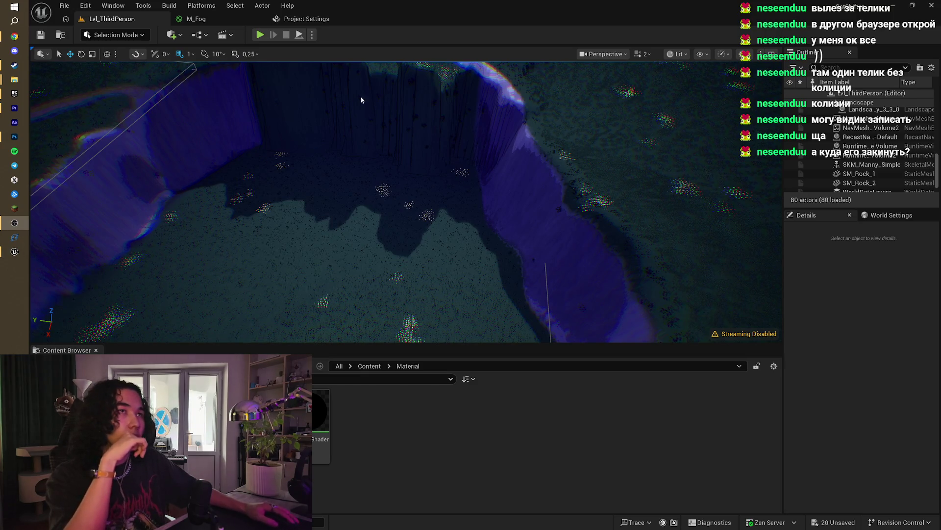
{"action": "left_click", "coordinate": [12, 38]}
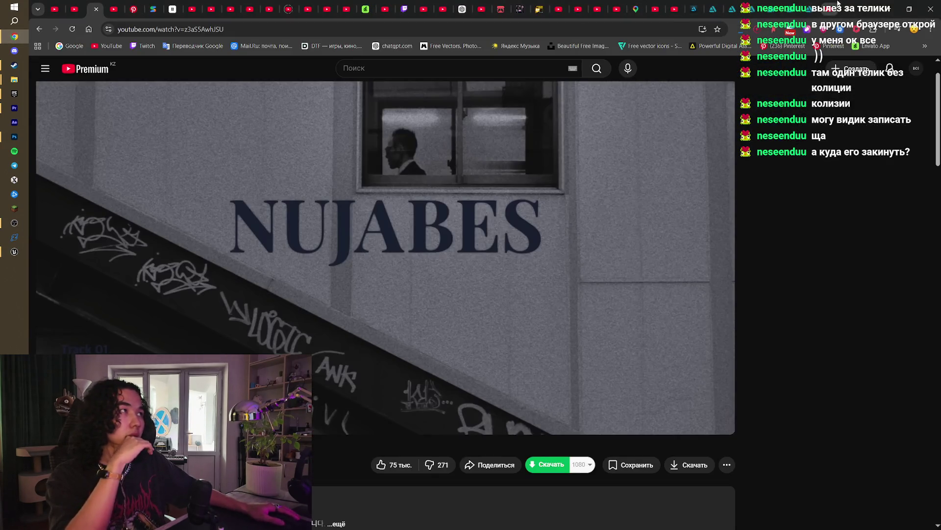
{"action": "left_click", "coordinate": [839, 2]}
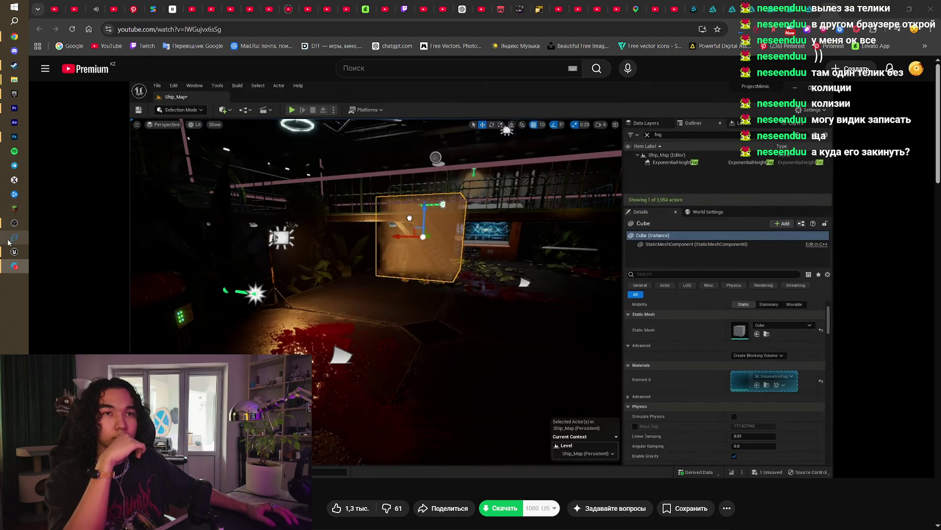
{"action": "mouse_move", "coordinate": [20, 271]}
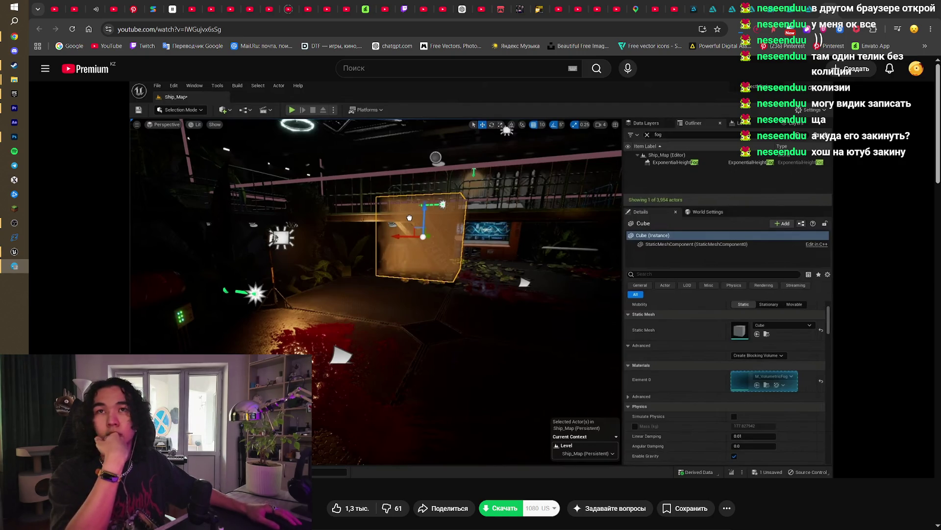
{"action": "left_click", "coordinate": [728, 3]}
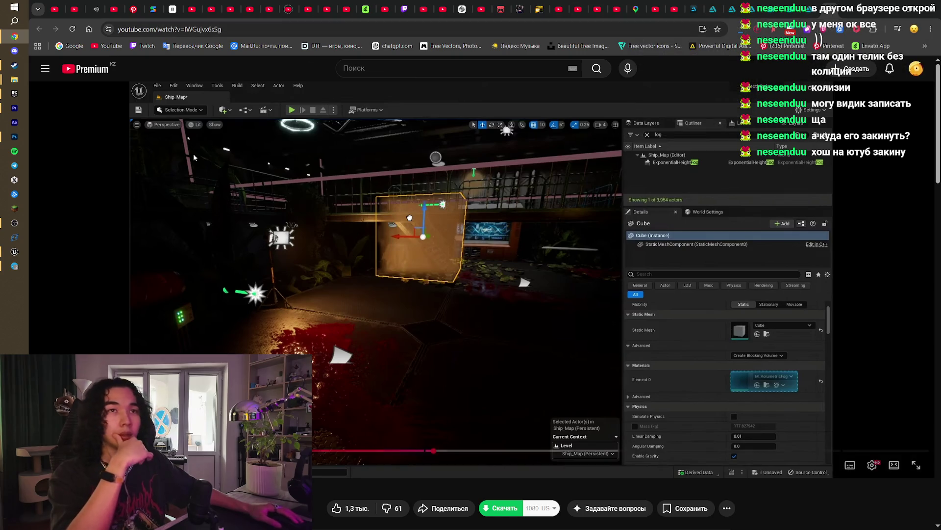
{"action": "left_click", "coordinate": [14, 252]}
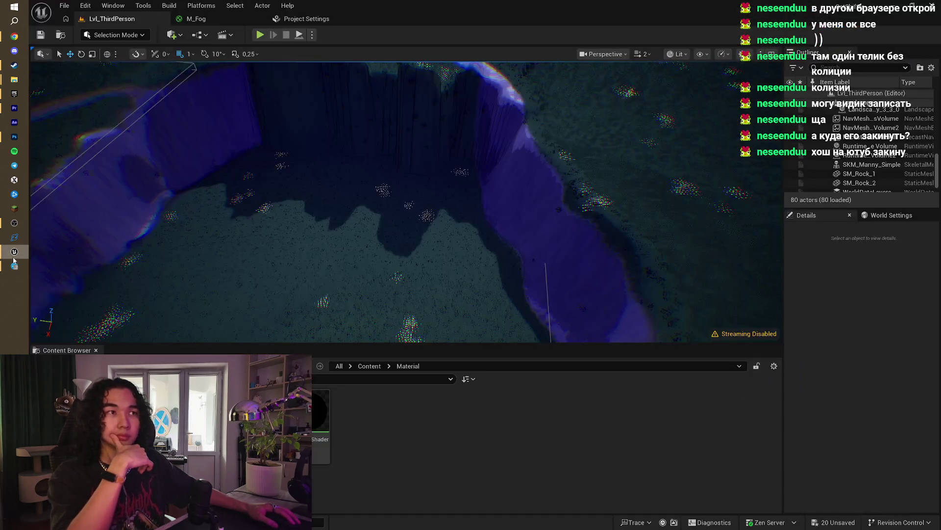
Step: Re-enter Landscape mode, undo a trial Flatten, and sculpt the back cliff wall at strength 0.0957
{"action": "mouse_move", "coordinate": [406, 202]}
{"action": "left_mouse_down"}
{"action": "mouse_move", "coordinate": [431, 197]}
{"action": "mouse_move", "coordinate": [424, 191]}
{"action": "mouse_move", "coordinate": [498, 205]}
{"action": "left_mouse_up"}
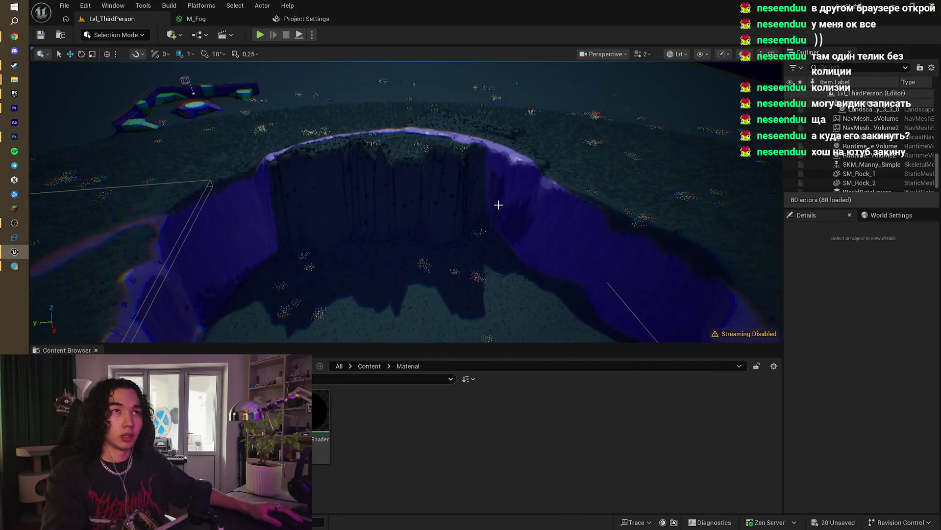
{"action": "left_click", "coordinate": [128, 39]}
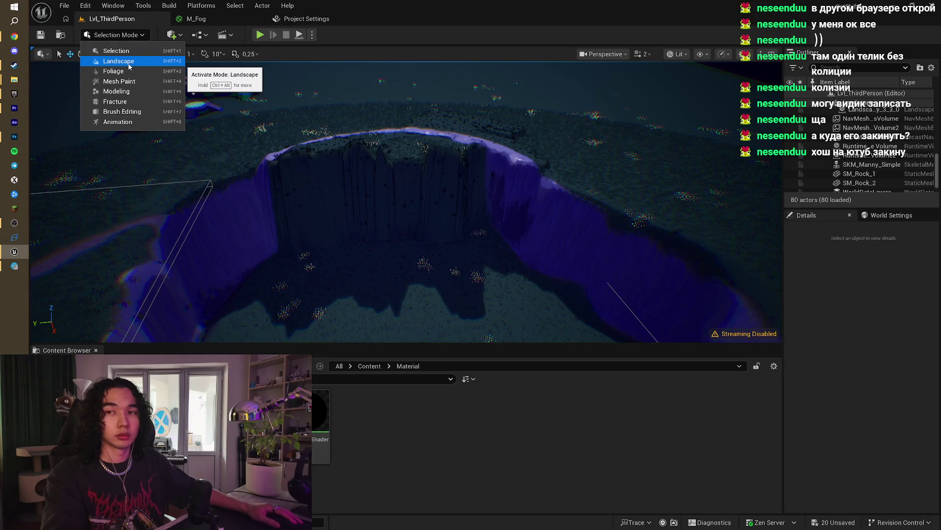
{"action": "left_click", "coordinate": [119, 61]}
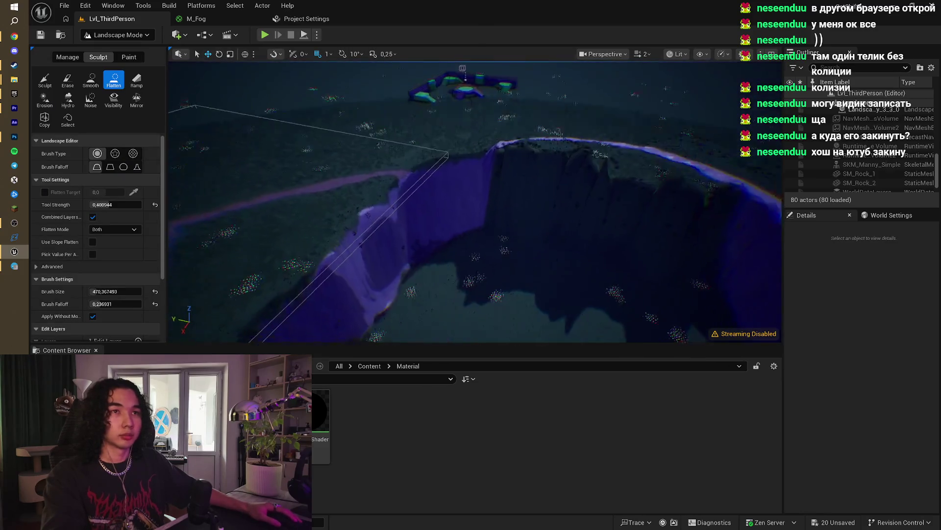
{"action": "mouse_move", "coordinate": [471, 196]}
{"action": "left_mouse_down"}
{"action": "mouse_move", "coordinate": [487, 183]}
{"action": "mouse_move", "coordinate": [556, 191]}
{"action": "left_mouse_up"}
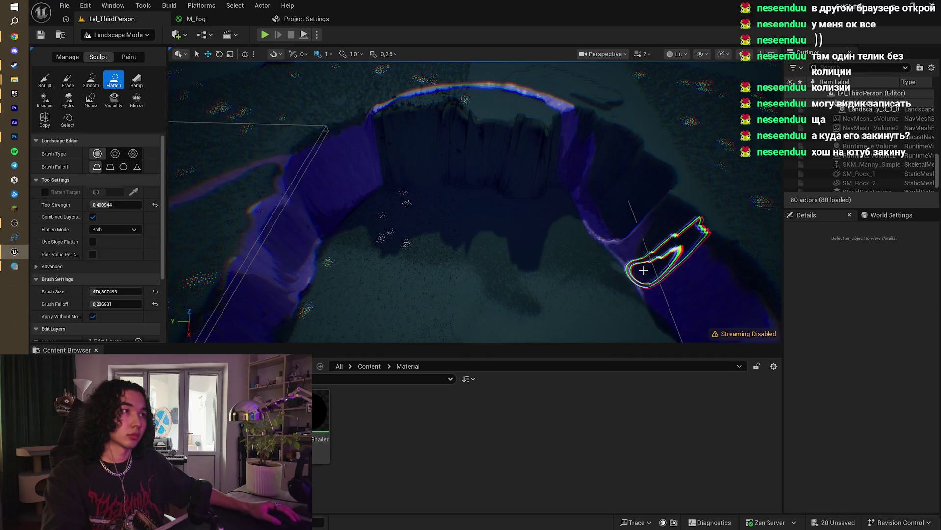
{"action": "left_click_drag", "start_coordinate": [641, 269], "coordinate": [613, 275]}
{"action": "key", "text": "ctrl+z"}
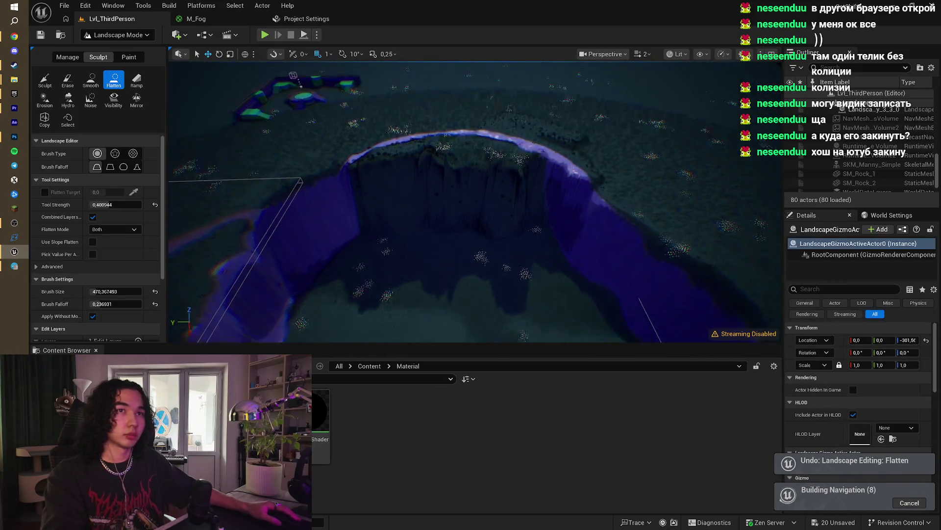
{"action": "left_click", "coordinate": [44, 80]}
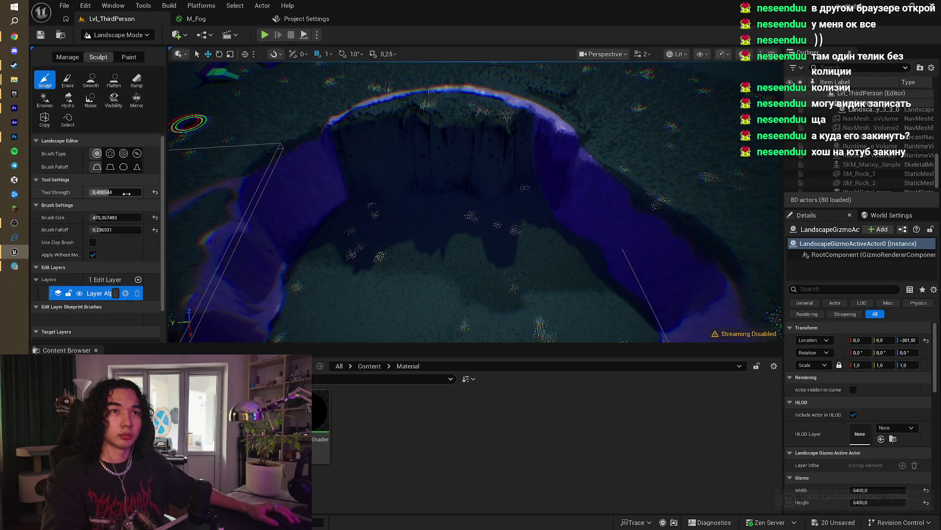
{"action": "left_click_drag", "start_coordinate": [480, 231], "coordinate": [523, 205]}
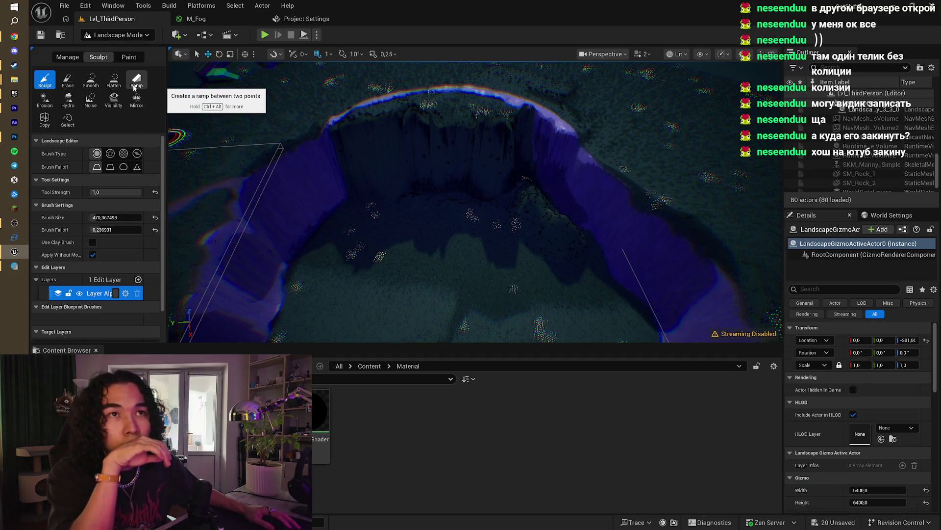
Step: Erase sculpting near the crater's left rim with the brush enlarged to 844.14
{"action": "left_click", "coordinate": [68, 79]}
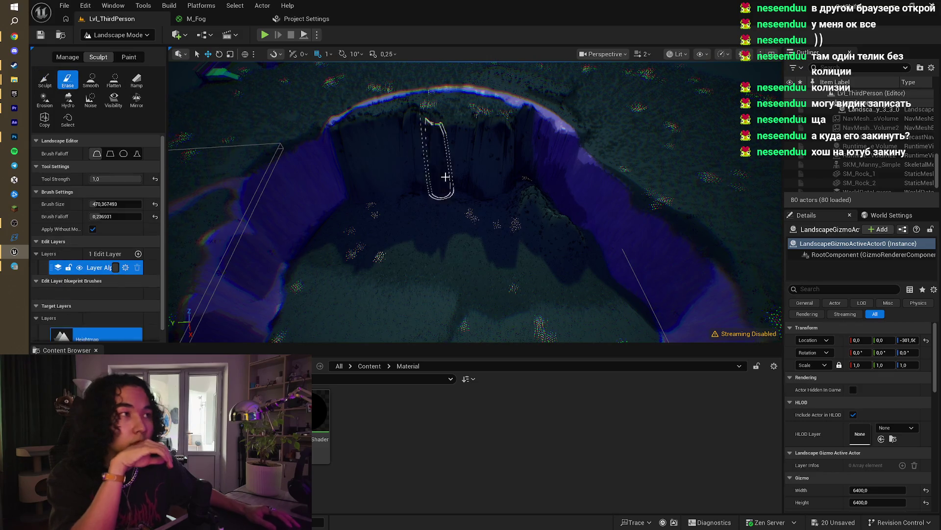
{"action": "mouse_move", "coordinate": [599, 231]}
{"action": "left_mouse_down"}
{"action": "mouse_move", "coordinate": [569, 216]}
{"action": "mouse_move", "coordinate": [590, 213]}
{"action": "left_mouse_up"}
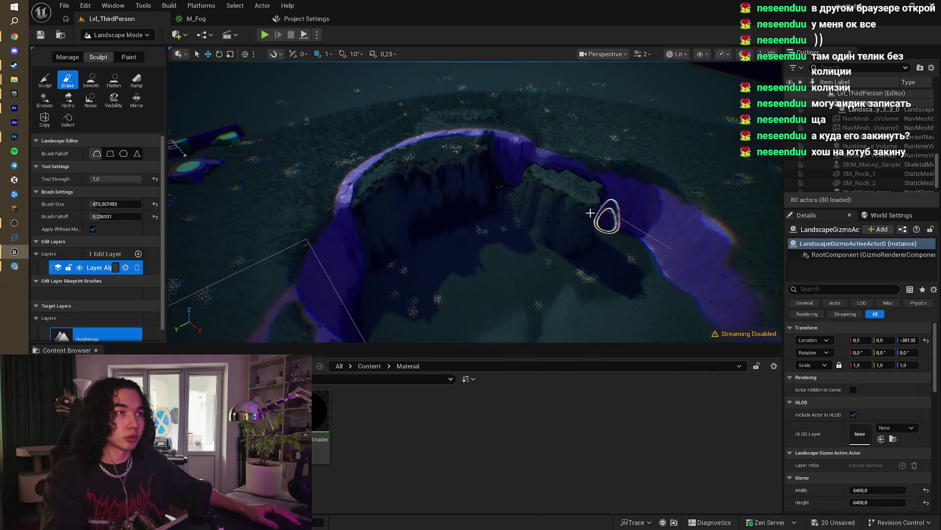
{"action": "mouse_move", "coordinate": [467, 179]}
{"action": "left_mouse_down"}
{"action": "mouse_move", "coordinate": [385, 185]}
{"action": "mouse_move", "coordinate": [401, 165]}
{"action": "mouse_move", "coordinate": [365, 181]}
{"action": "left_mouse_up"}
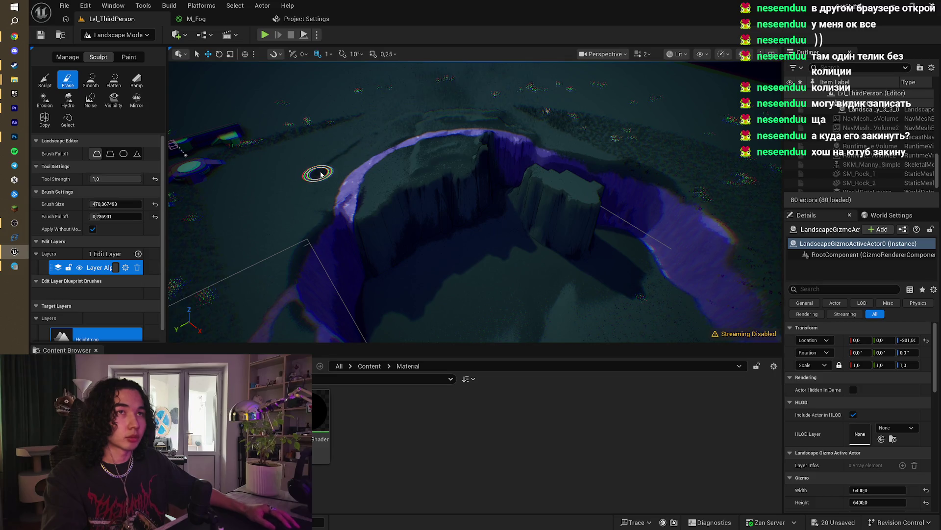
{"action": "key", "text": "bracketright"}
{"action": "key", "text": "bracketright"}
{"action": "key", "text": "bracketright"}
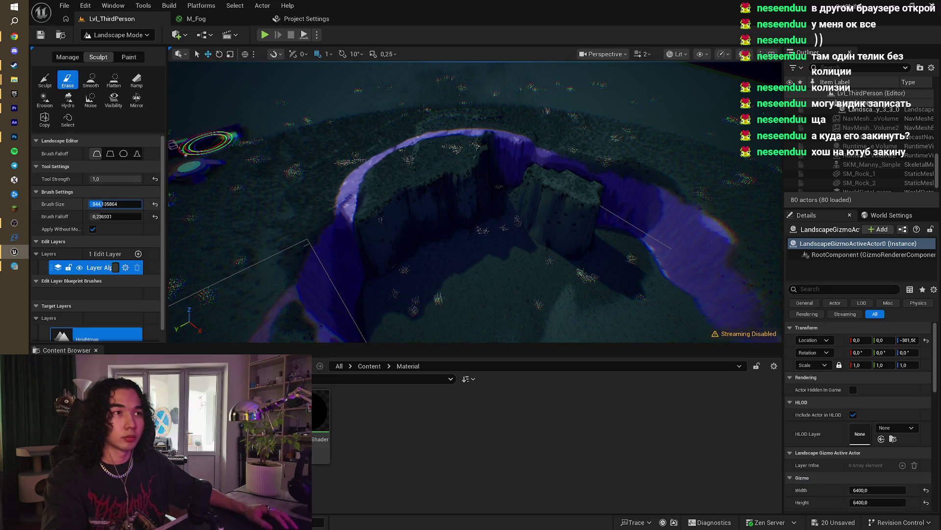
{"action": "mouse_move", "coordinate": [211, 144]}
{"action": "left_mouse_down"}
{"action": "mouse_move", "coordinate": [378, 189]}
{"action": "mouse_move", "coordinate": [358, 164]}
{"action": "mouse_move", "coordinate": [405, 131]}
{"action": "left_mouse_up"}
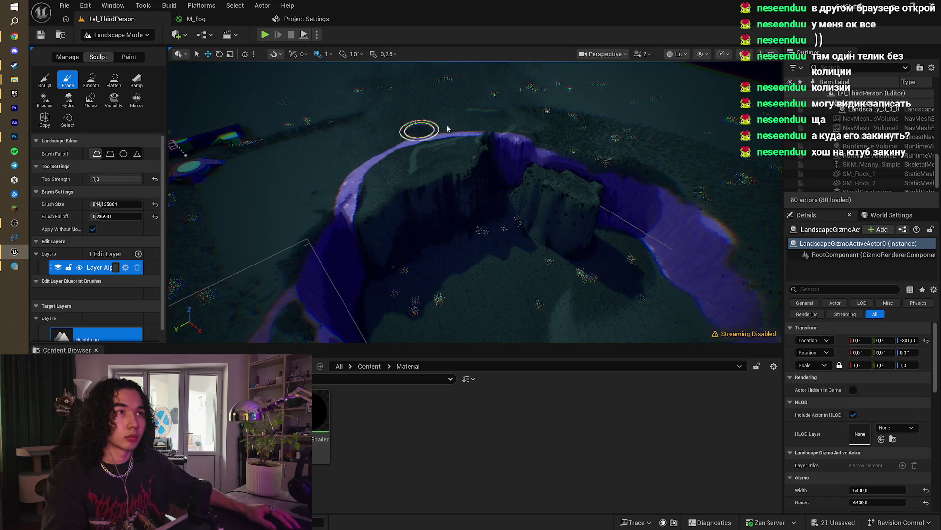
Step: Erase sculpting along the rim, the right crater wall and the lower rim
{"action": "mouse_move", "coordinate": [447, 128]}
{"action": "left_mouse_down"}
{"action": "mouse_move", "coordinate": [441, 160]}
{"action": "mouse_move", "coordinate": [447, 133]}
{"action": "mouse_move", "coordinate": [326, 204]}
{"action": "mouse_move", "coordinate": [525, 137]}
{"action": "mouse_move", "coordinate": [483, 155]}
{"action": "left_mouse_up"}
{"action": "left_click_drag", "start_coordinate": [601, 146], "coordinate": [714, 219]}
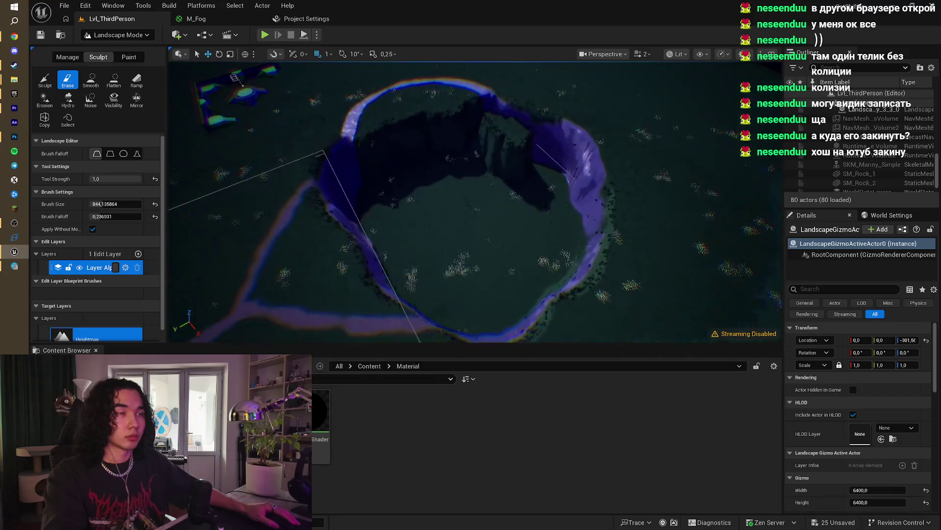
{"action": "scroll", "coordinate": [672, 284], "scroll_direction": "up", "scroll_amount": 3}
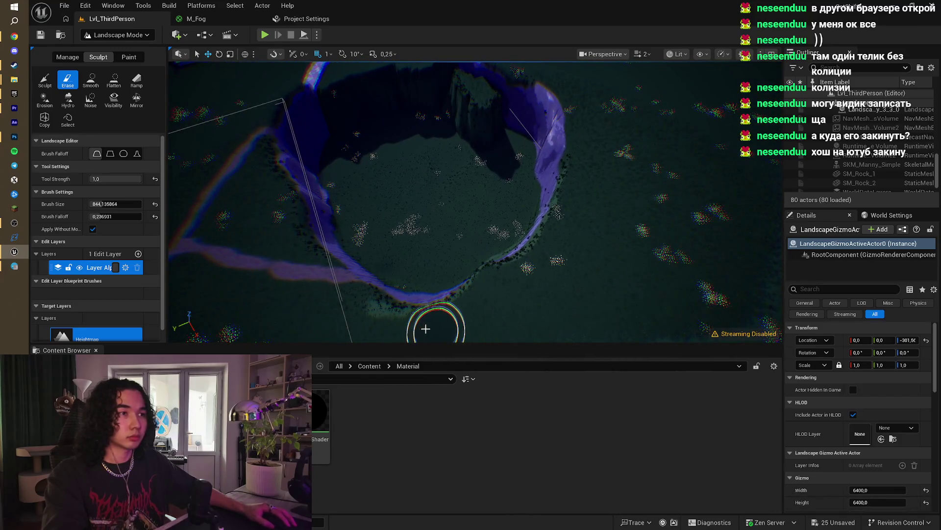
{"action": "mouse_move", "coordinate": [387, 332]}
{"action": "left_mouse_down"}
{"action": "mouse_move", "coordinate": [458, 315]}
{"action": "mouse_move", "coordinate": [349, 338]}
{"action": "mouse_move", "coordinate": [474, 306]}
{"action": "mouse_move", "coordinate": [325, 326]}
{"action": "mouse_move", "coordinate": [473, 284]}
{"action": "mouse_move", "coordinate": [540, 210]}
{"action": "mouse_move", "coordinate": [542, 142]}
{"action": "mouse_move", "coordinate": [501, 81]}
{"action": "mouse_move", "coordinate": [518, 164]}
{"action": "left_mouse_up"}
{"action": "scroll", "coordinate": [475, 307], "scroll_direction": "up", "scroll_amount": 5}
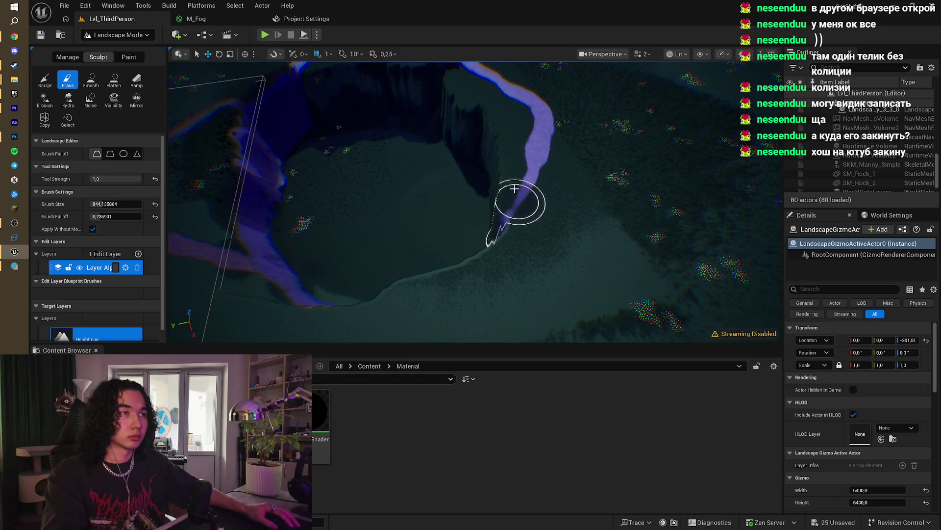
{"action": "mouse_move", "coordinate": [498, 130]}
{"action": "left_mouse_down"}
{"action": "mouse_move", "coordinate": [531, 137]}
{"action": "mouse_move", "coordinate": [517, 142]}
{"action": "left_mouse_up"}
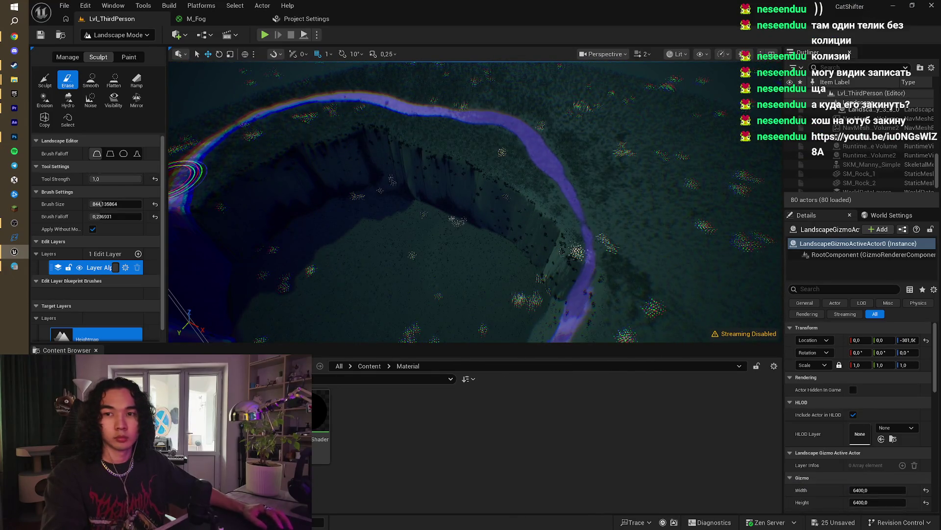
{"action": "left_click", "coordinate": [875, 136]}
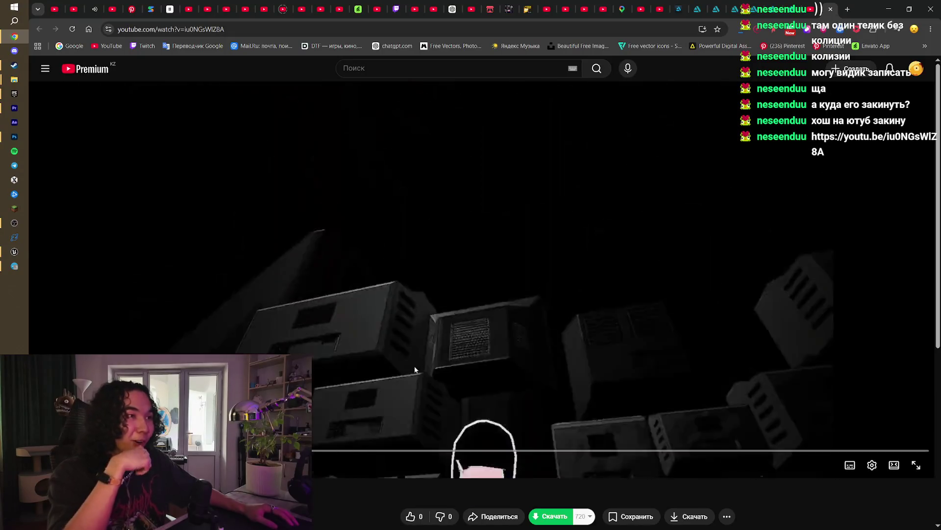
Step: Pause the chat-shared game video, then open the Tiny Mina itch.io screenshot gallery
{"action": "left_click", "coordinate": [468, 308]}
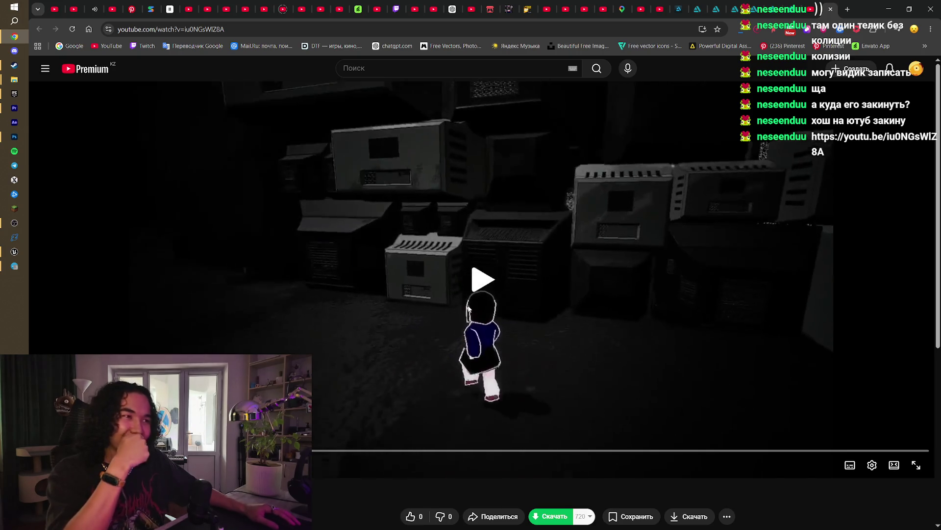
{"action": "left_click", "coordinate": [468, 307]}
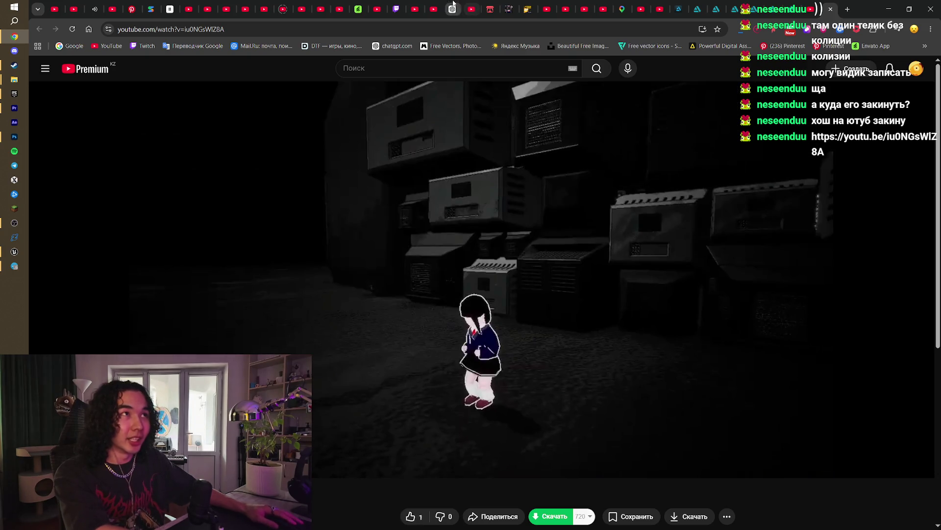
{"action": "left_click", "coordinate": [518, 6]}
{"action": "left_click", "coordinate": [590, 322]}
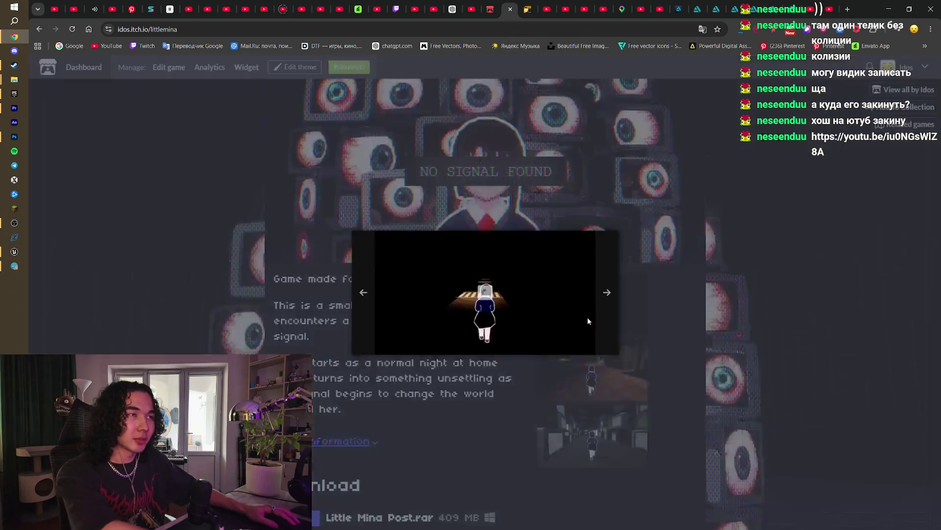
Step: Page through the Little Mina screenshots, close the itch.io gallery, and return to the YouTube video
{"action": "left_click", "coordinate": [607, 309]}
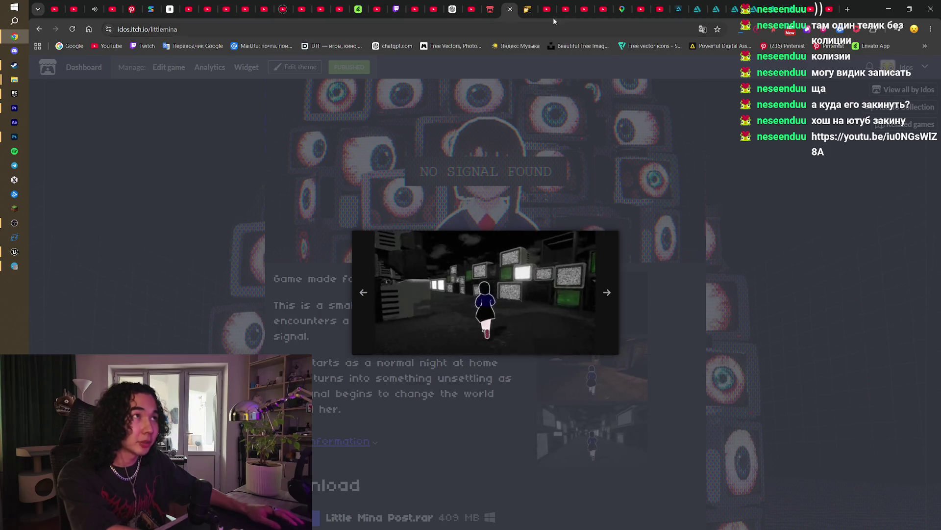
{"action": "left_click", "coordinate": [828, 6]}
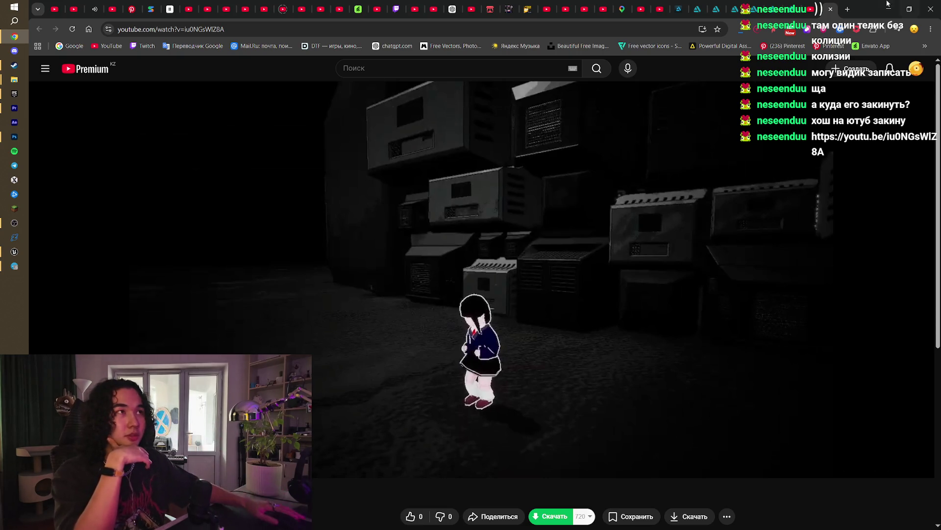
{"action": "left_click", "coordinate": [506, 5]}
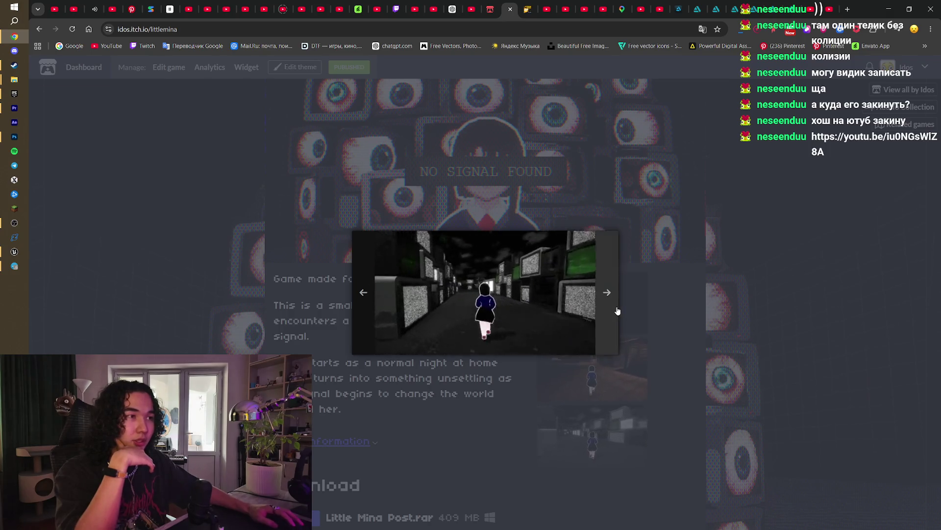
{"action": "key", "text": "Escape"}
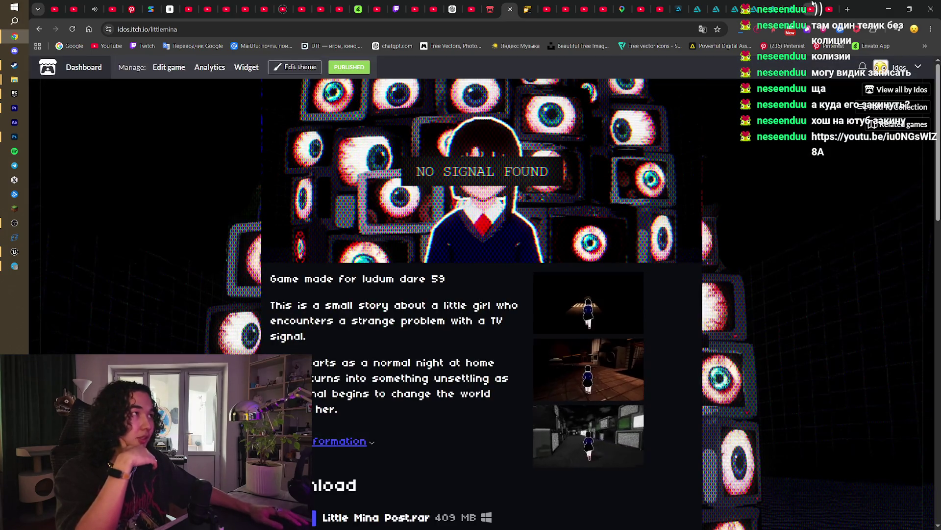
{"action": "left_click", "coordinate": [829, 8]}
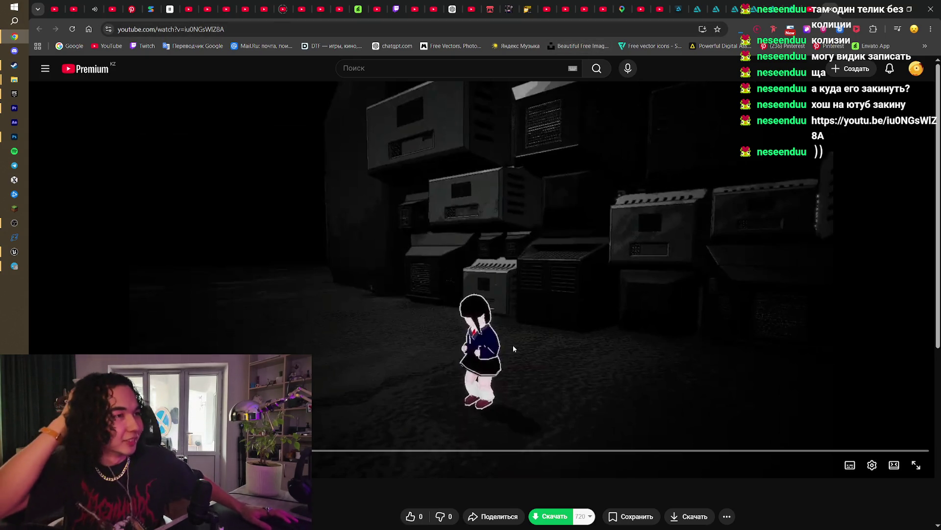
Step: Scrub the game video forward to about 0:22, play it, and Alt+Tab back to Unreal
{"action": "left_click_drag", "start_coordinate": [462, 451], "coordinate": [447, 464]}
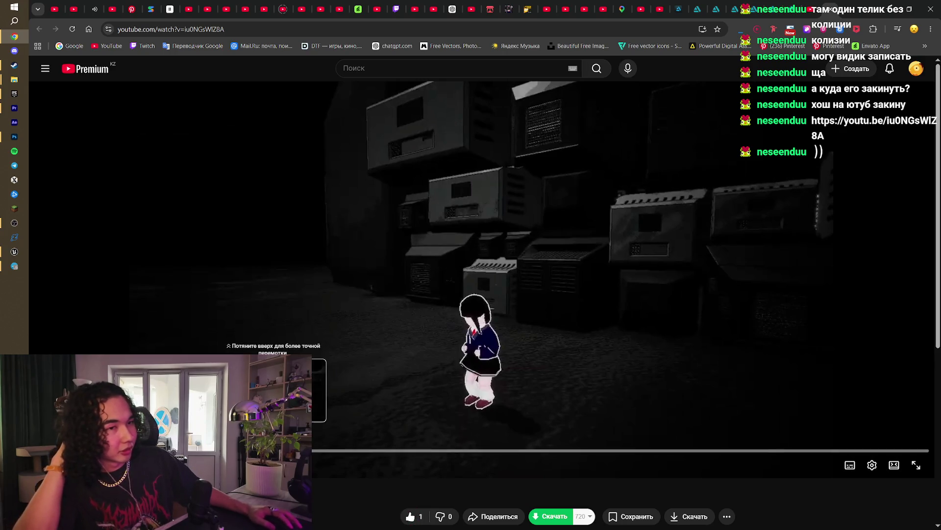
{"action": "mouse_move", "coordinate": [273, 451]}
{"action": "left_mouse_down"}
{"action": "mouse_move", "coordinate": [357, 452]}
{"action": "mouse_move", "coordinate": [387, 437]}
{"action": "mouse_move", "coordinate": [377, 455]}
{"action": "left_mouse_up"}
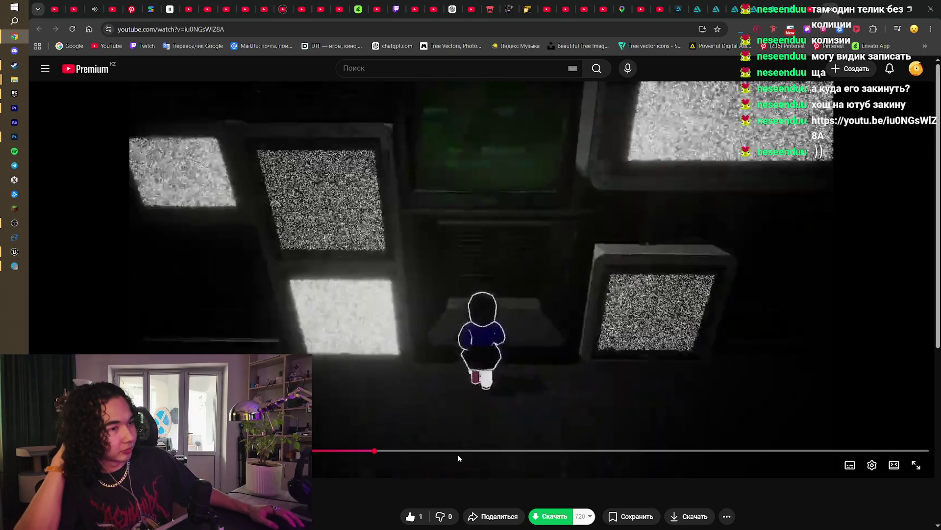
{"action": "left_click_drag", "start_coordinate": [459, 457], "coordinate": [515, 451]}
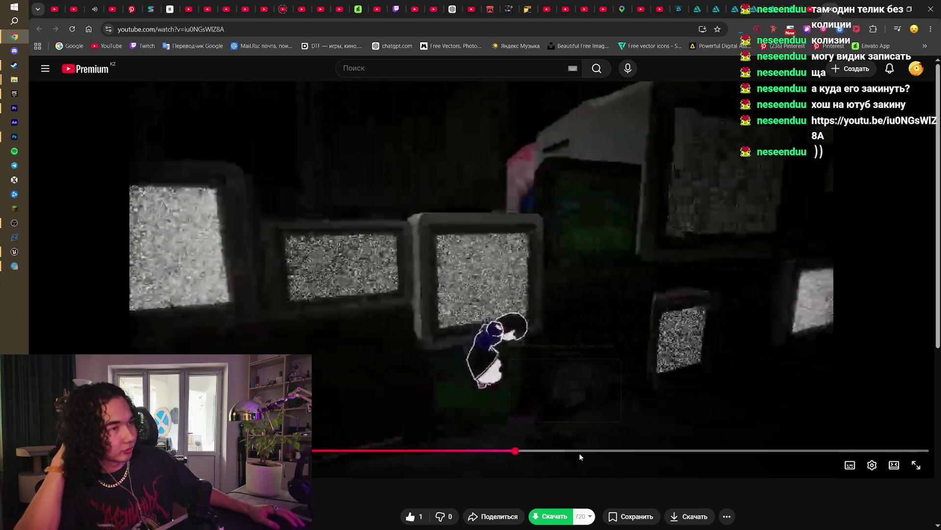
{"action": "left_click_drag", "start_coordinate": [579, 452], "coordinate": [681, 450]}
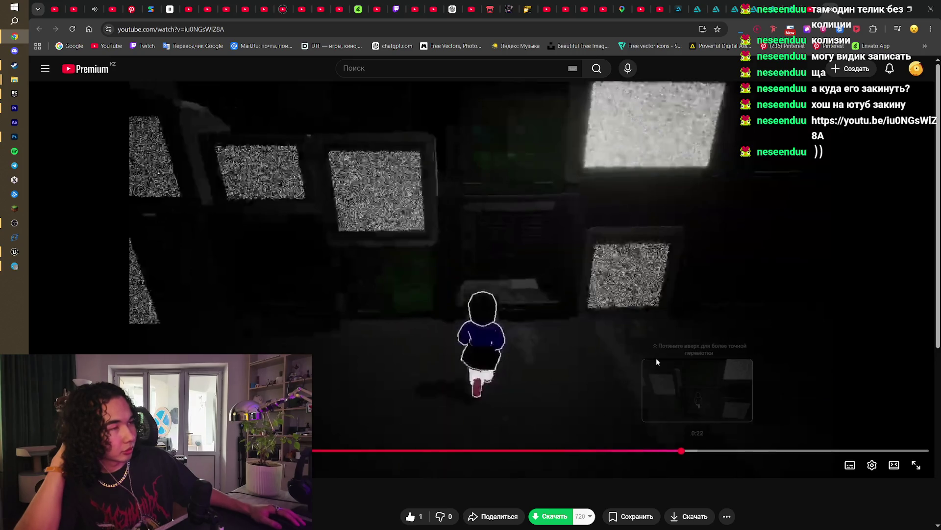
{"action": "left_click", "coordinate": [654, 355]}
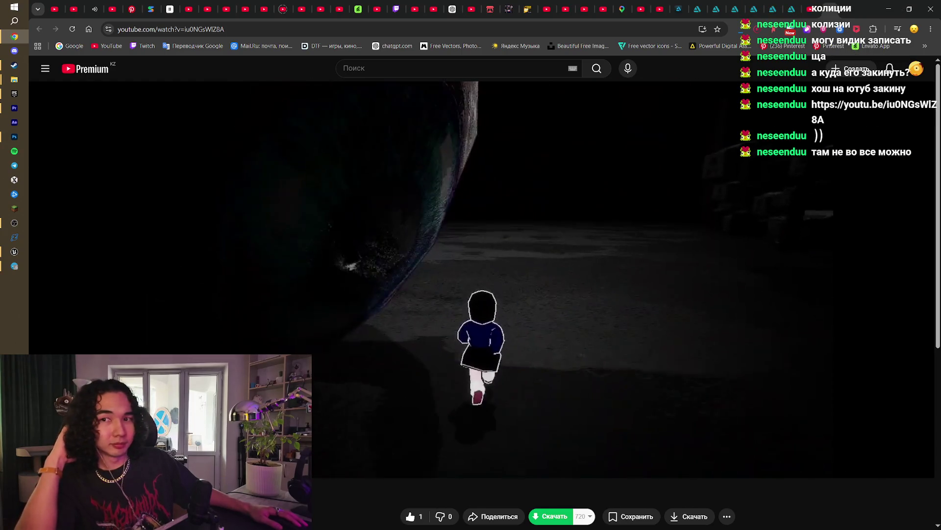
{"action": "key", "text": "alt+Tab"}
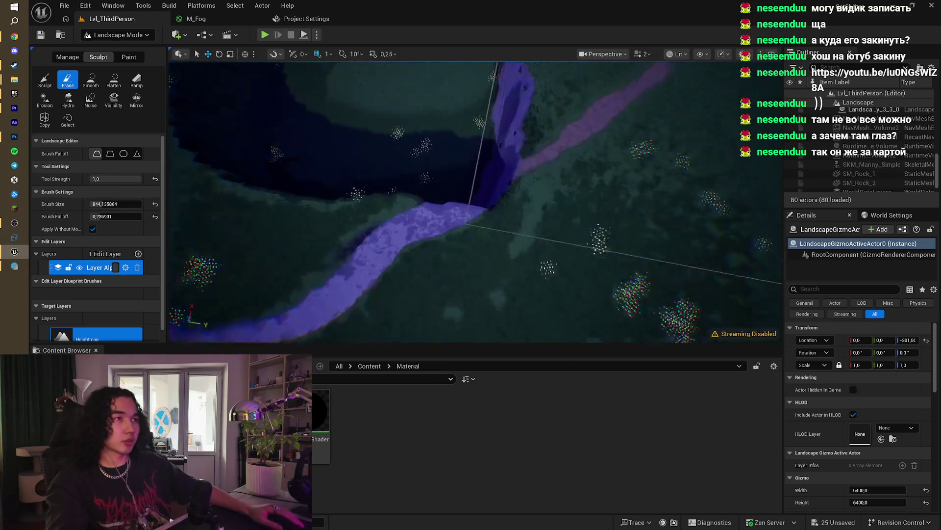
{"action": "left_click", "coordinate": [265, 36]}
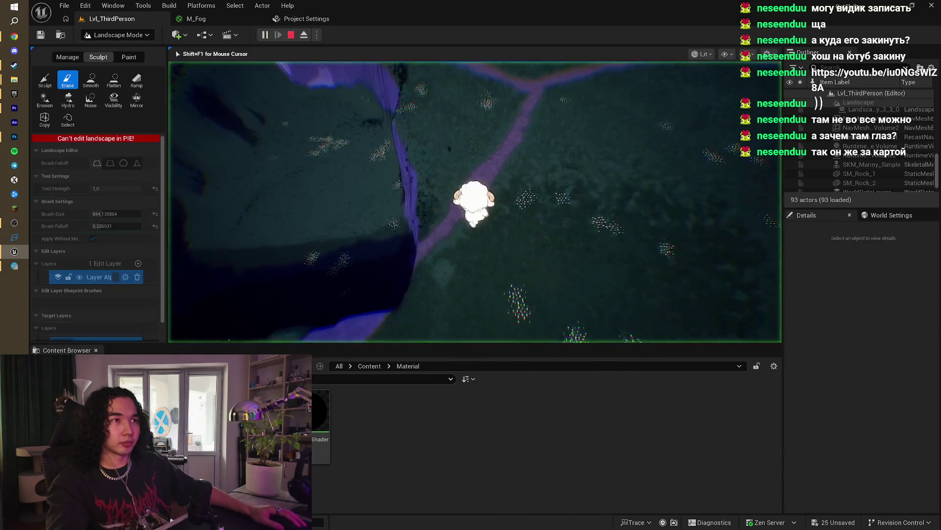
{"action": "key", "text": "w"}
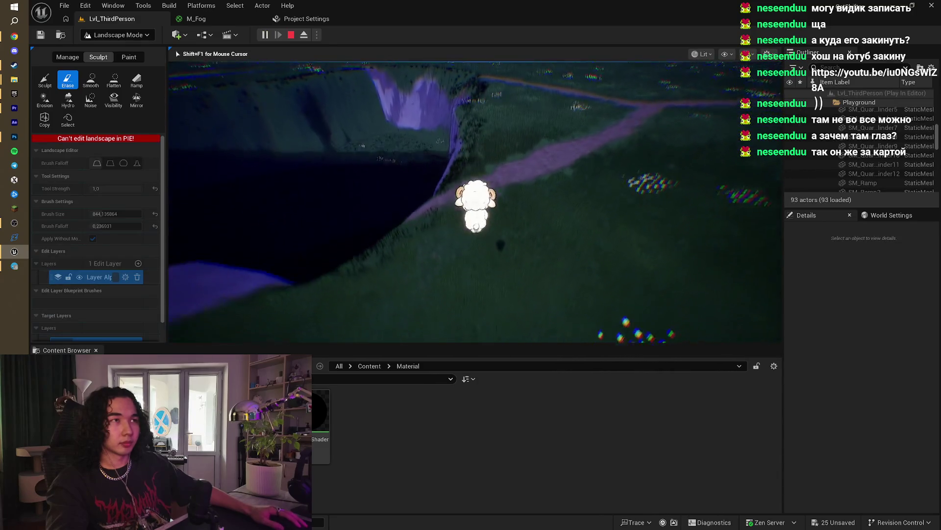
{"action": "key", "text": "w"}
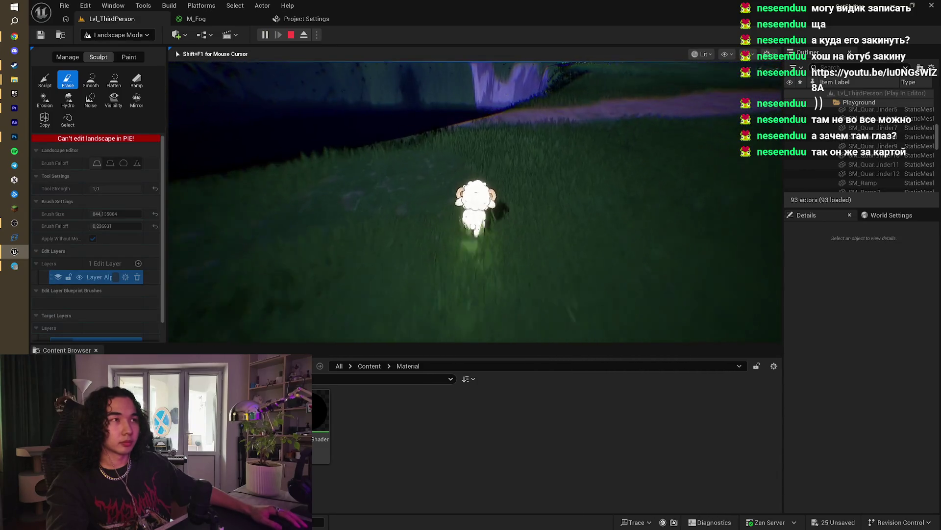
{"action": "key", "text": "w"}
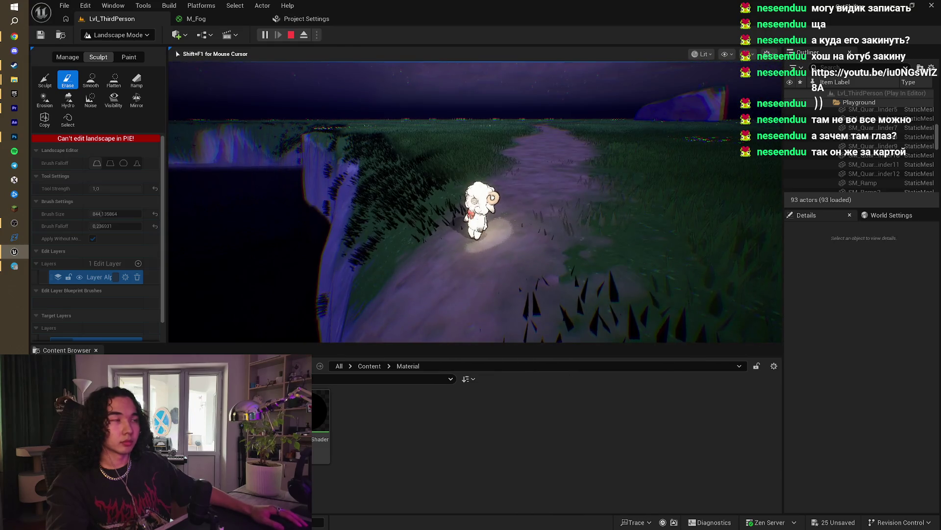
{"action": "key", "text": "w"}
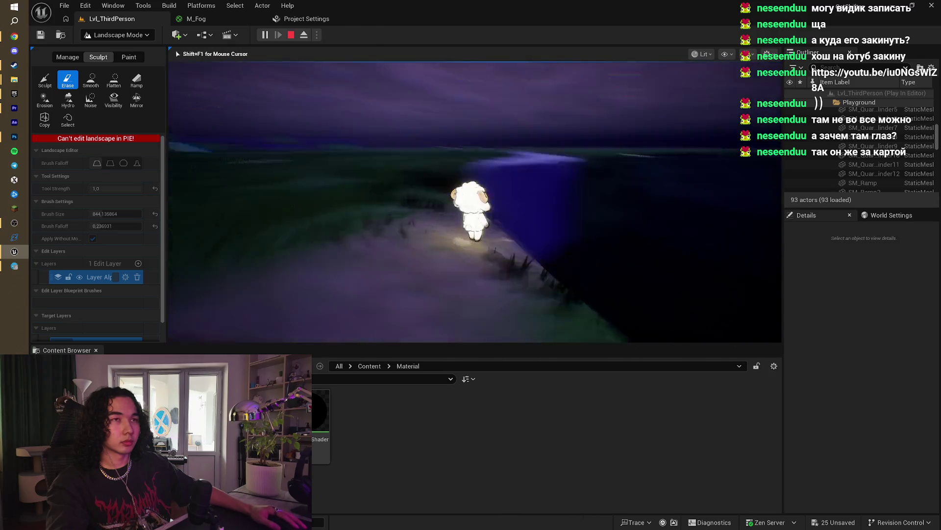
{"action": "key", "text": "w"}
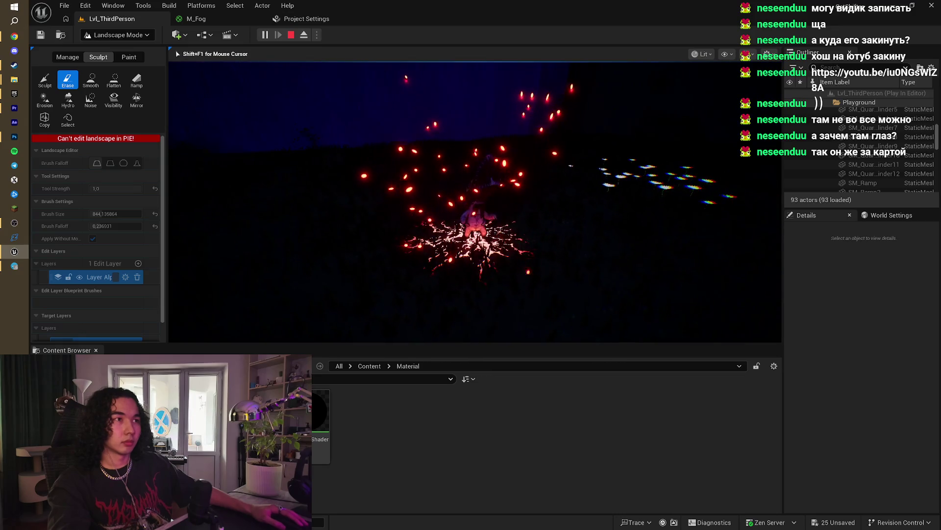
{"action": "key", "text": "Escape"}
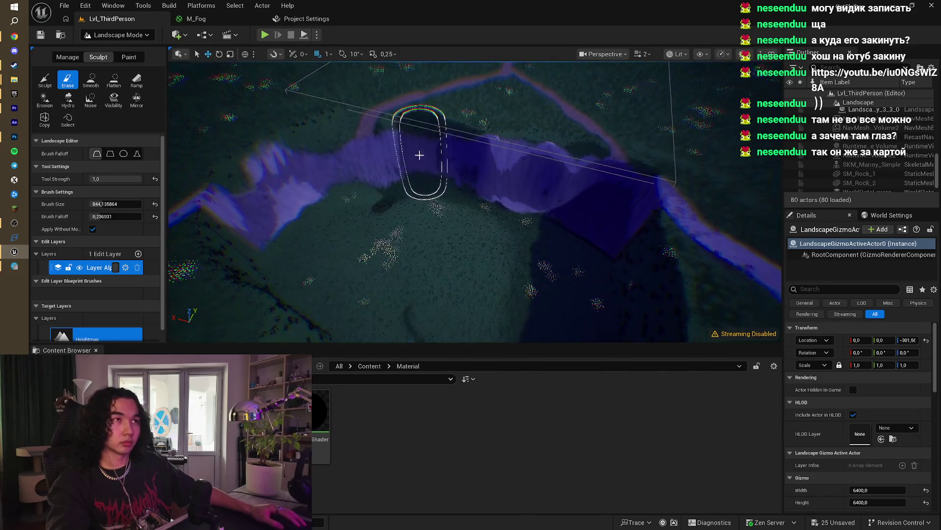
Step: Carve a deep pit into the ridge with the Erase brush, then smooth the pillar's front face
{"action": "mouse_move", "coordinate": [409, 158]}
{"action": "left_mouse_down"}
{"action": "mouse_move", "coordinate": [444, 129]}
{"action": "mouse_move", "coordinate": [499, 167]}
{"action": "left_mouse_up"}
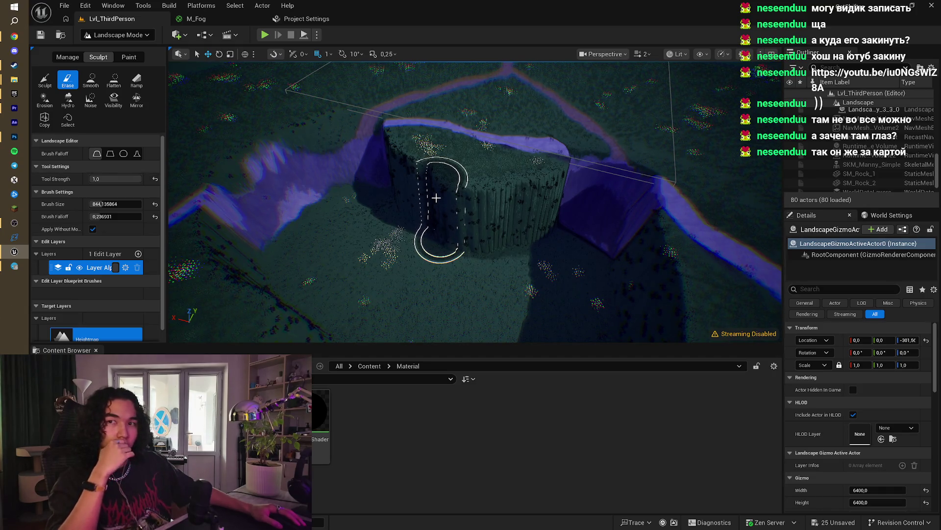
{"action": "mouse_move", "coordinate": [436, 197]}
{"action": "left_mouse_down"}
{"action": "mouse_move", "coordinate": [316, 235]}
{"action": "mouse_move", "coordinate": [372, 206]}
{"action": "mouse_move", "coordinate": [385, 162]}
{"action": "left_mouse_up"}
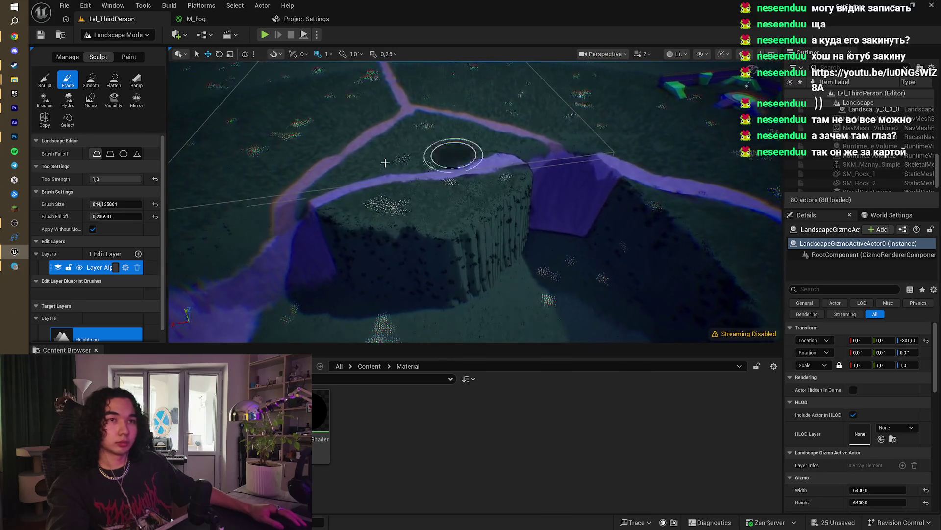
{"action": "left_click", "coordinate": [92, 84]}
{"action": "mouse_move", "coordinate": [374, 237]}
{"action": "left_mouse_down"}
{"action": "mouse_move", "coordinate": [416, 237]}
{"action": "mouse_move", "coordinate": [490, 212]}
{"action": "mouse_move", "coordinate": [504, 197]}
{"action": "mouse_move", "coordinate": [343, 218]}
{"action": "left_mouse_up"}
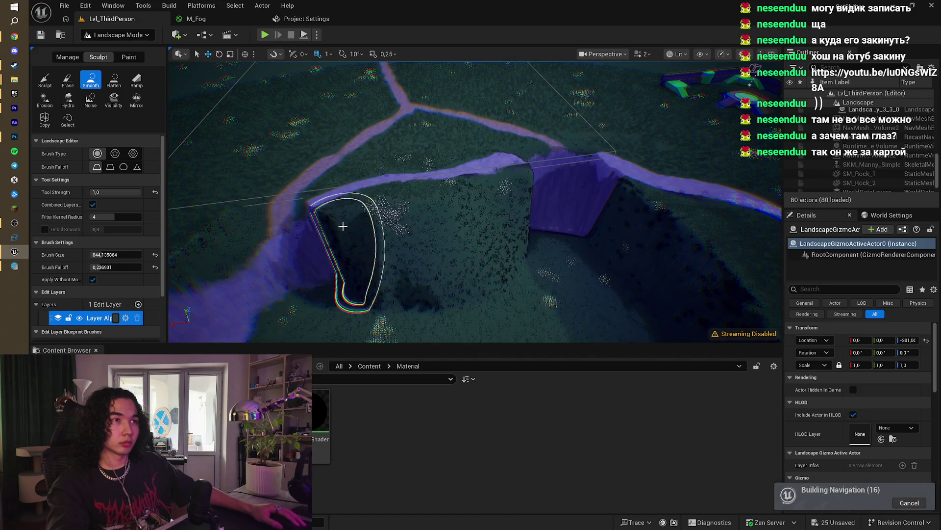
Step: Undo the last smoothing stroke and the last flatten stroke on the gorge
{"action": "scroll", "coordinate": [343, 218], "scroll_direction": "up", "scroll_amount": 5}
{"action": "key", "text": "w"}
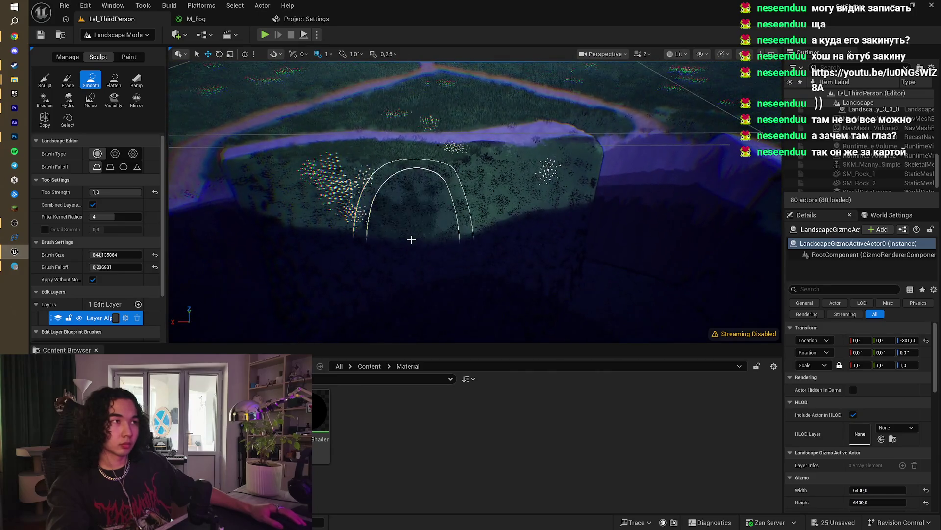
{"action": "key", "text": "ctrl+z"}
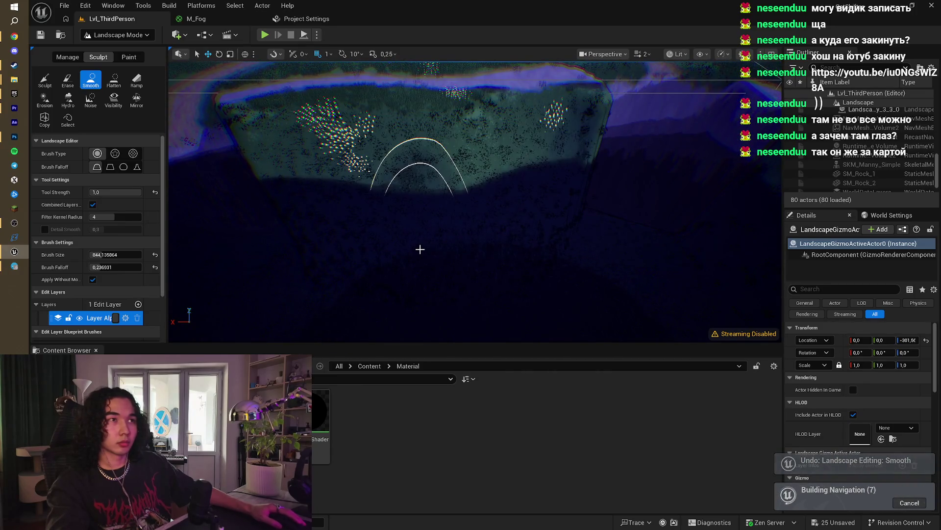
{"action": "left_click", "coordinate": [114, 79]}
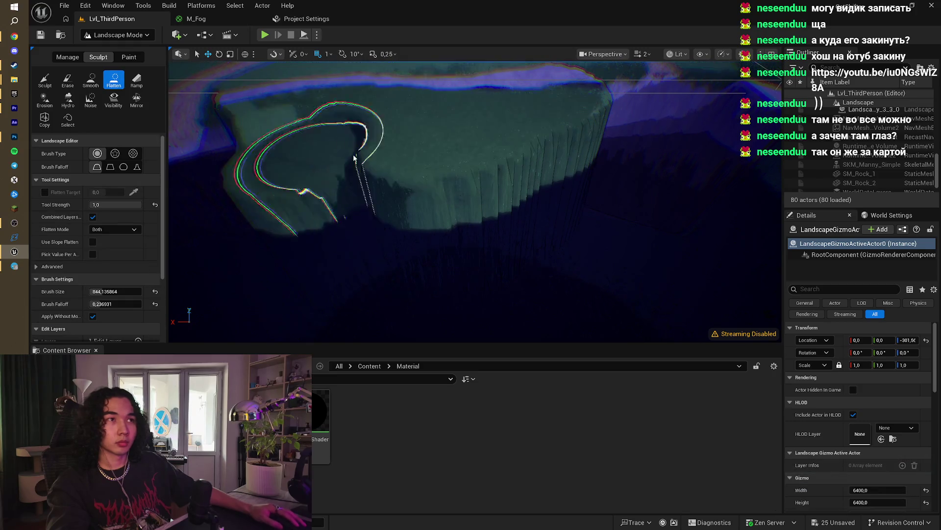
{"action": "key", "text": "ctrl+z"}
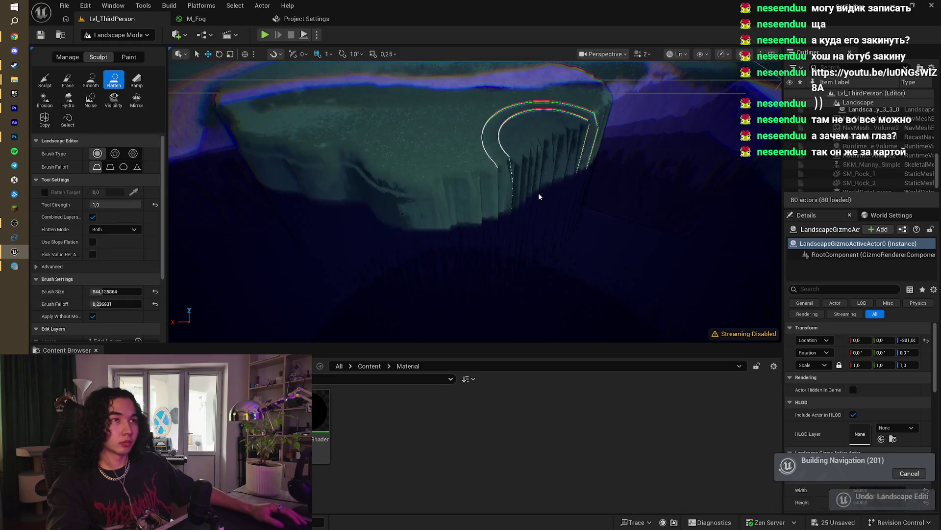
Step: Smooth the rough gorge cliff edge with the Smooth tool at strength about 0.52
{"action": "left_click", "coordinate": [91, 80]}
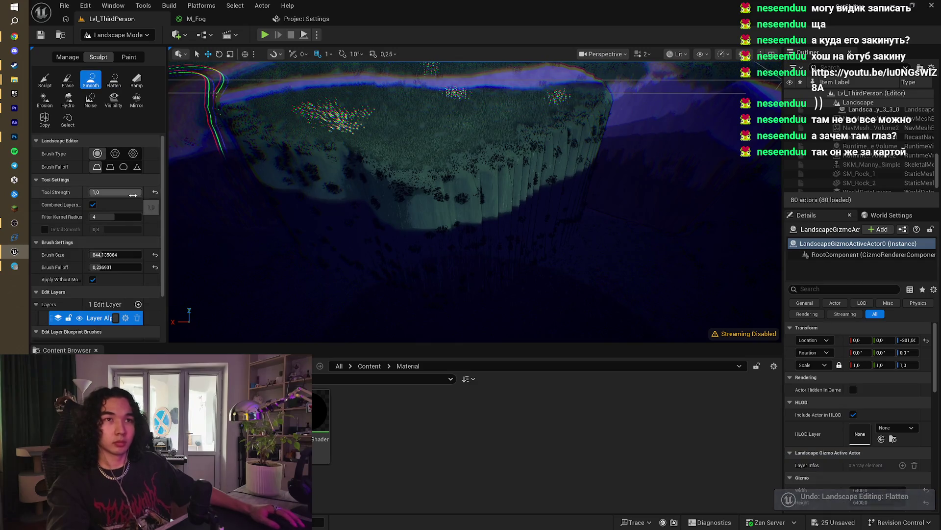
{"action": "left_click_drag", "start_coordinate": [115, 192], "coordinate": [106, 192]}
{"action": "mouse_move", "coordinate": [338, 123]}
{"action": "left_mouse_down"}
{"action": "mouse_move", "coordinate": [275, 124]}
{"action": "mouse_move", "coordinate": [306, 143]}
{"action": "mouse_move", "coordinate": [434, 159]}
{"action": "left_mouse_up"}
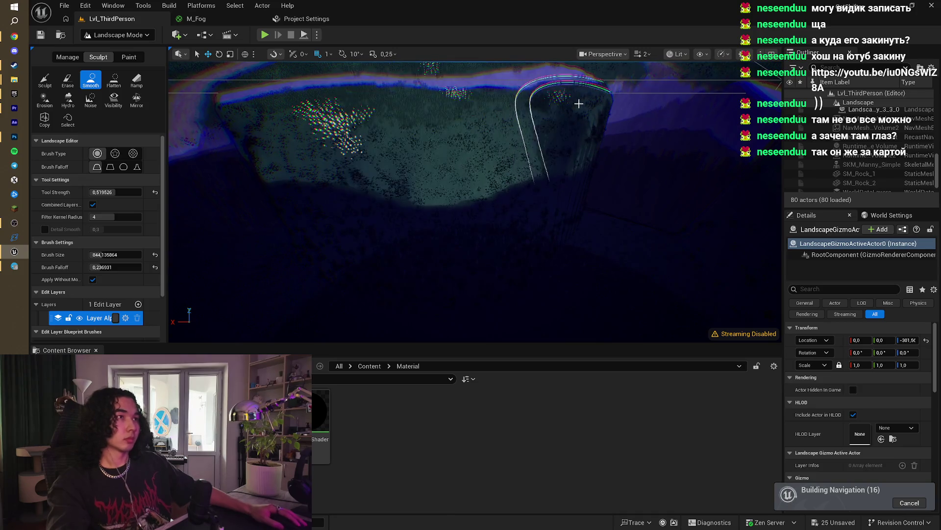
Step: Zoom around the smoothed cliff and start a Play-in-Editor test of the level
{"action": "scroll", "coordinate": [263, 120], "scroll_direction": "up", "scroll_amount": 5}
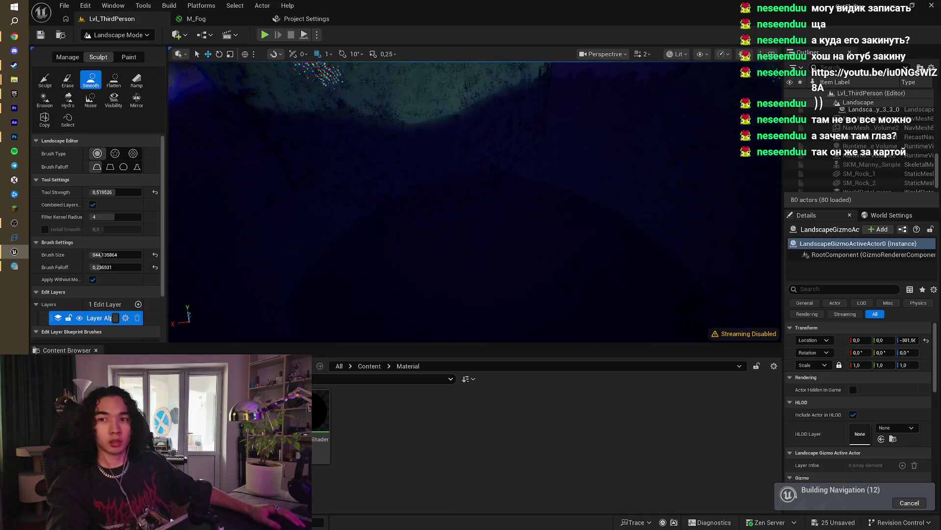
{"action": "scroll", "coordinate": [704, 125], "scroll_direction": "down", "scroll_amount": 5}
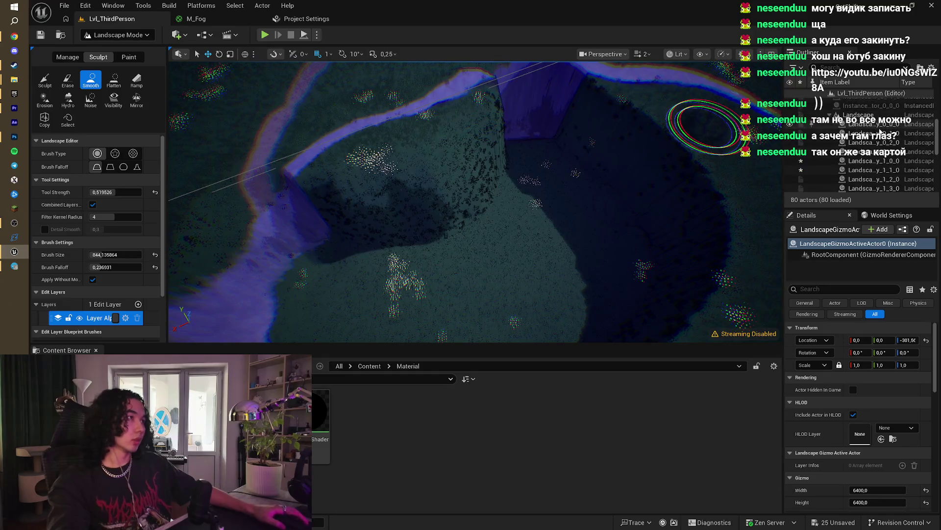
{"action": "scroll", "coordinate": [878, 154], "scroll_direction": "down", "scroll_amount": 3}
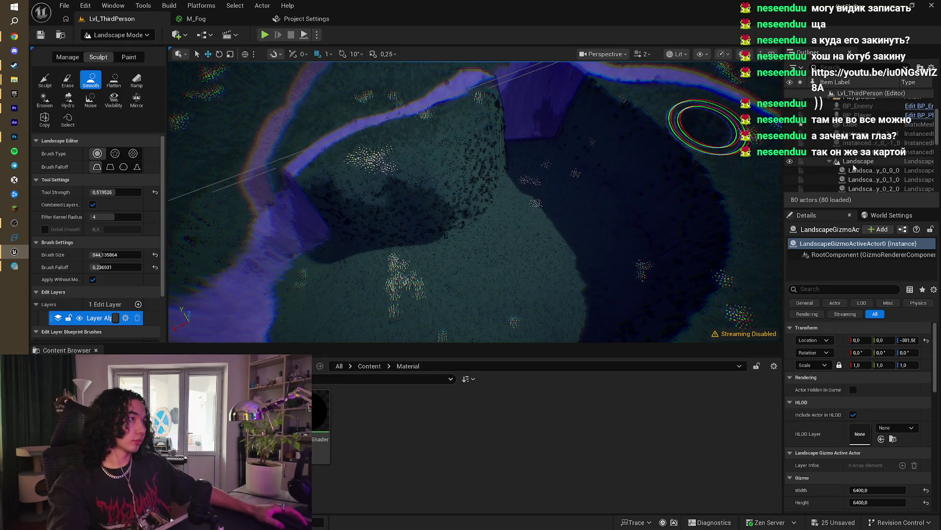
{"action": "scroll", "coordinate": [703, 125], "scroll_direction": "up", "scroll_amount": 5}
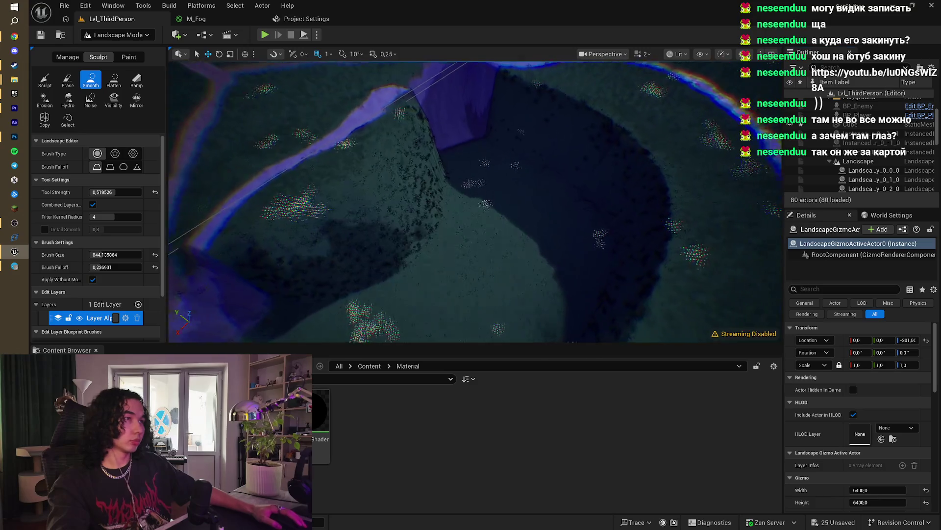
{"action": "scroll", "coordinate": [475, 202], "scroll_direction": "down", "scroll_amount": 5}
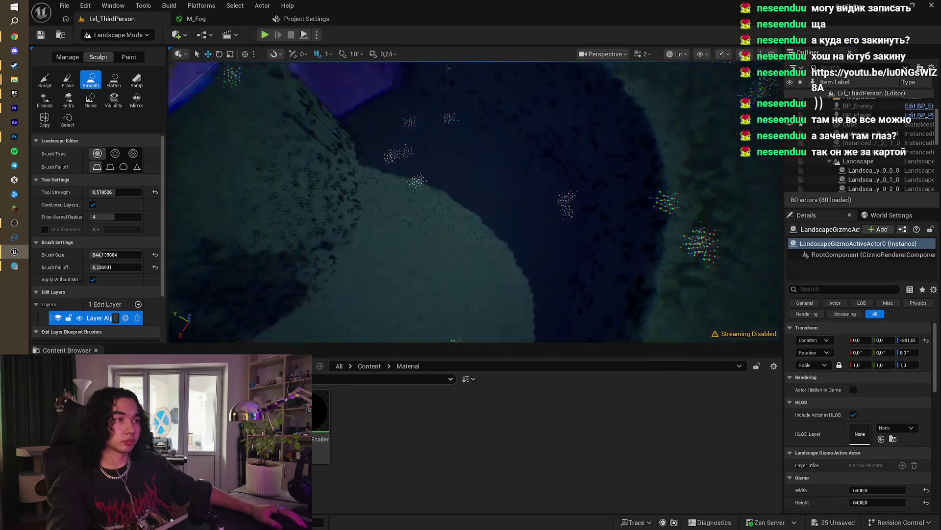
{"action": "scroll", "coordinate": [513, 160], "scroll_direction": "up", "scroll_amount": 5}
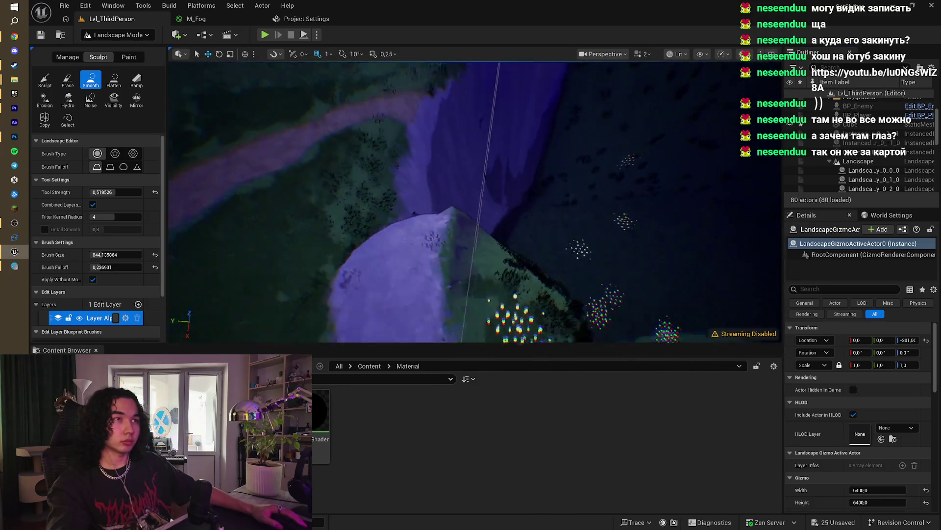
{"action": "left_click", "coordinate": [265, 34]}
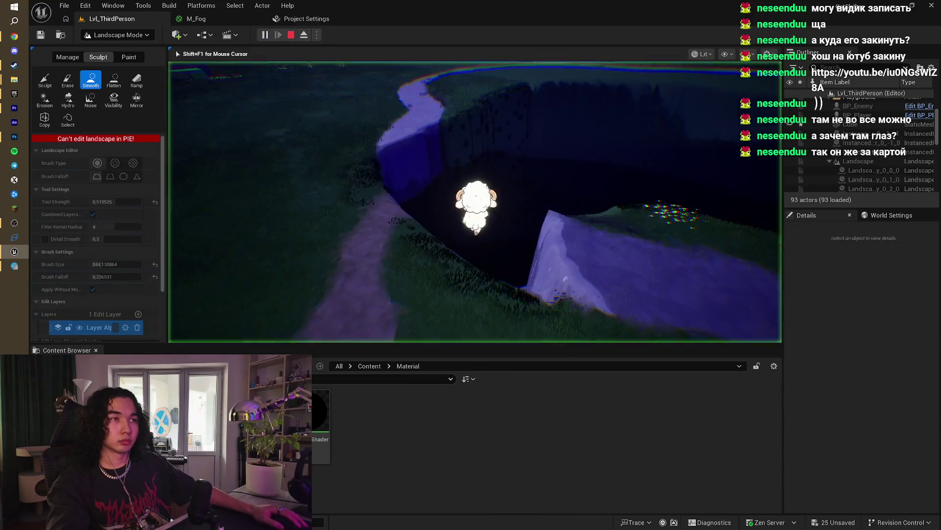
Step: Walk the sheep character forward through the gorge, then stop play and pick the Erase tool
{"action": "key", "text": "w"}
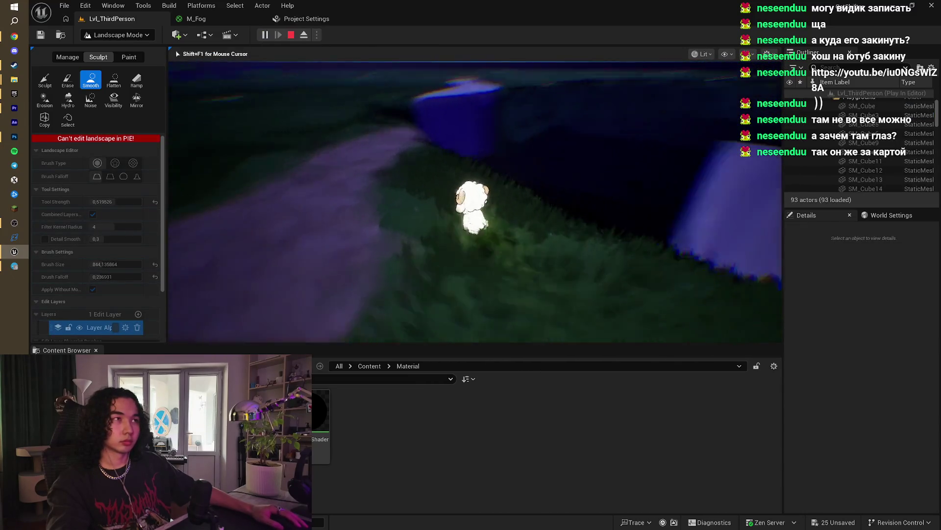
{"action": "key", "text": "w"}
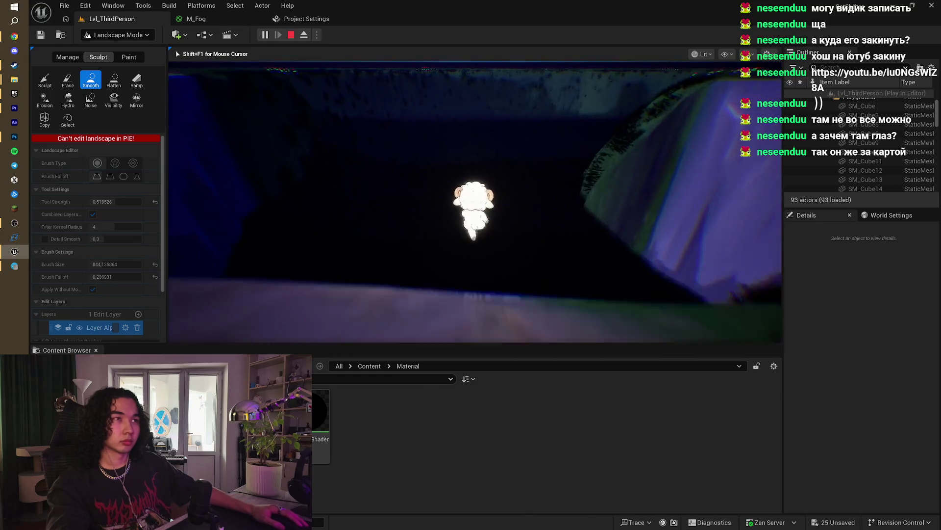
{"action": "key", "text": "w"}
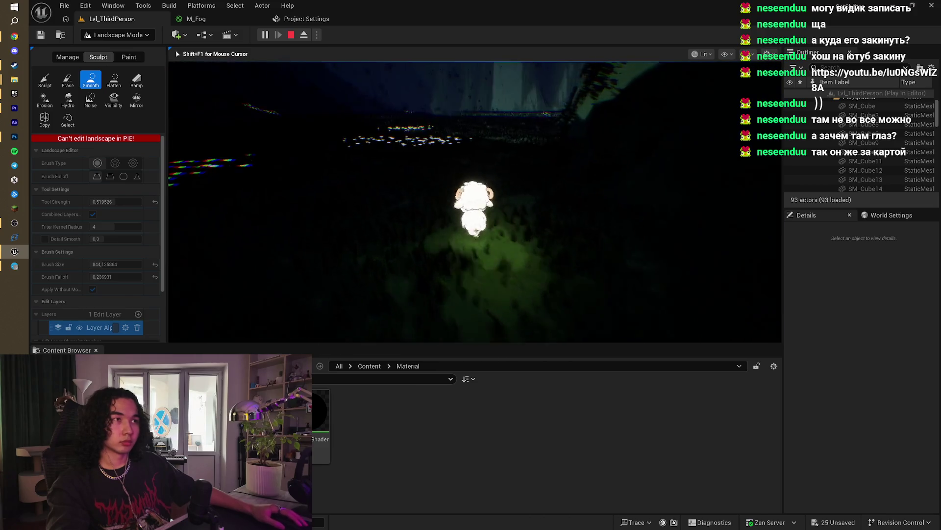
{"action": "key", "text": "w"}
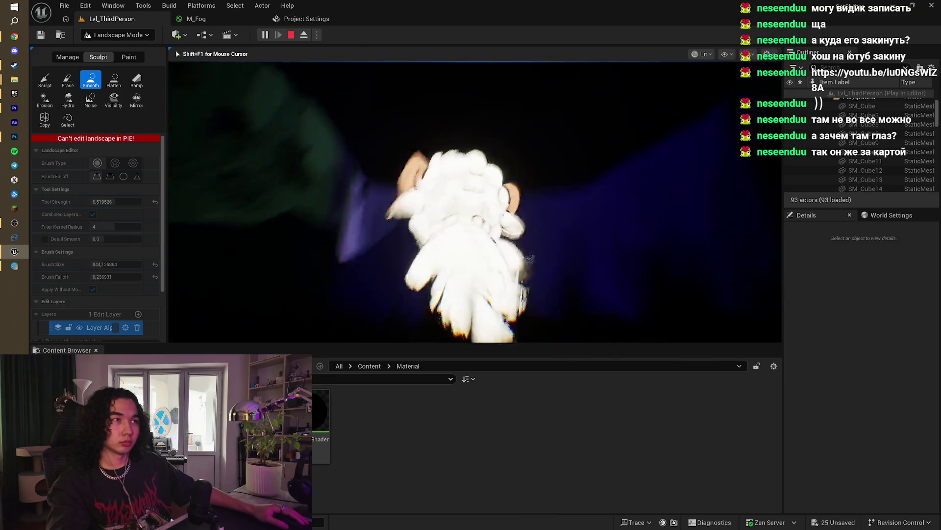
{"action": "key", "text": "Escape"}
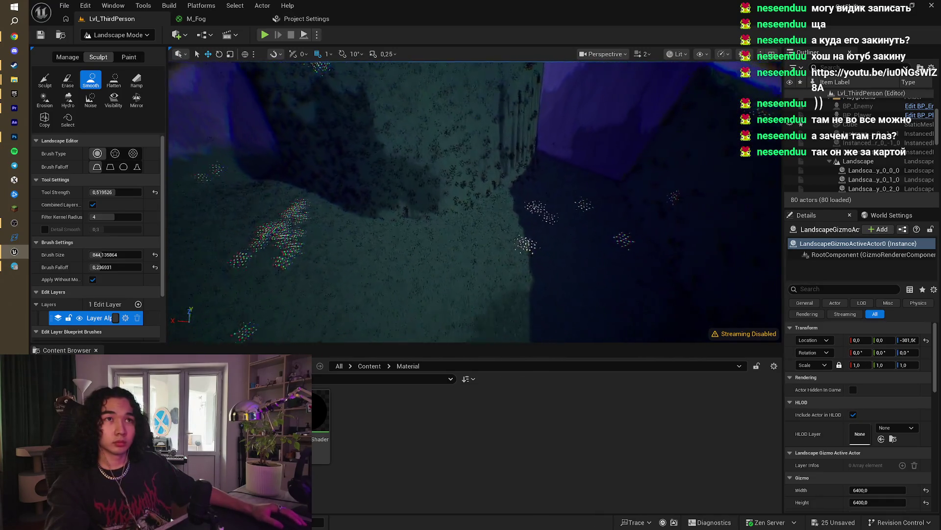
{"action": "left_click", "coordinate": [68, 80]}
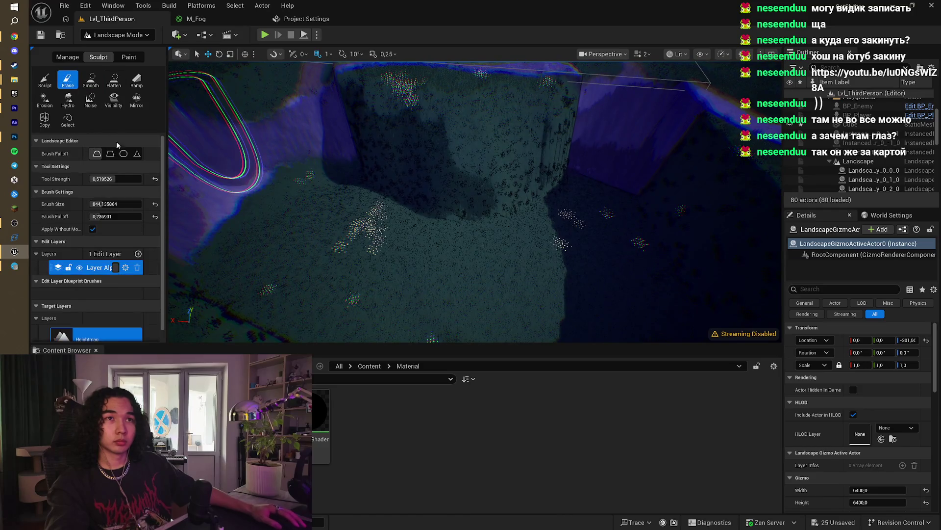
Step: Lower the Erase strength to about 0.41 and zoom around to inspect the gorge and paths
{"action": "left_click_drag", "start_coordinate": [115, 178], "coordinate": [108, 179]}
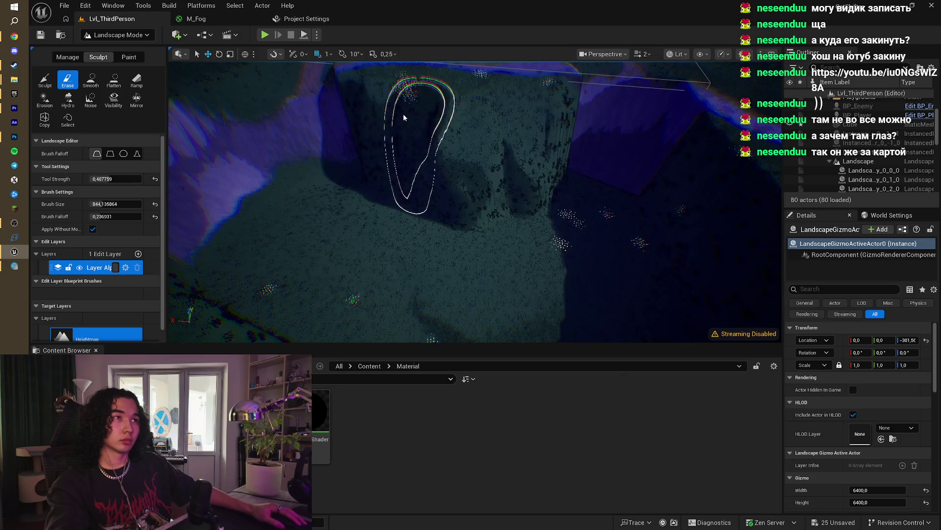
{"action": "scroll", "coordinate": [480, 193], "scroll_direction": "up", "scroll_amount": 3}
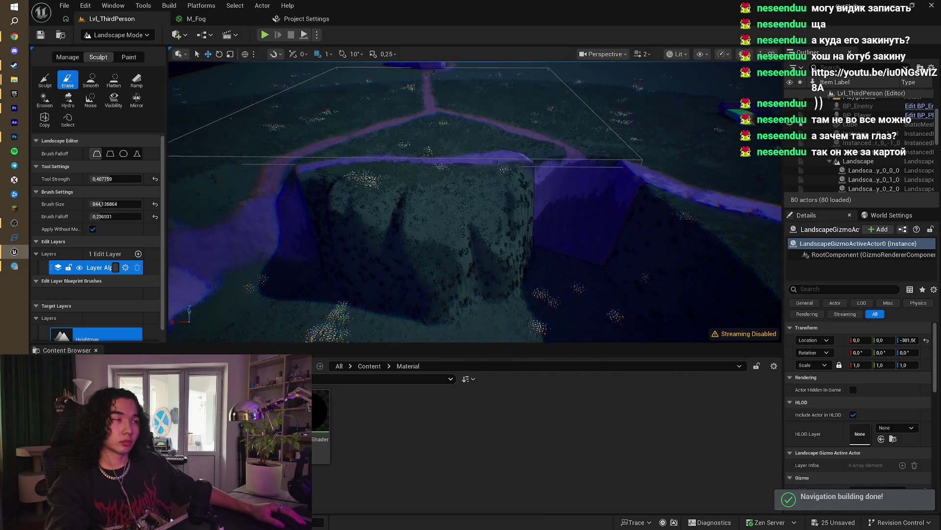
{"action": "scroll", "coordinate": [475, 202], "scroll_direction": "up", "scroll_amount": 5}
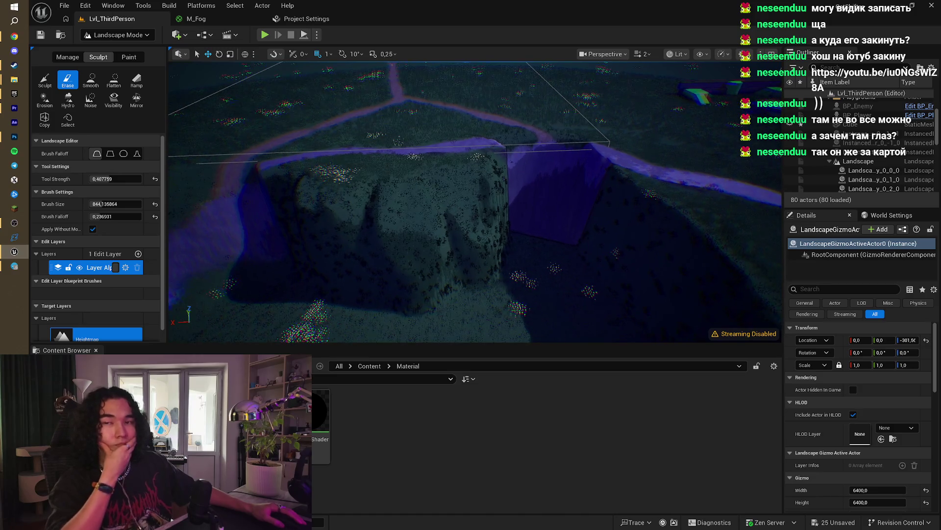
{"action": "scroll", "coordinate": [476, 201], "scroll_direction": "down", "scroll_amount": 5}
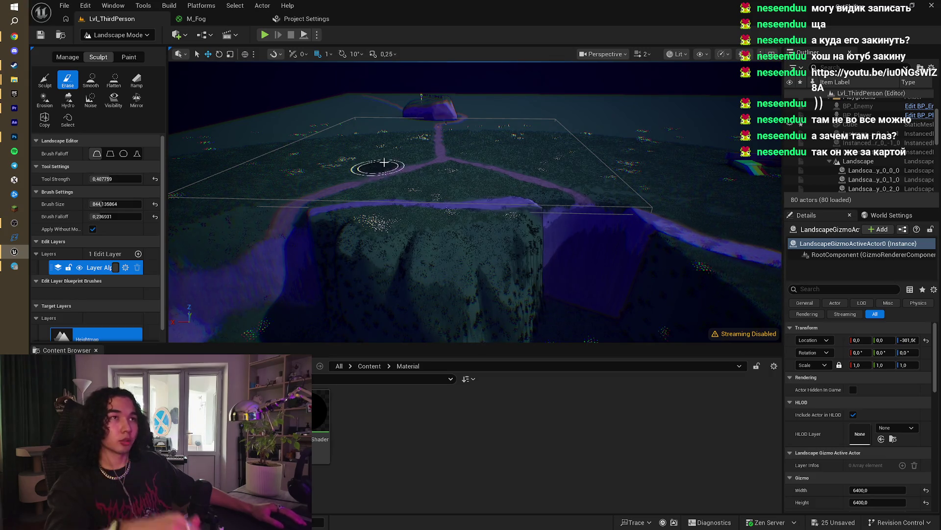
{"action": "scroll", "coordinate": [501, 208], "scroll_direction": "up", "scroll_amount": 6}
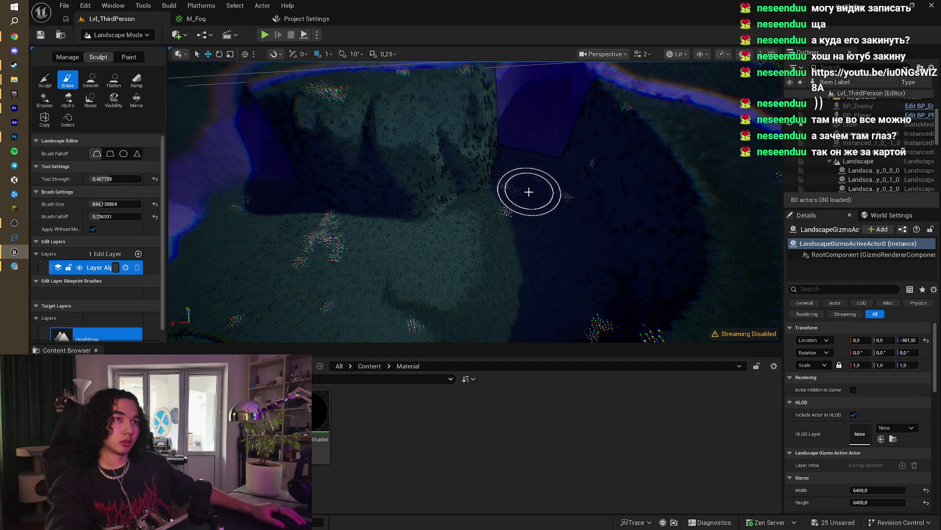
{"action": "scroll", "coordinate": [512, 216], "scroll_direction": "up", "scroll_amount": 2}
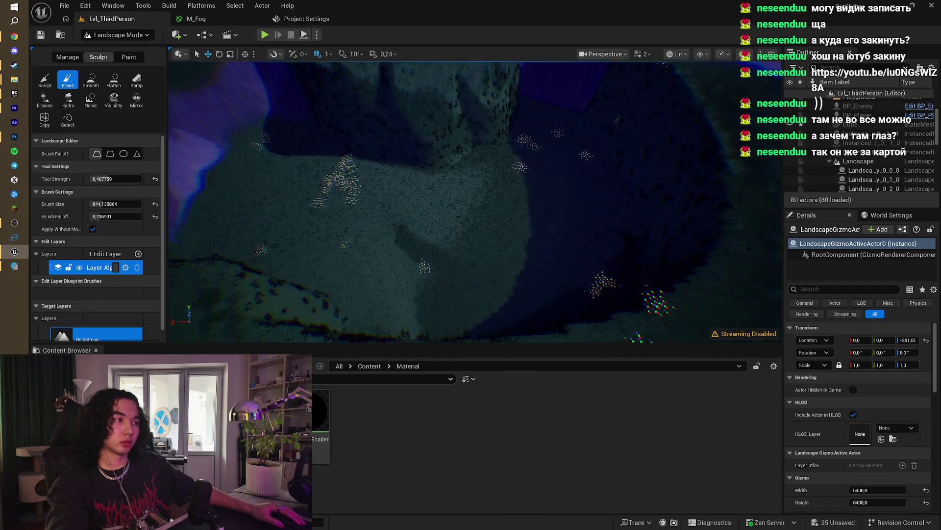
{"action": "left_click", "coordinate": [51, 88]}
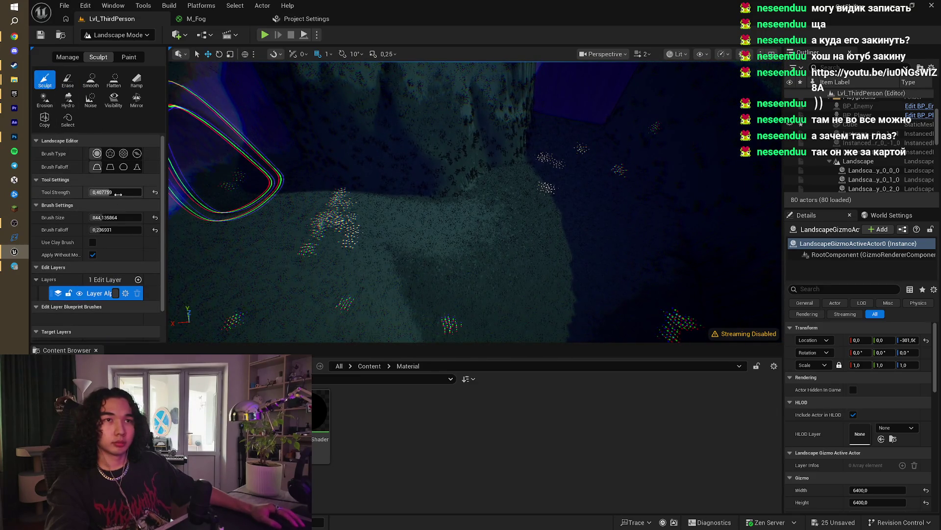
Step: Shrink the Sculpt brush to about 211 and build up the cliff base at strength 1.0
{"action": "left_click_drag", "start_coordinate": [120, 220], "coordinate": [96, 219]}
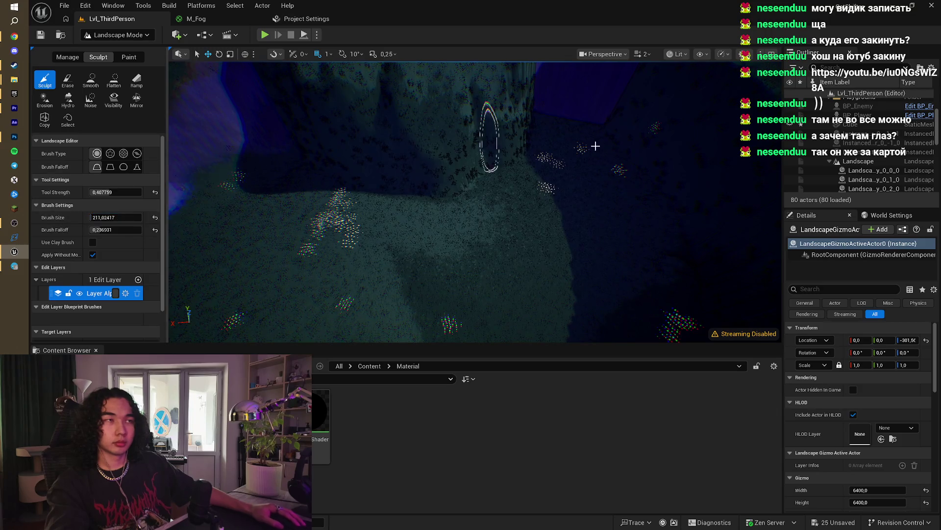
{"action": "left_click", "coordinate": [531, 151]}
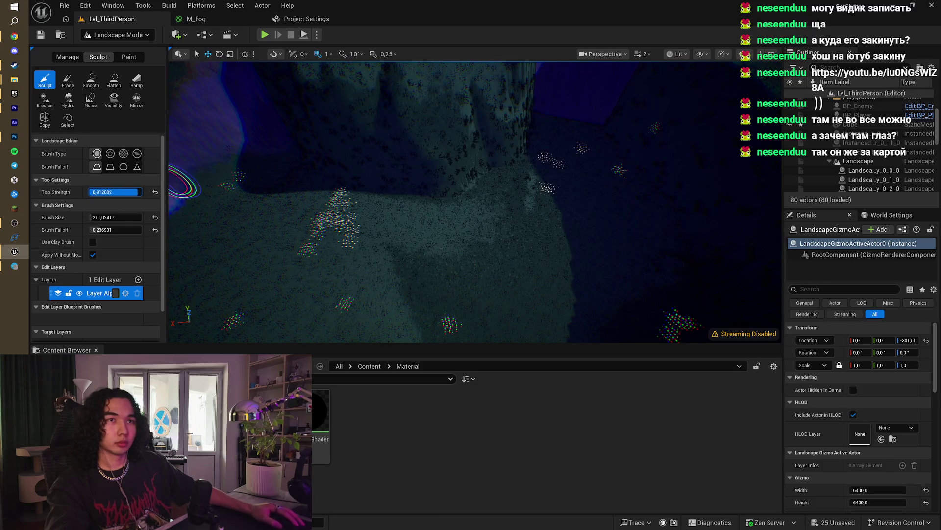
{"action": "mouse_move", "coordinate": [530, 160]}
{"action": "left_mouse_down"}
{"action": "mouse_move", "coordinate": [516, 230]}
{"action": "mouse_move", "coordinate": [456, 202]}
{"action": "left_mouse_up"}
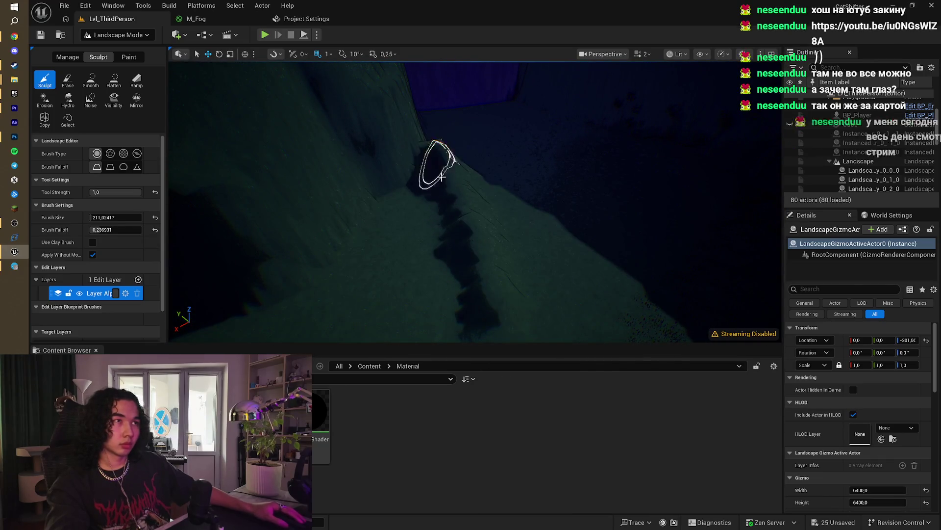
{"action": "left_click_drag", "start_coordinate": [445, 186], "coordinate": [432, 180]}
{"action": "left_click_drag", "start_coordinate": [462, 251], "coordinate": [478, 251]}
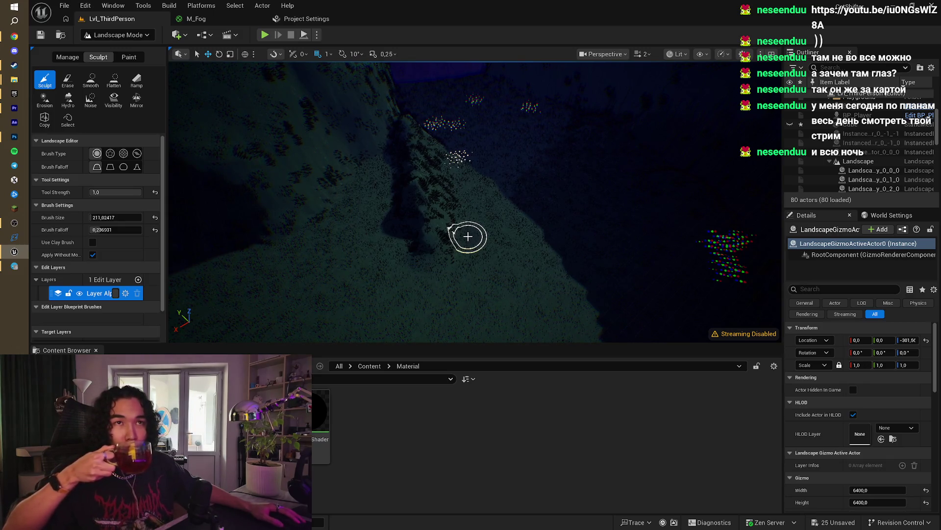
{"action": "left_click", "coordinate": [45, 99]}
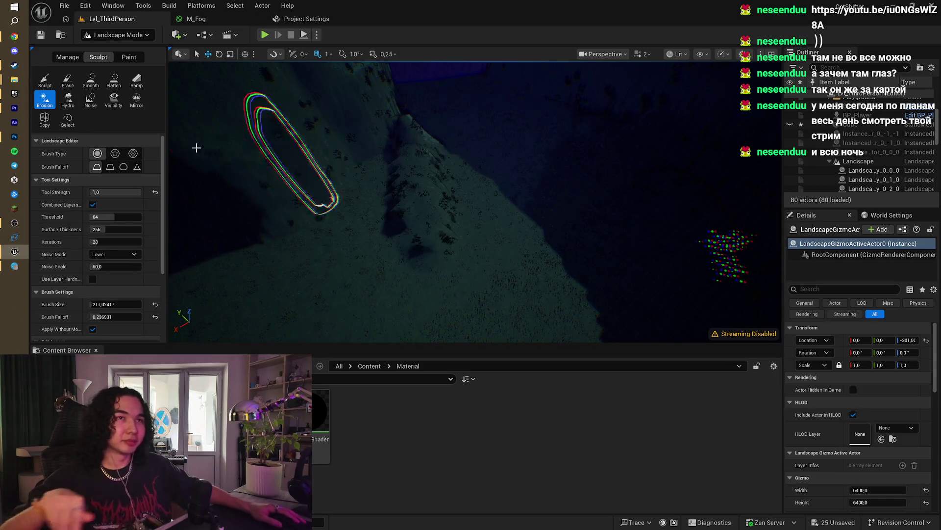
{"action": "left_click", "coordinate": [89, 99]}
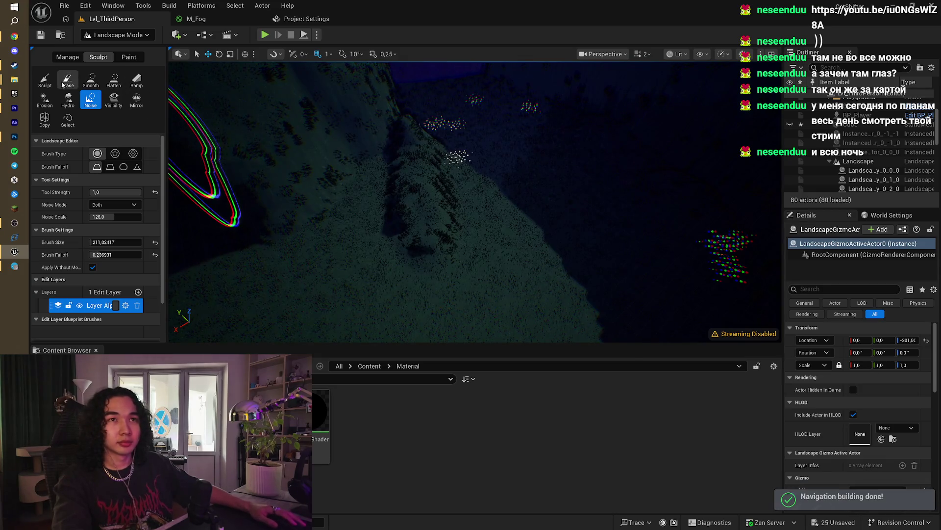
{"action": "left_click", "coordinate": [45, 80]}
{"action": "left_click_drag", "start_coordinate": [404, 126], "coordinate": [411, 176]}
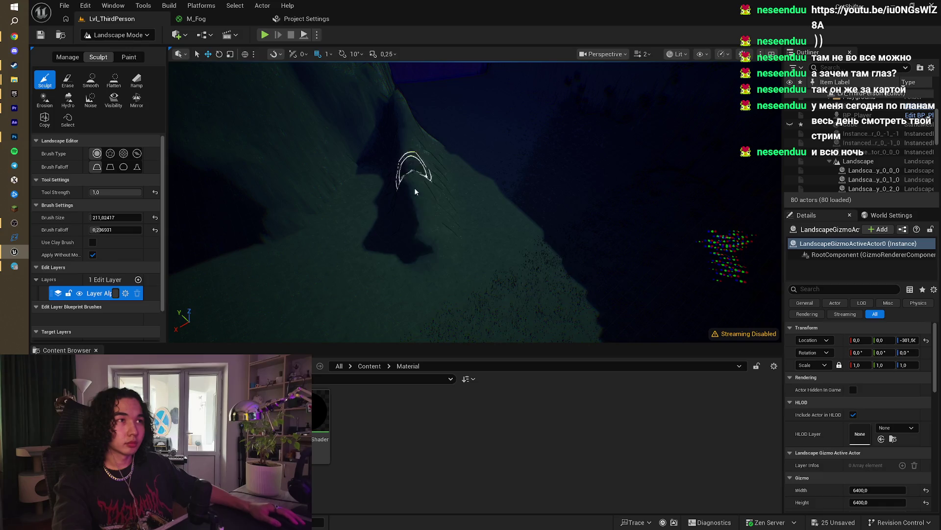
{"action": "mouse_move", "coordinate": [416, 214]}
{"action": "left_mouse_down"}
{"action": "mouse_move", "coordinate": [387, 196]}
{"action": "mouse_move", "coordinate": [416, 214]}
{"action": "left_mouse_up"}
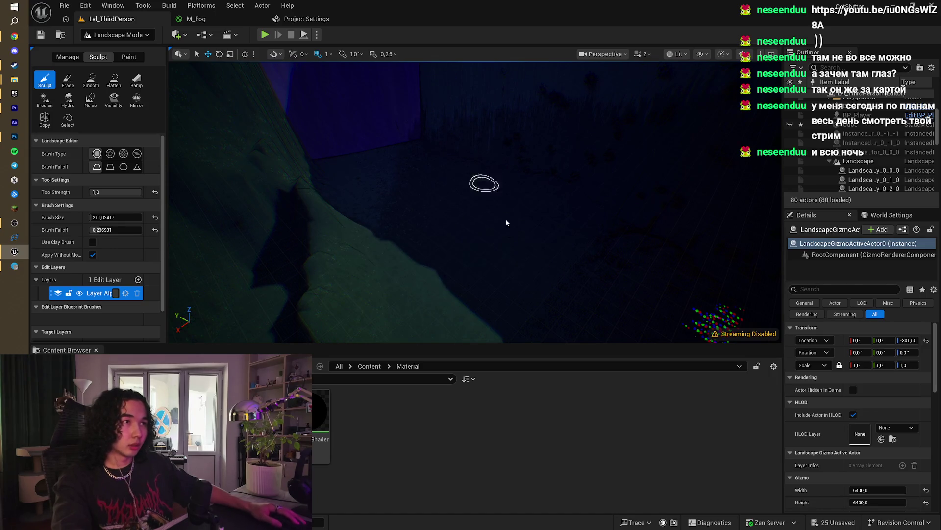
{"action": "mouse_move", "coordinate": [507, 223]}
{"action": "left_mouse_down"}
{"action": "mouse_move", "coordinate": [450, 194]}
{"action": "mouse_move", "coordinate": [489, 240]}
{"action": "left_mouse_up"}
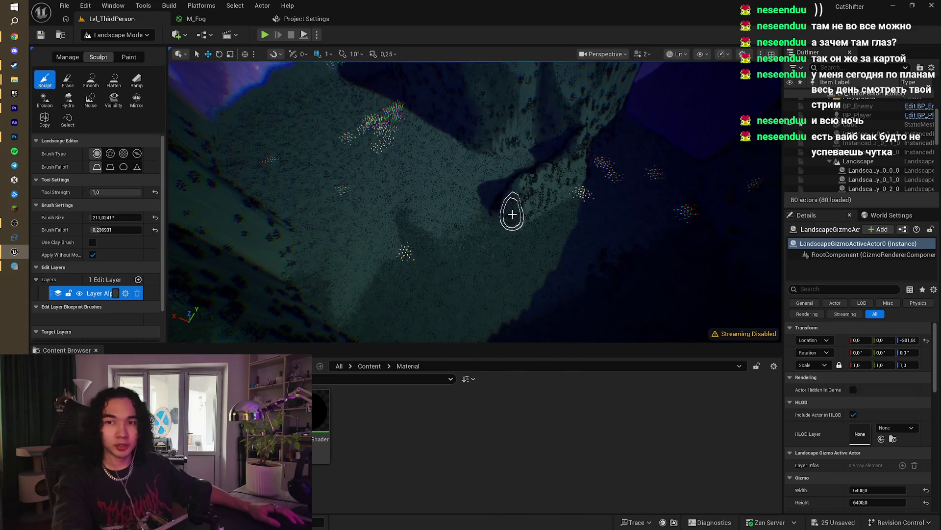
{"action": "left_click_drag", "start_coordinate": [529, 211], "coordinate": [479, 235]}
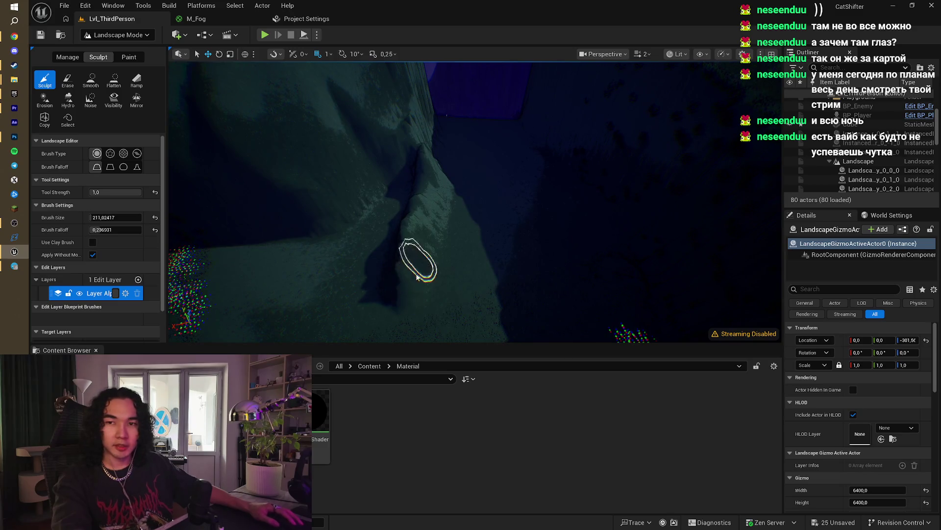
{"action": "mouse_move", "coordinate": [393, 278]}
{"action": "left_mouse_down"}
{"action": "mouse_move", "coordinate": [402, 314]}
{"action": "mouse_move", "coordinate": [407, 279]}
{"action": "mouse_move", "coordinate": [448, 210]}
{"action": "mouse_move", "coordinate": [514, 179]}
{"action": "left_mouse_up"}
{"action": "mouse_move", "coordinate": [447, 233]}
{"action": "left_mouse_down"}
{"action": "mouse_move", "coordinate": [466, 226]}
{"action": "mouse_move", "coordinate": [454, 221]}
{"action": "mouse_move", "coordinate": [470, 161]}
{"action": "left_mouse_up"}
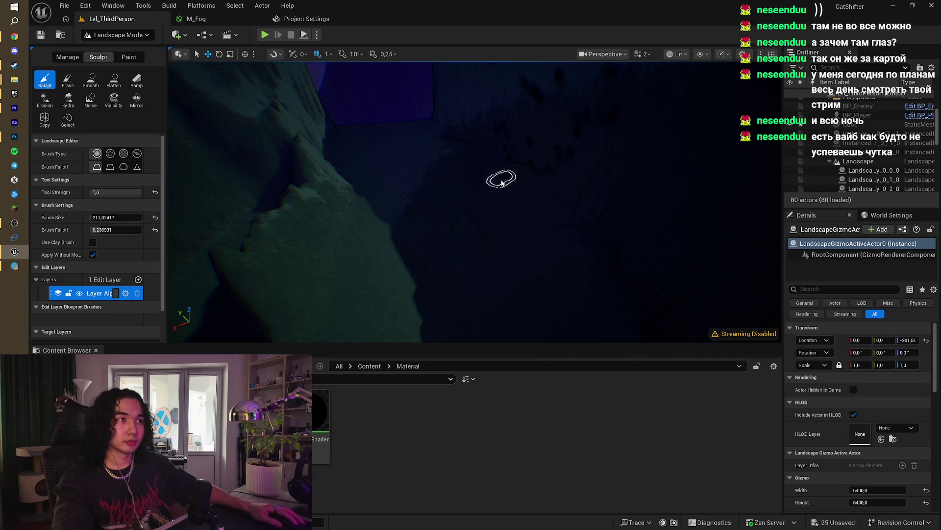
{"action": "mouse_move", "coordinate": [462, 198]}
{"action": "left_mouse_down"}
{"action": "mouse_move", "coordinate": [431, 183]}
{"action": "mouse_move", "coordinate": [421, 189]}
{"action": "mouse_move", "coordinate": [436, 196]}
{"action": "mouse_move", "coordinate": [426, 191]}
{"action": "left_mouse_up"}
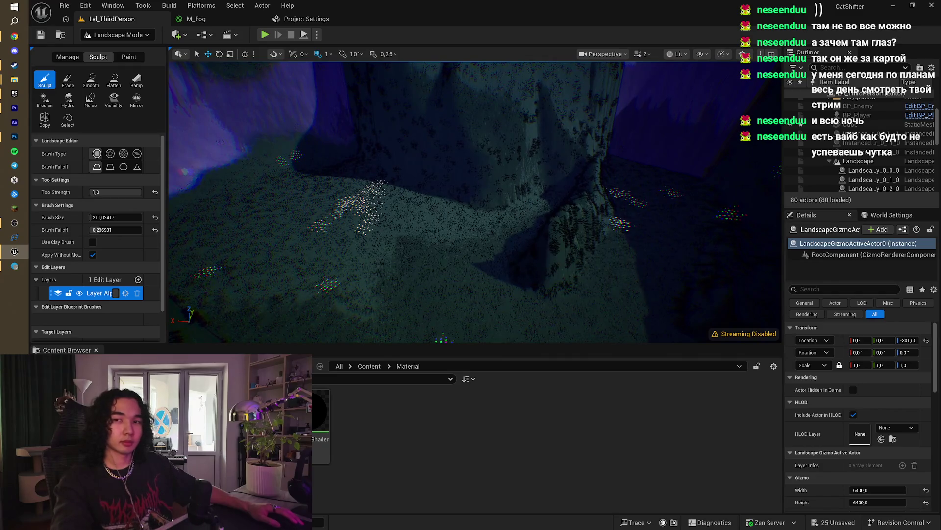
Step: Raise a small ridge on the grassy gorge slope with the Sculpt brush
{"action": "left_click_drag", "start_coordinate": [478, 236], "coordinate": [468, 238]}
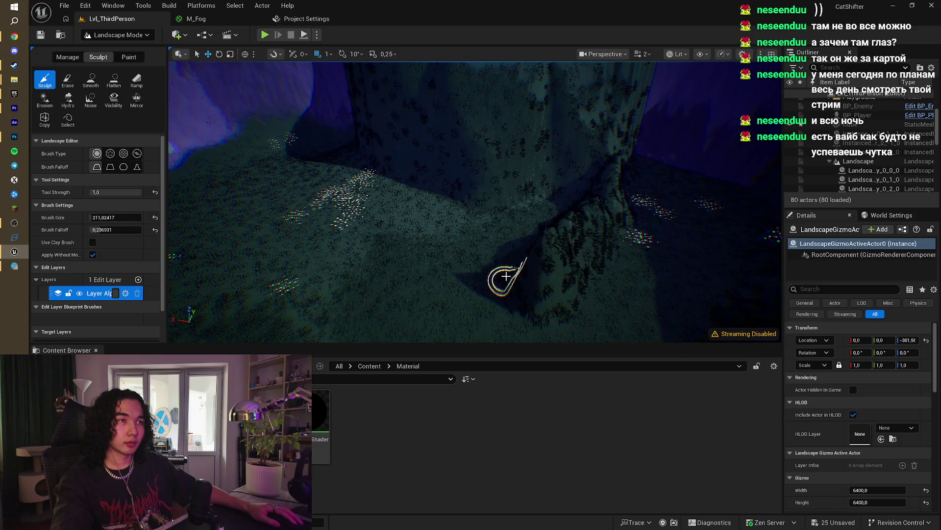
{"action": "left_click_drag", "start_coordinate": [506, 276], "coordinate": [488, 281]}
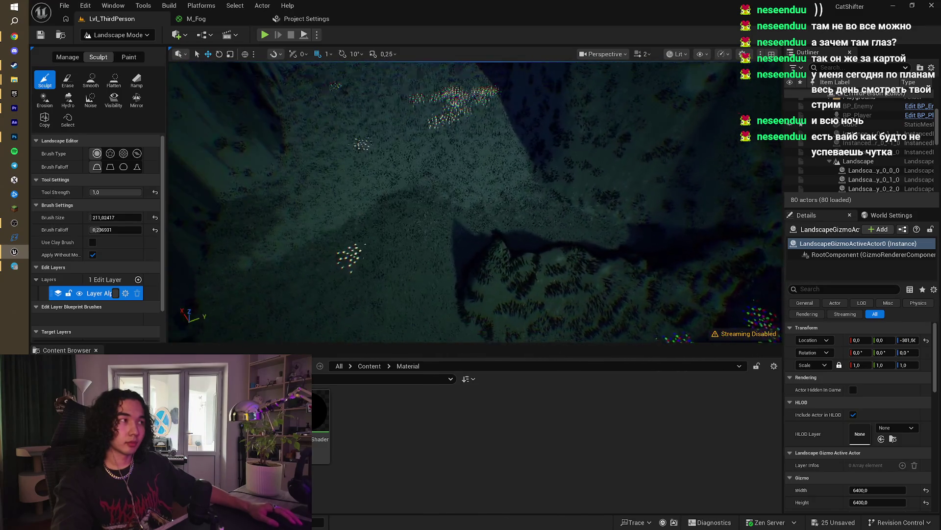
{"action": "mouse_move", "coordinate": [476, 220]}
{"action": "left_mouse_down"}
{"action": "mouse_move", "coordinate": [470, 198]}
{"action": "mouse_move", "coordinate": [471, 223]}
{"action": "mouse_move", "coordinate": [394, 210]}
{"action": "left_mouse_up"}
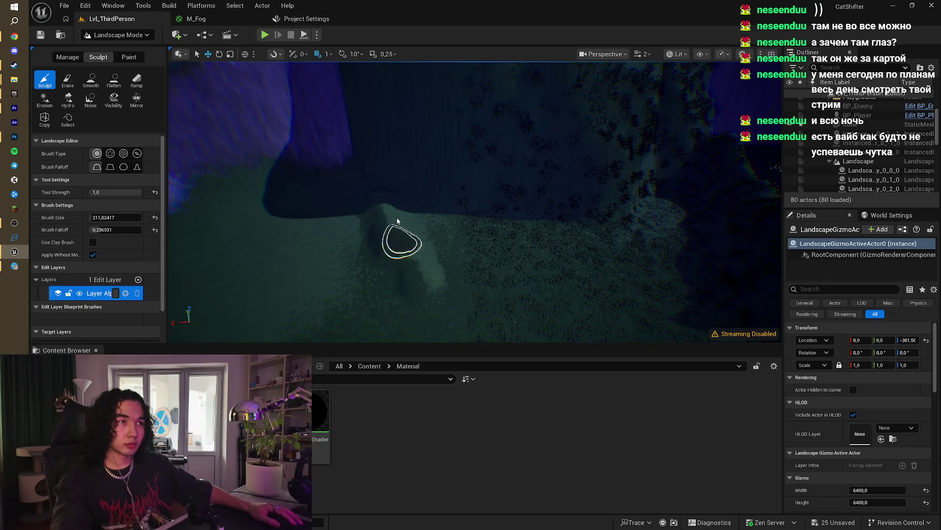
{"action": "left_click_drag", "start_coordinate": [434, 275], "coordinate": [439, 277]}
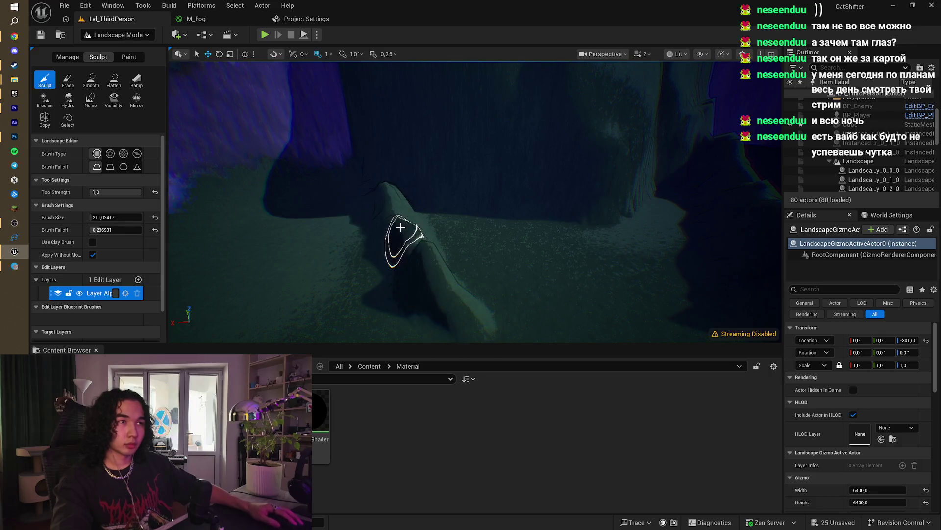
Step: Pull back to survey the resculpted terrain and start a Play-in-Editor test
{"action": "mouse_move", "coordinate": [381, 197]}
{"action": "left_mouse_down"}
{"action": "mouse_move", "coordinate": [346, 148]}
{"action": "mouse_move", "coordinate": [340, 158]}
{"action": "left_mouse_up"}
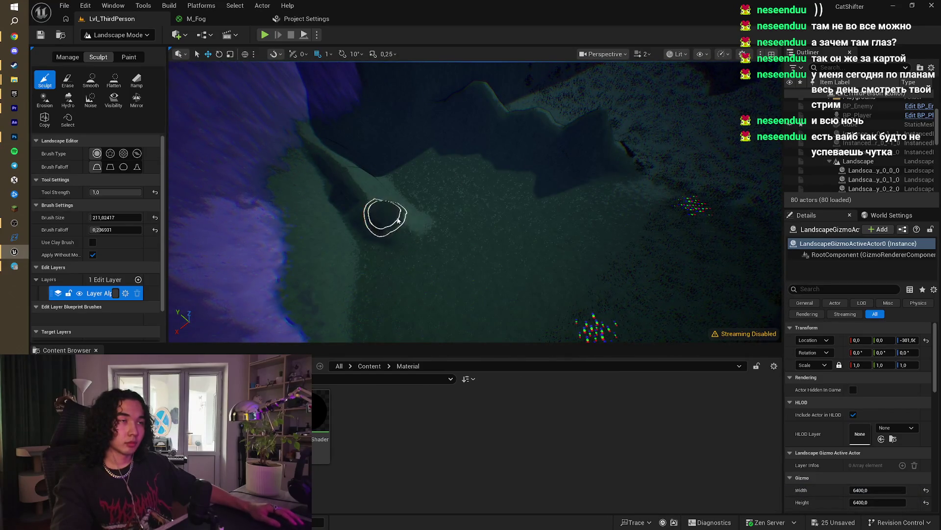
{"action": "mouse_move", "coordinate": [418, 240]}
{"action": "left_mouse_down"}
{"action": "mouse_move", "coordinate": [552, 266]}
{"action": "mouse_move", "coordinate": [517, 301]}
{"action": "left_mouse_up"}
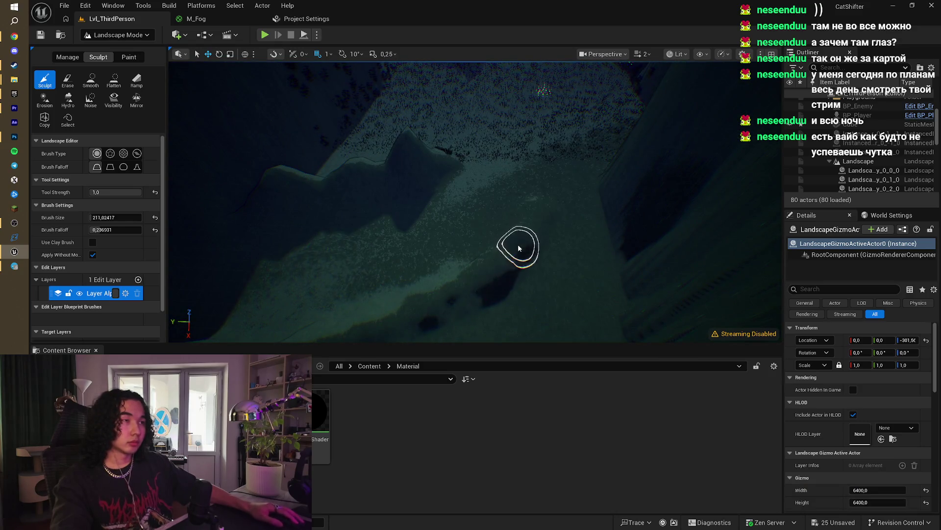
{"action": "left_click_drag", "start_coordinate": [520, 213], "coordinate": [517, 206]}
{"action": "left_click", "coordinate": [264, 35]}
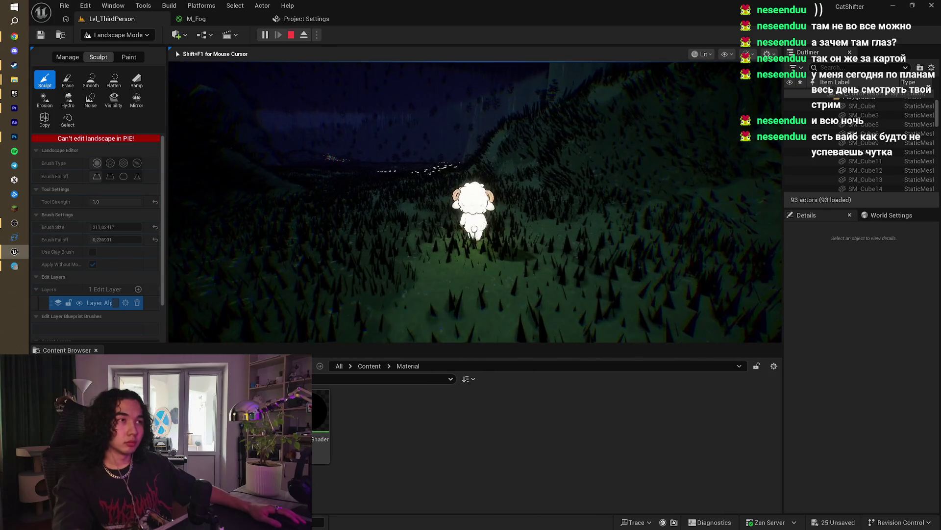
Step: End the Play-in-Editor session and look straight down on the landscape
{"action": "key", "text": "Escape"}
{"action": "mouse_move", "coordinate": [252, 203]}
{"action": "left_mouse_down"}
{"action": "mouse_move", "coordinate": [245, 196]}
{"action": "mouse_move", "coordinate": [343, 241]}
{"action": "mouse_move", "coordinate": [417, 246]}
{"action": "mouse_move", "coordinate": [575, 204]}
{"action": "mouse_move", "coordinate": [608, 177]}
{"action": "mouse_move", "coordinate": [503, 226]}
{"action": "mouse_move", "coordinate": [305, 241]}
{"action": "mouse_move", "coordinate": [318, 240]}
{"action": "mouse_move", "coordinate": [269, 210]}
{"action": "mouse_move", "coordinate": [614, 216]}
{"action": "mouse_move", "coordinate": [539, 220]}
{"action": "mouse_move", "coordinate": [475, 259]}
{"action": "left_mouse_up"}
{"action": "scroll", "coordinate": [443, 199], "scroll_direction": "down", "scroll_amount": 6}
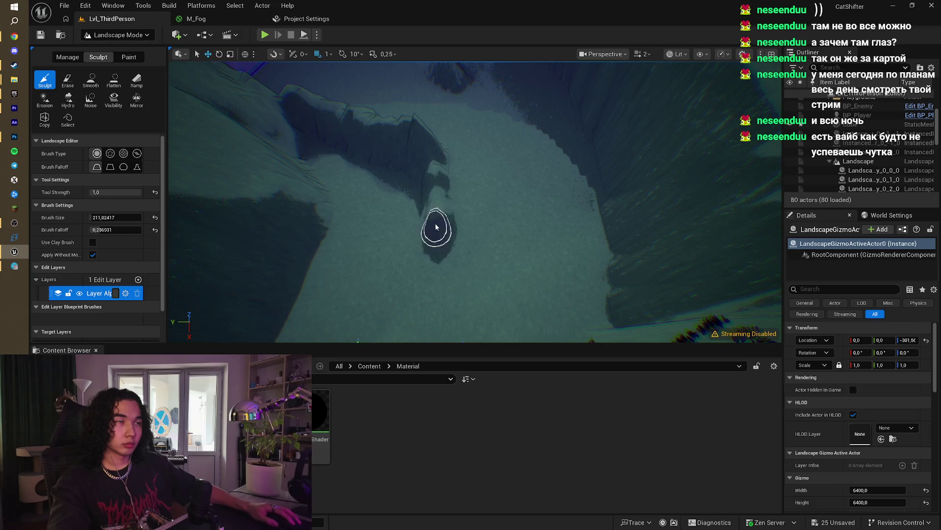
Step: Move the view high over the grassy slope and switch the Landscape panel to the Paint tools
{"action": "scroll", "coordinate": [436, 264], "scroll_direction": "up", "scroll_amount": 3}
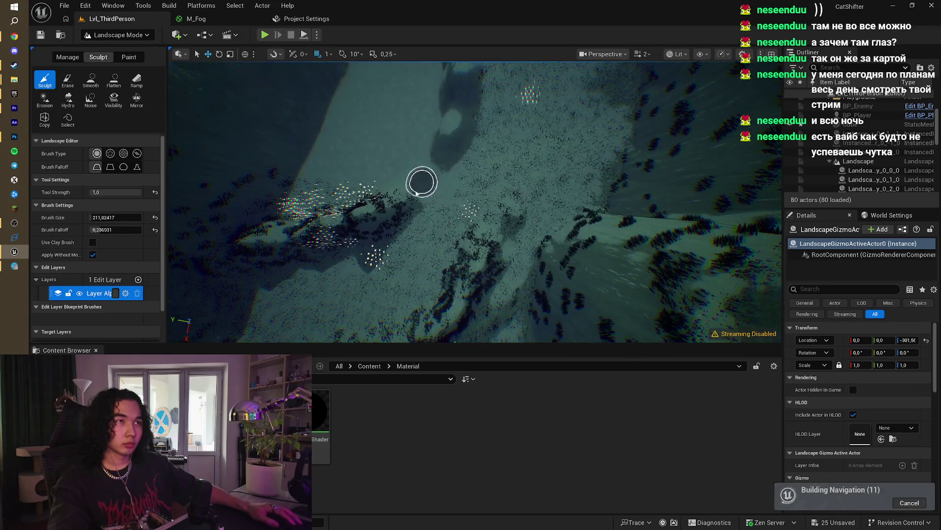
{"action": "scroll", "coordinate": [434, 176], "scroll_direction": "up", "scroll_amount": 3}
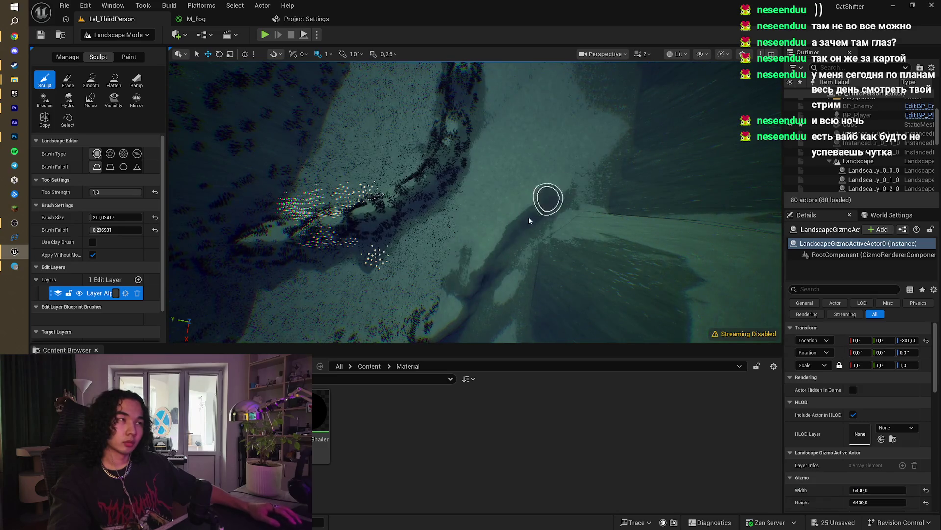
{"action": "scroll", "coordinate": [494, 239], "scroll_direction": "down", "scroll_amount": 3}
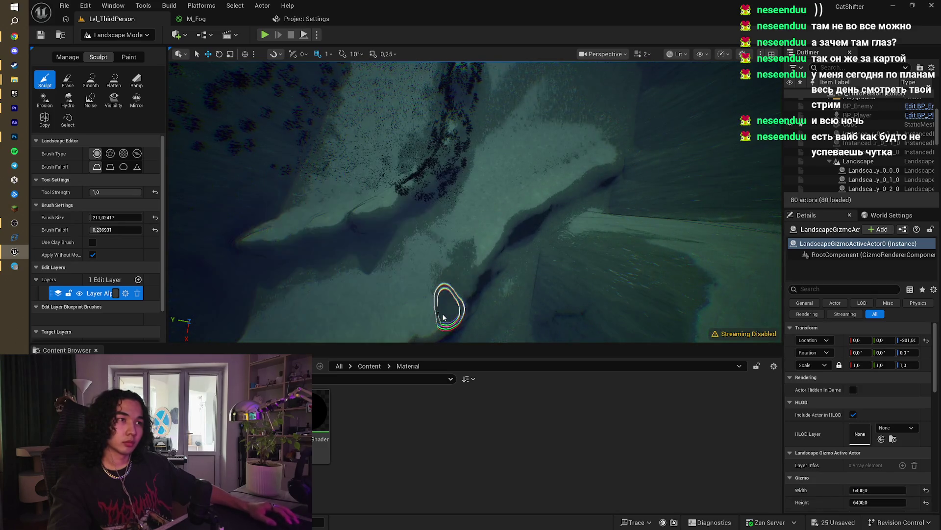
{"action": "mouse_move", "coordinate": [377, 279]}
{"action": "left_mouse_down"}
{"action": "mouse_move", "coordinate": [376, 206]}
{"action": "mouse_move", "coordinate": [466, 219]}
{"action": "mouse_move", "coordinate": [431, 314]}
{"action": "left_mouse_up"}
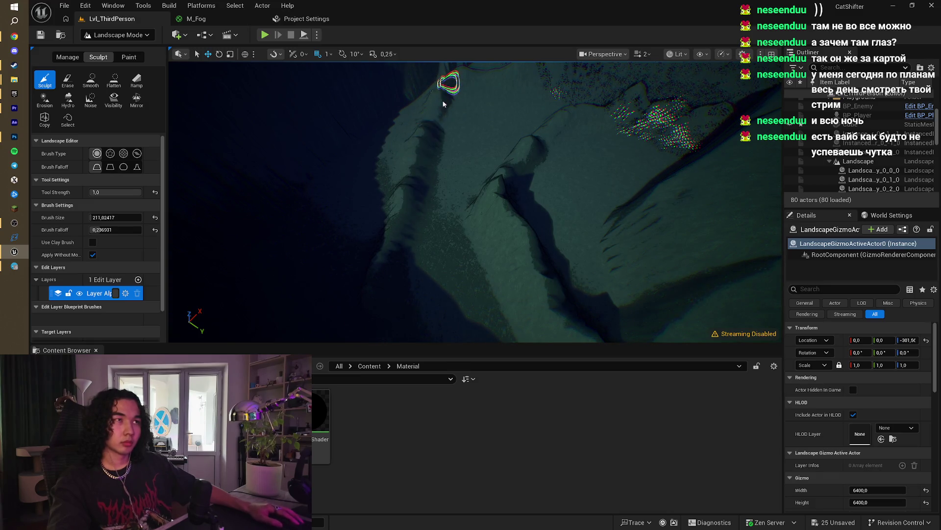
{"action": "mouse_move", "coordinate": [405, 208]}
{"action": "left_mouse_down"}
{"action": "mouse_move", "coordinate": [402, 197]}
{"action": "mouse_move", "coordinate": [384, 208]}
{"action": "mouse_move", "coordinate": [428, 137]}
{"action": "left_mouse_up"}
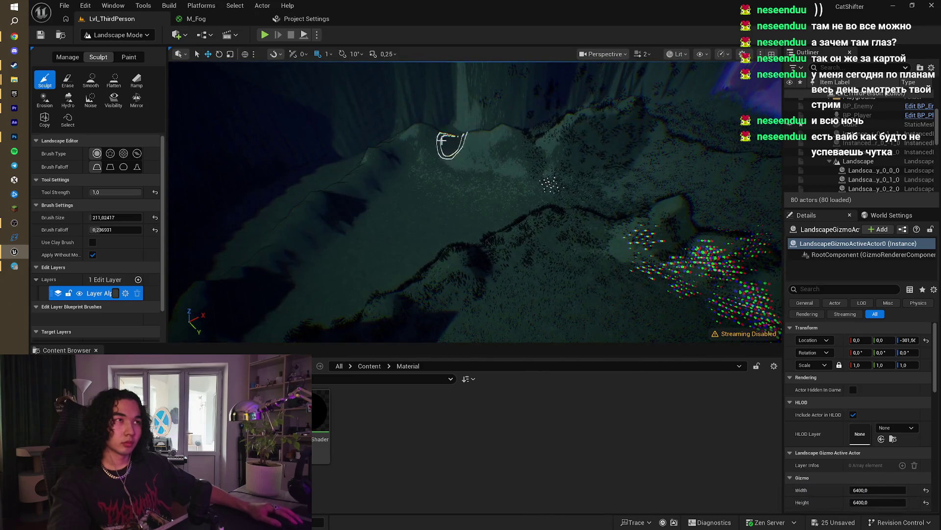
{"action": "left_click_drag", "start_coordinate": [260, 269], "coordinate": [279, 250]}
{"action": "left_click_drag", "start_coordinate": [476, 201], "coordinate": [432, 157]}
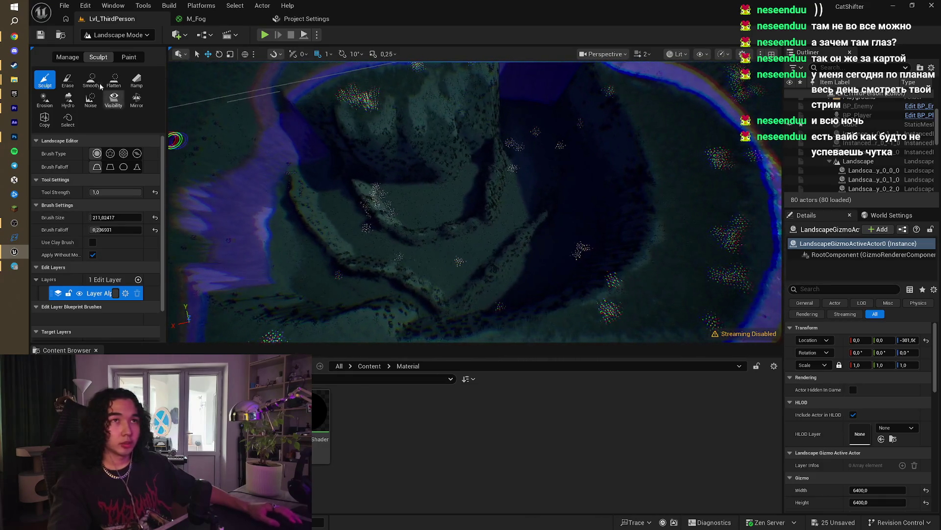
{"action": "left_click", "coordinate": [119, 35]}
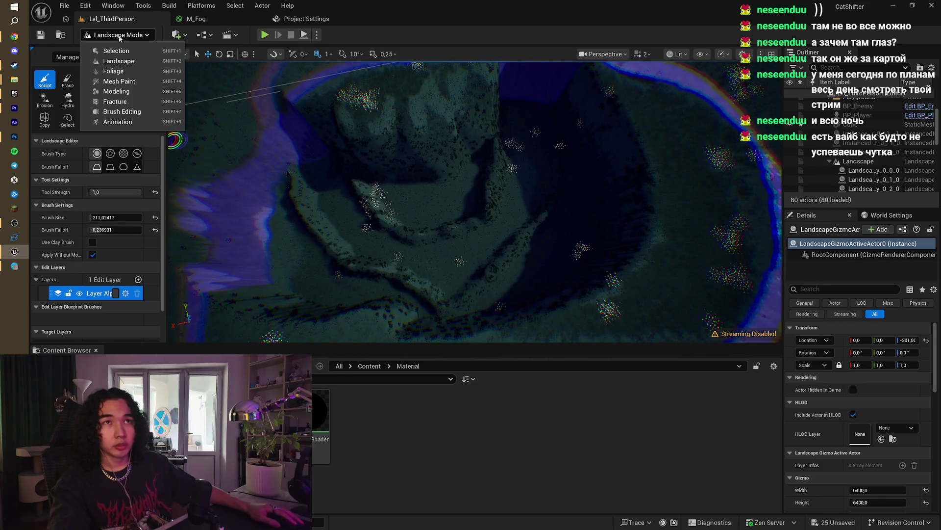
{"action": "left_click", "coordinate": [135, 62]}
{"action": "left_click", "coordinate": [131, 59]}
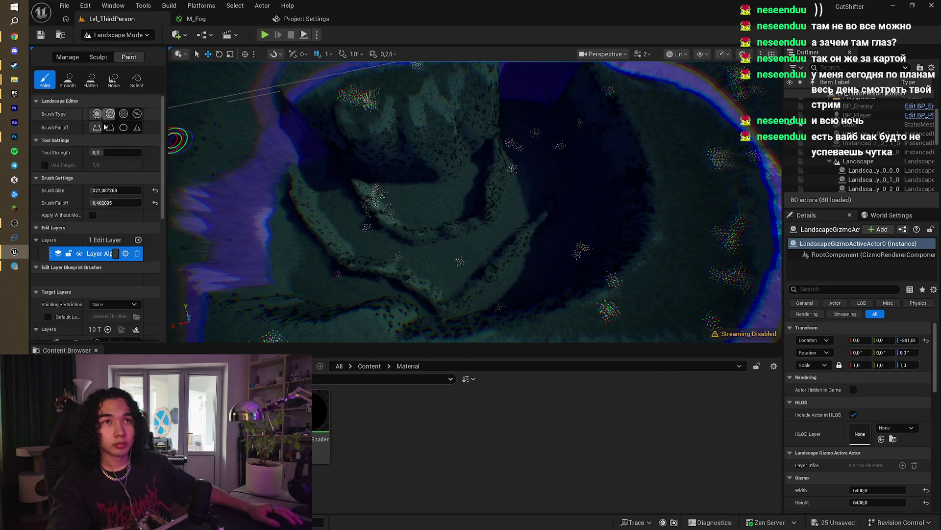
Step: Select the Stone layer and paint it over the gorge's rock faces and edges
{"action": "scroll", "coordinate": [109, 279], "scroll_direction": "down", "scroll_amount": 3}
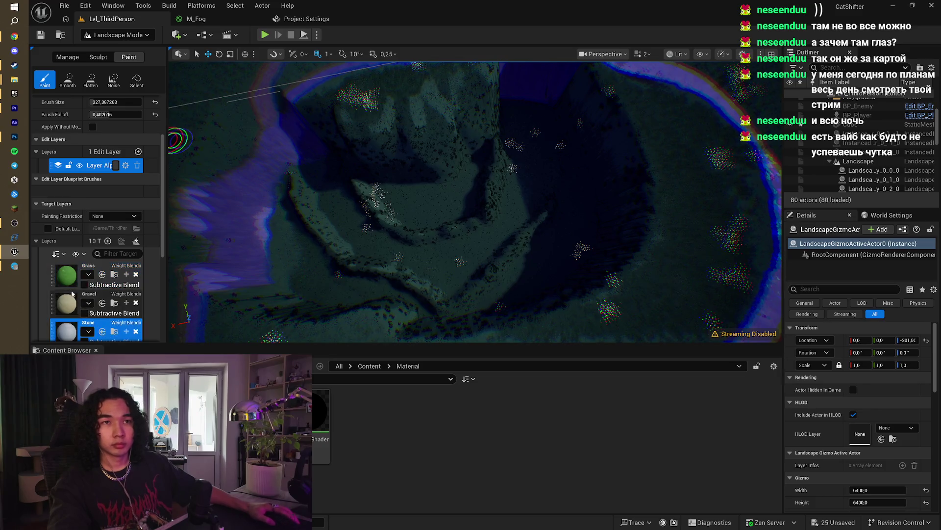
{"action": "left_click", "coordinate": [74, 329]}
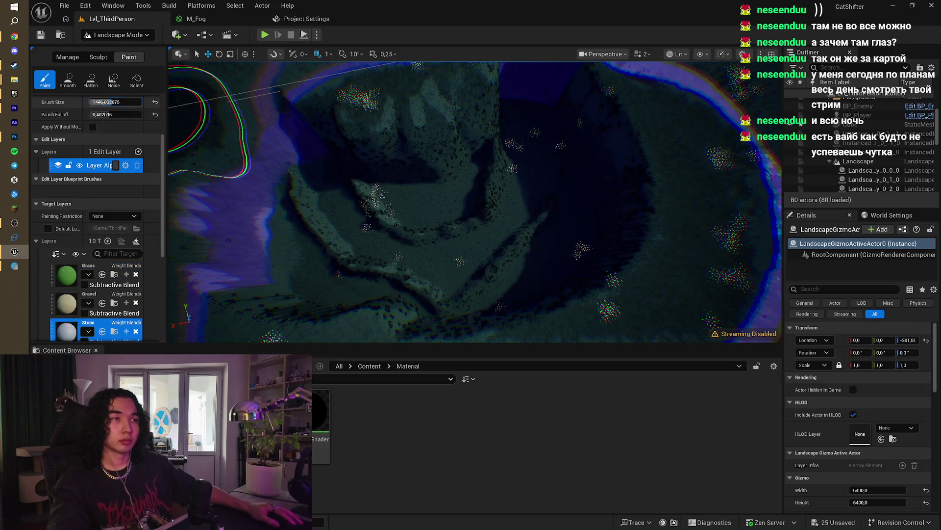
{"action": "mouse_move", "coordinate": [378, 211]}
{"action": "left_mouse_down"}
{"action": "mouse_move", "coordinate": [384, 217]}
{"action": "mouse_move", "coordinate": [404, 189]}
{"action": "mouse_move", "coordinate": [378, 204]}
{"action": "mouse_move", "coordinate": [369, 158]}
{"action": "mouse_move", "coordinate": [336, 185]}
{"action": "mouse_move", "coordinate": [370, 242]}
{"action": "mouse_move", "coordinate": [301, 247]}
{"action": "mouse_move", "coordinate": [389, 332]}
{"action": "mouse_move", "coordinate": [492, 252]}
{"action": "mouse_move", "coordinate": [530, 182]}
{"action": "mouse_move", "coordinate": [473, 122]}
{"action": "mouse_move", "coordinate": [424, 154]}
{"action": "left_mouse_up"}
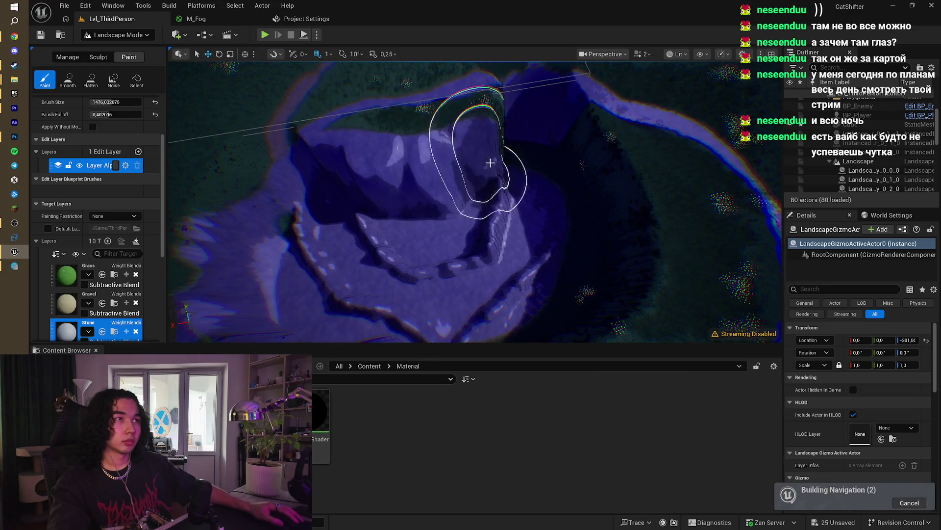
{"action": "mouse_move", "coordinate": [490, 163]}
{"action": "left_mouse_down"}
{"action": "mouse_move", "coordinate": [532, 163]}
{"action": "mouse_move", "coordinate": [555, 267]}
{"action": "mouse_move", "coordinate": [563, 223]}
{"action": "mouse_move", "coordinate": [554, 262]}
{"action": "mouse_move", "coordinate": [503, 306]}
{"action": "left_mouse_up"}
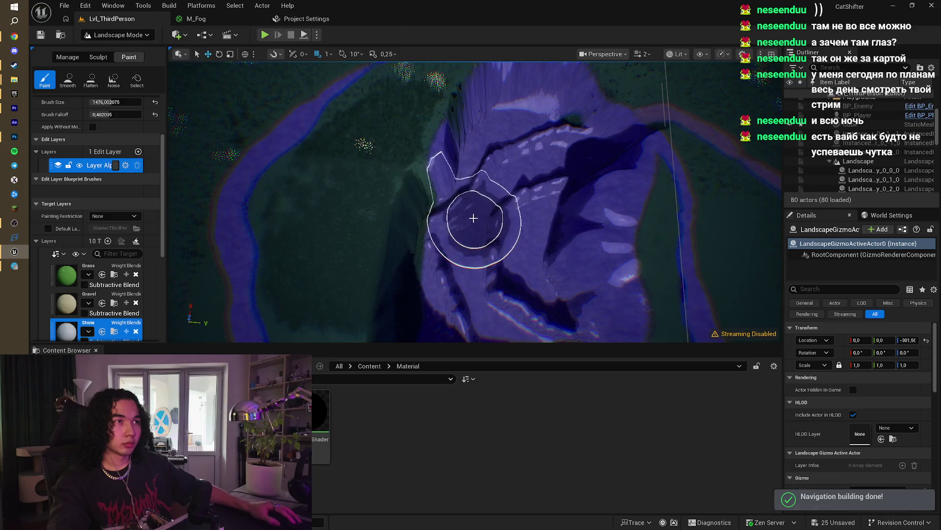
{"action": "left_click_drag", "start_coordinate": [473, 217], "coordinate": [464, 230]}
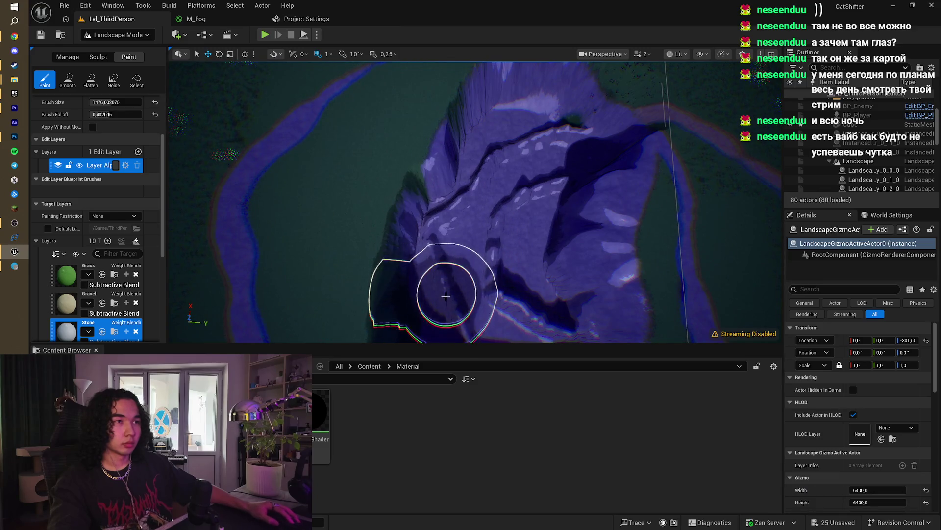
Step: Orbit over the painted purple rock, then select the Grass layer
{"action": "left_click_drag", "start_coordinate": [446, 296], "coordinate": [473, 294]}
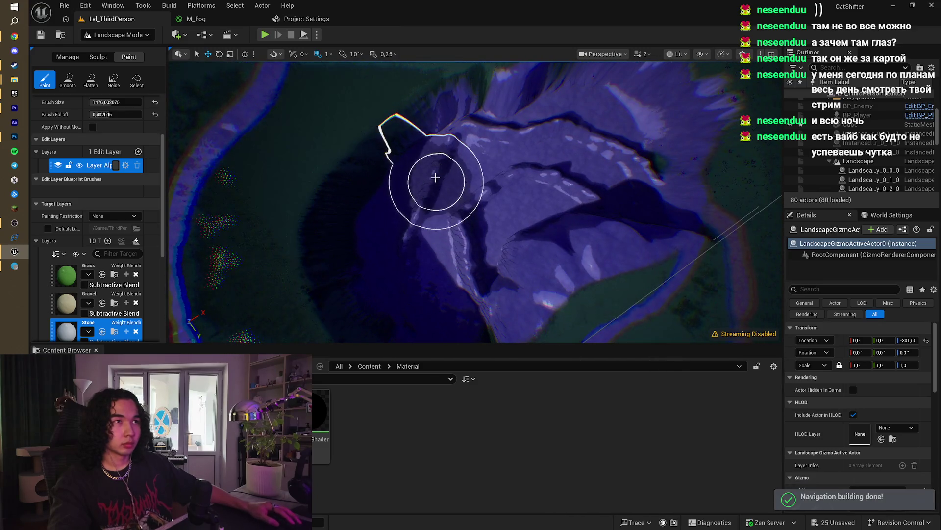
{"action": "mouse_move", "coordinate": [435, 178]}
{"action": "left_mouse_down"}
{"action": "mouse_move", "coordinate": [387, 237]}
{"action": "mouse_move", "coordinate": [396, 265]}
{"action": "mouse_move", "coordinate": [451, 206]}
{"action": "mouse_move", "coordinate": [467, 211]}
{"action": "left_mouse_up"}
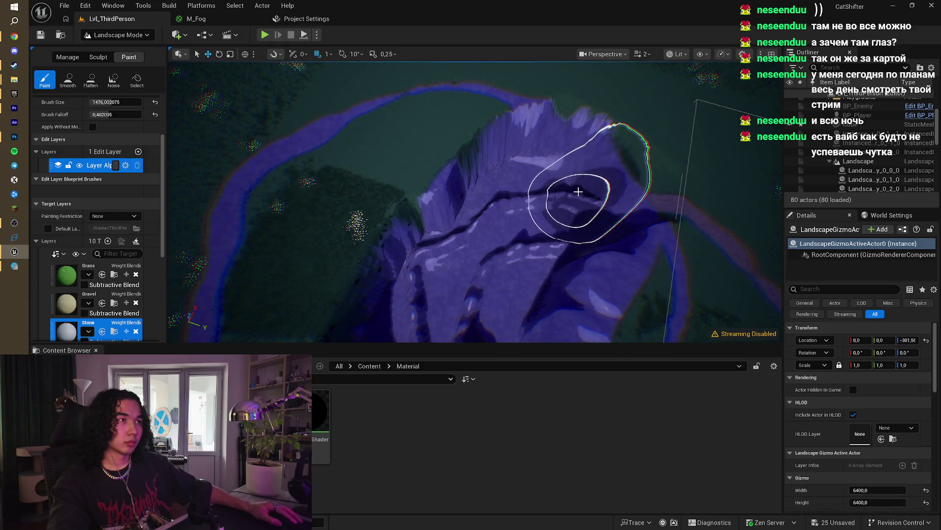
{"action": "left_click_drag", "start_coordinate": [563, 189], "coordinate": [452, 173]}
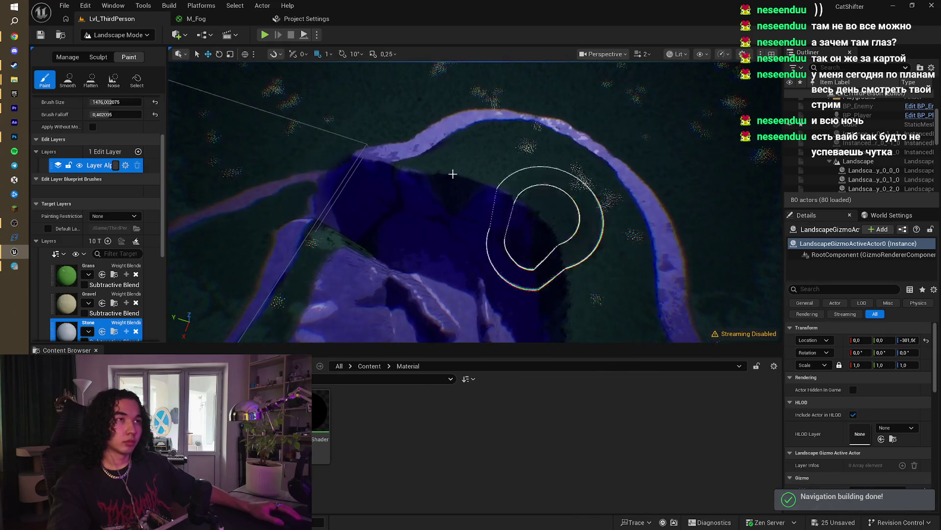
{"action": "left_click", "coordinate": [71, 267]}
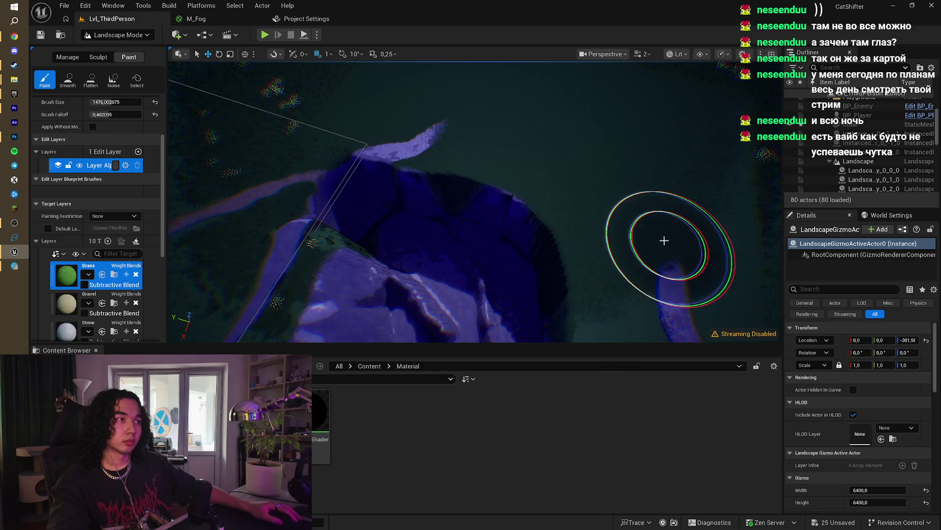
Step: Paint grass back over the purple river strip and nearby purple areas
{"action": "mouse_move", "coordinate": [664, 237]}
{"action": "left_mouse_down"}
{"action": "mouse_move", "coordinate": [647, 158]}
{"action": "mouse_move", "coordinate": [638, 162]}
{"action": "left_mouse_up"}
{"action": "mouse_move", "coordinate": [487, 170]}
{"action": "left_mouse_down"}
{"action": "mouse_move", "coordinate": [598, 157]}
{"action": "mouse_move", "coordinate": [584, 210]}
{"action": "mouse_move", "coordinate": [574, 142]}
{"action": "mouse_move", "coordinate": [781, 164]}
{"action": "mouse_move", "coordinate": [712, 170]}
{"action": "mouse_move", "coordinate": [601, 206]}
{"action": "left_mouse_up"}
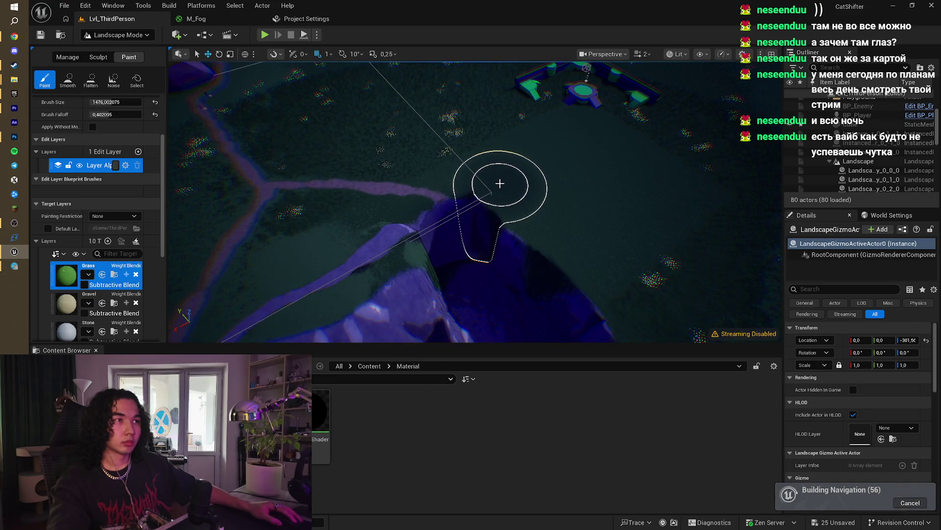
{"action": "left_click_drag", "start_coordinate": [500, 183], "coordinate": [471, 139]}
{"action": "left_click_drag", "start_coordinate": [445, 182], "coordinate": [401, 168]}
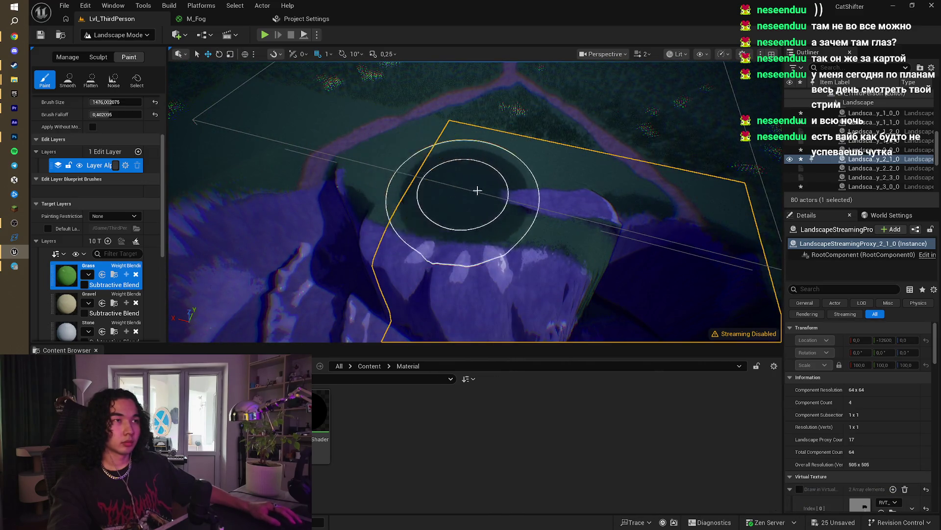
{"action": "left_click_drag", "start_coordinate": [543, 206], "coordinate": [484, 219]}
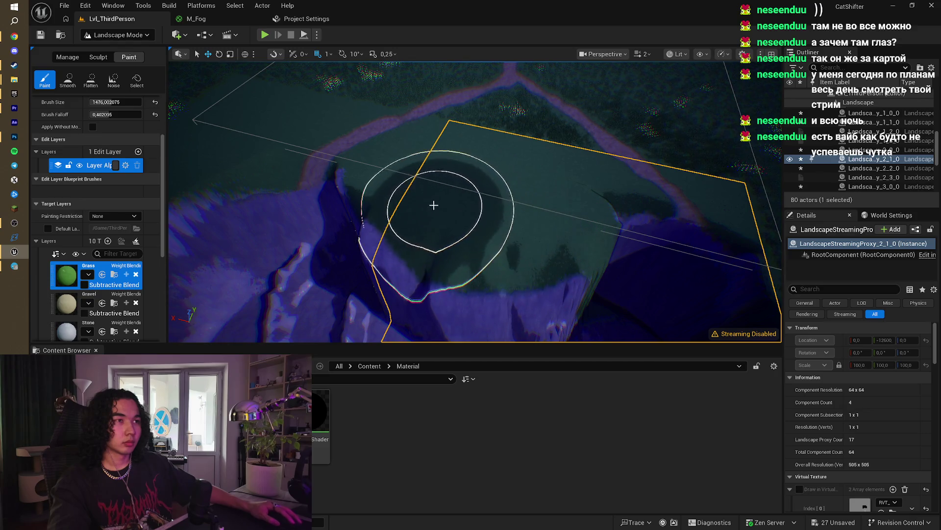
{"action": "left_click_drag", "start_coordinate": [455, 190], "coordinate": [455, 238]}
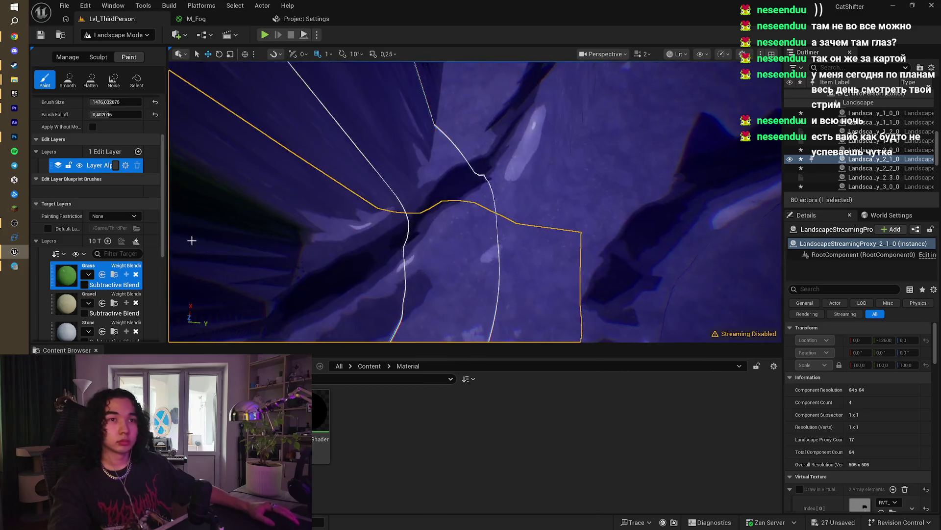
Step: Scroll down the Target Layers list and select Grass Biom 4
{"action": "scroll", "coordinate": [100, 280], "scroll_direction": "down", "scroll_amount": 2}
{"action": "scroll", "coordinate": [100, 280], "scroll_direction": "down", "scroll_amount": 1}
{"action": "scroll", "coordinate": [94, 304], "scroll_direction": "down", "scroll_amount": 2}
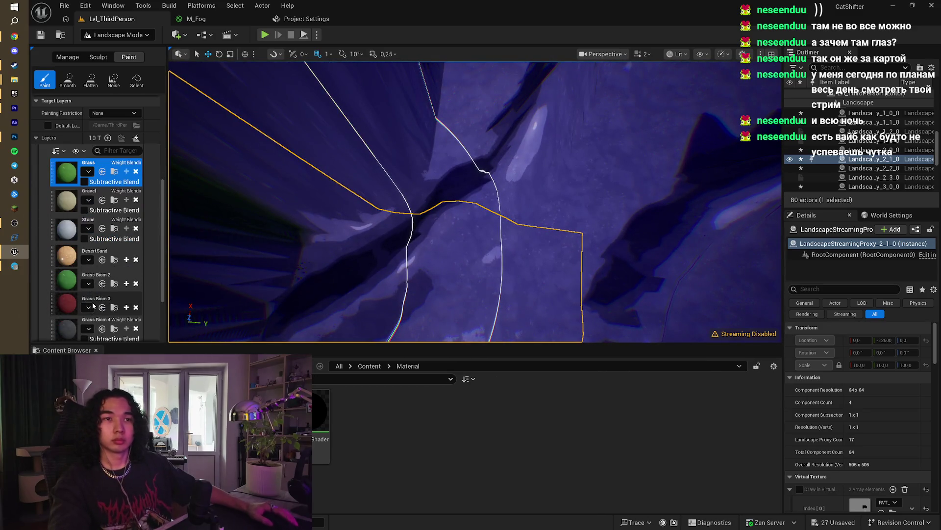
{"action": "left_click", "coordinate": [73, 333]}
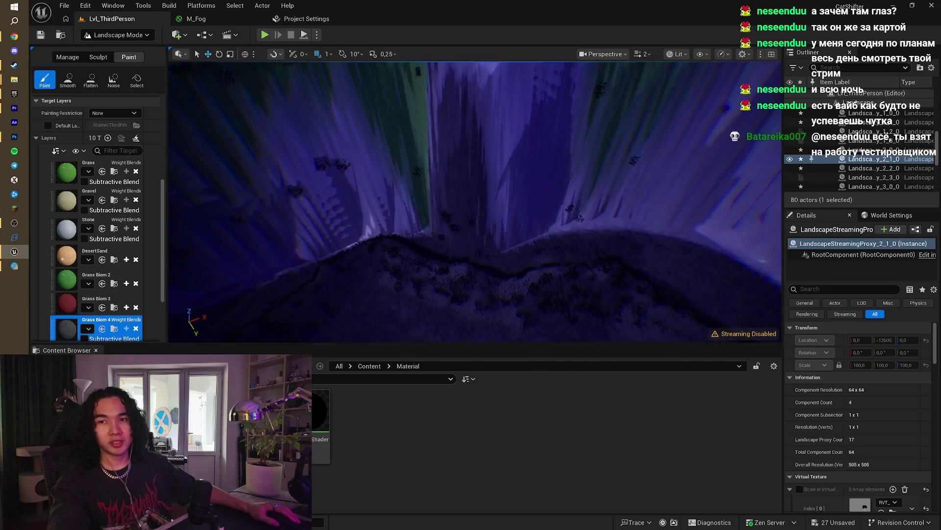
Step: Make Stone the paint layer and orbit around the ridge to the darker side
{"action": "left_click", "coordinate": [66, 228]}
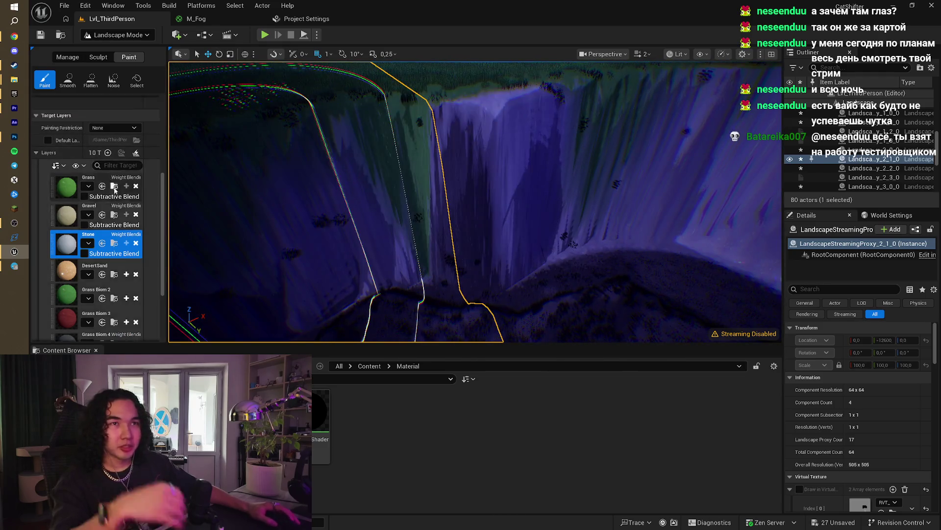
{"action": "scroll", "coordinate": [114, 190], "scroll_direction": "up", "scroll_amount": 8}
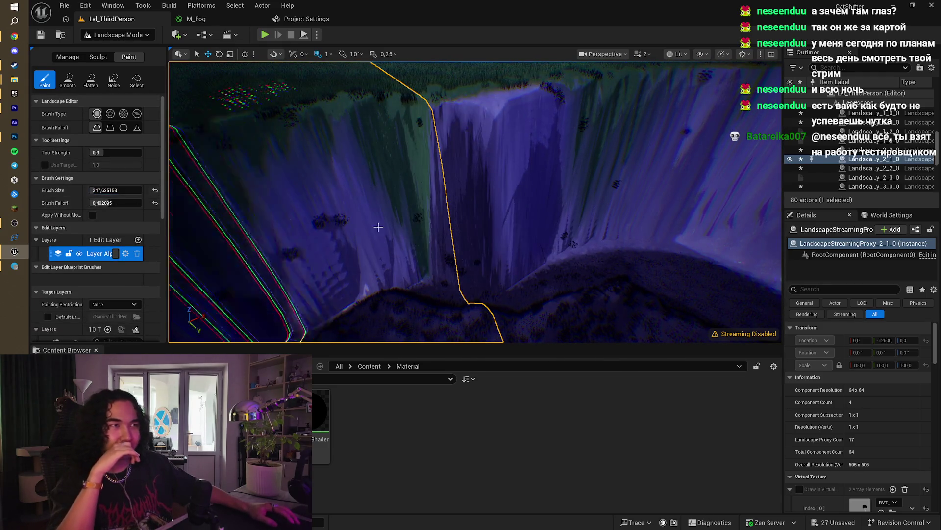
{"action": "mouse_move", "coordinate": [452, 236]}
{"action": "left_mouse_down"}
{"action": "mouse_move", "coordinate": [456, 255]}
{"action": "mouse_move", "coordinate": [441, 231]}
{"action": "mouse_move", "coordinate": [466, 215]}
{"action": "mouse_move", "coordinate": [498, 149]}
{"action": "left_mouse_up"}
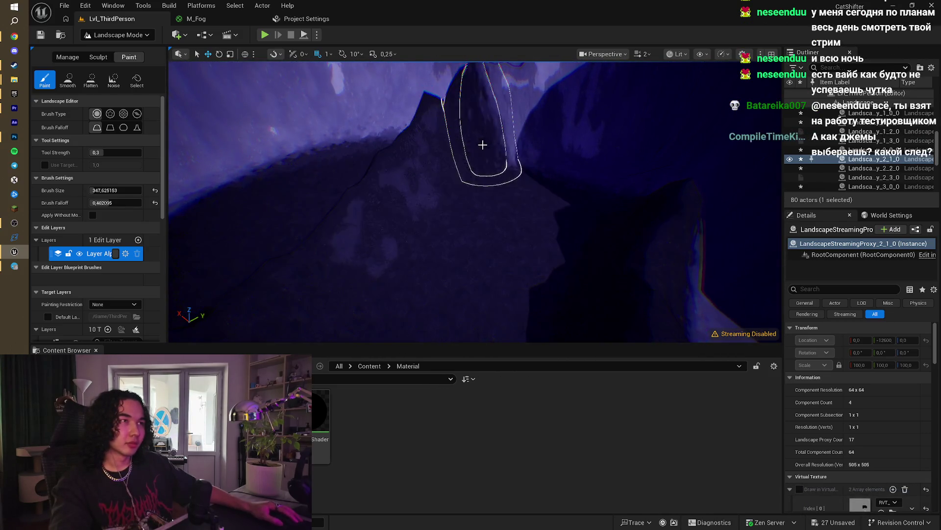
{"action": "left_click_drag", "start_coordinate": [333, 252], "coordinate": [353, 230]}
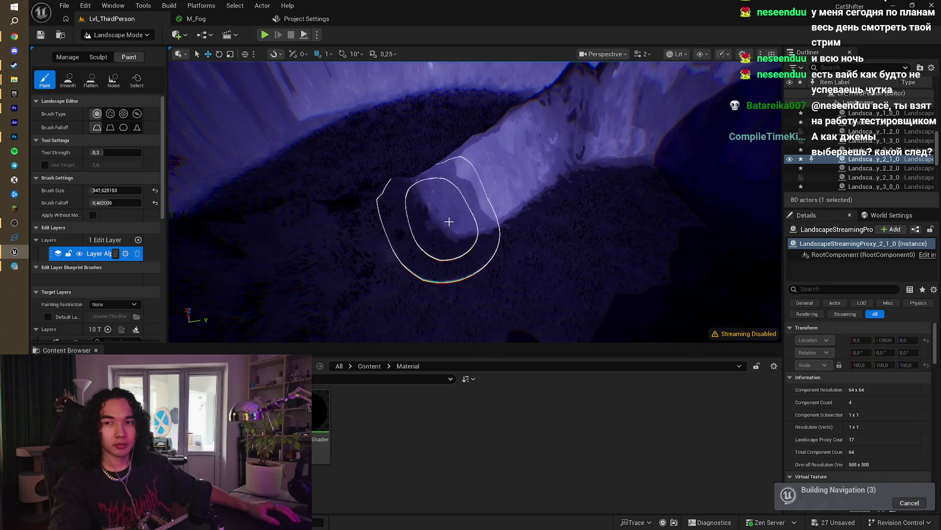
{"action": "left_click_drag", "start_coordinate": [450, 221], "coordinate": [564, 211]}
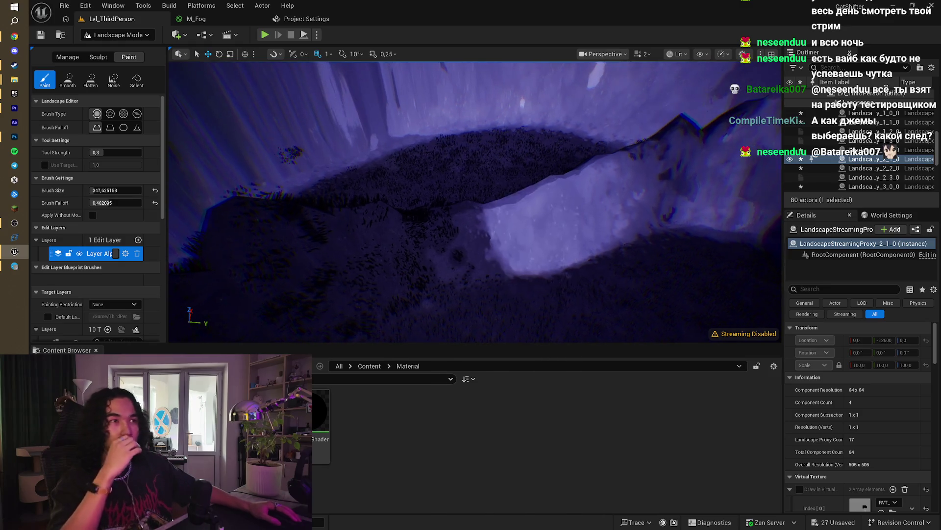
{"action": "mouse_move", "coordinate": [323, 254]}
{"action": "left_mouse_down"}
{"action": "mouse_move", "coordinate": [464, 210]}
{"action": "mouse_move", "coordinate": [366, 221]}
{"action": "mouse_move", "coordinate": [511, 211]}
{"action": "mouse_move", "coordinate": [431, 162]}
{"action": "mouse_move", "coordinate": [389, 161]}
{"action": "mouse_move", "coordinate": [378, 177]}
{"action": "mouse_move", "coordinate": [476, 149]}
{"action": "mouse_move", "coordinate": [551, 196]}
{"action": "left_mouse_up"}
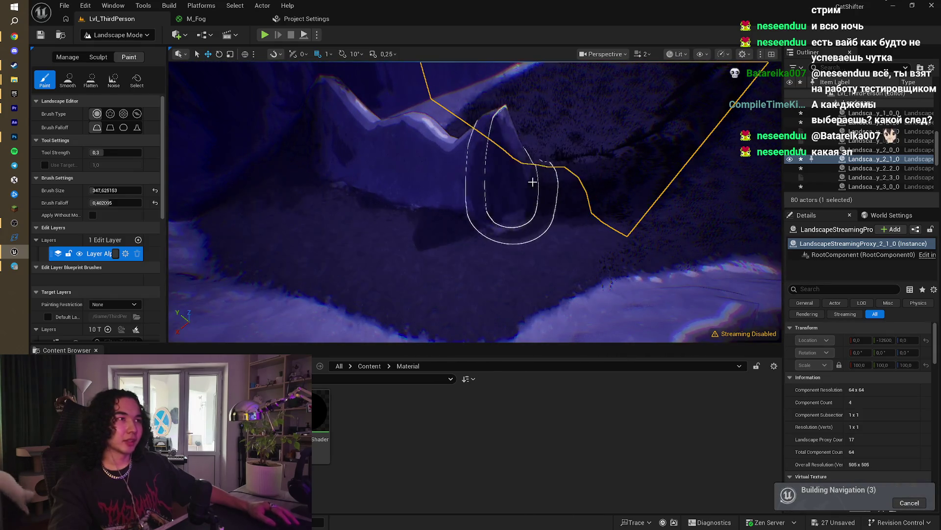
Step: Inspect the dark slopes and green-topped cliffs up close from several angles
{"action": "mouse_move", "coordinate": [638, 160]}
{"action": "left_mouse_down"}
{"action": "mouse_move", "coordinate": [467, 208]}
{"action": "mouse_move", "coordinate": [441, 162]}
{"action": "left_mouse_up"}
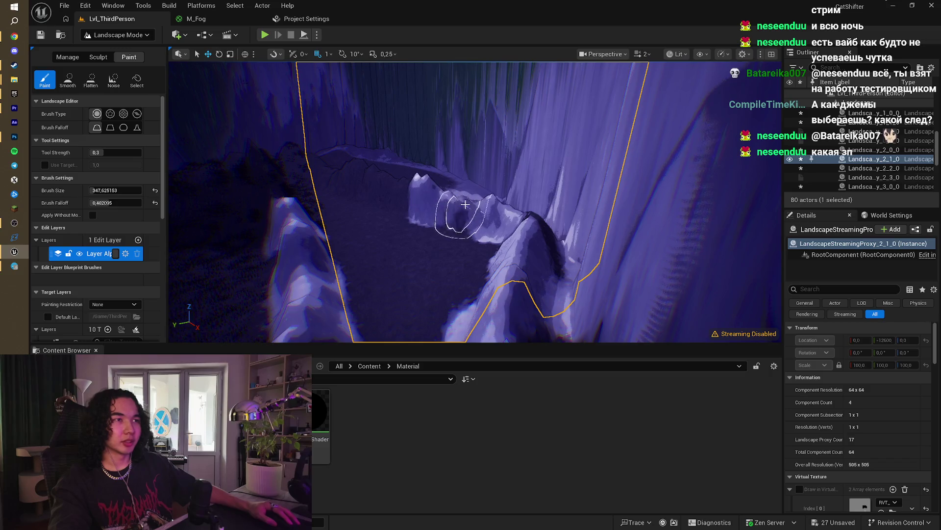
{"action": "mouse_move", "coordinate": [353, 170]}
{"action": "left_mouse_down"}
{"action": "mouse_move", "coordinate": [343, 184]}
{"action": "mouse_move", "coordinate": [457, 126]}
{"action": "left_mouse_up"}
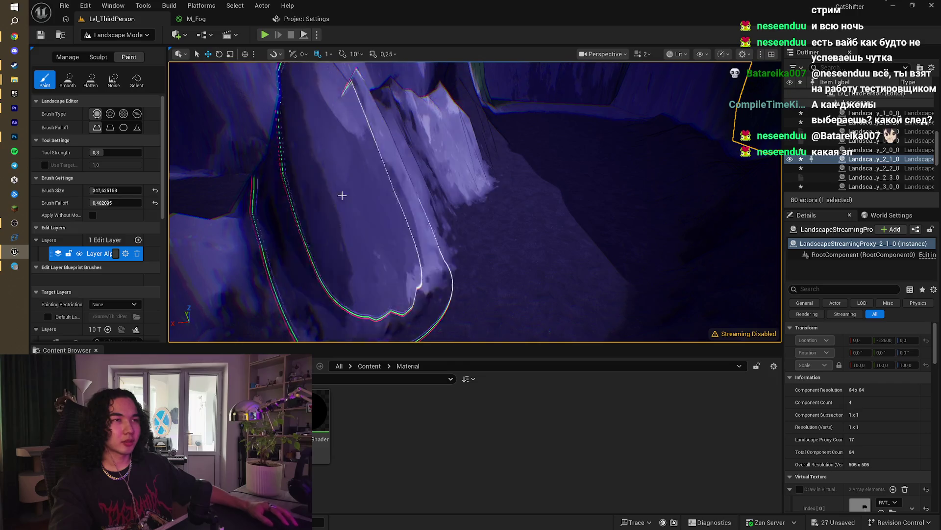
{"action": "left_click_drag", "start_coordinate": [343, 196], "coordinate": [581, 245]}
{"action": "mouse_move", "coordinate": [510, 271]}
{"action": "left_mouse_down"}
{"action": "mouse_move", "coordinate": [557, 152]}
{"action": "mouse_move", "coordinate": [500, 182]}
{"action": "mouse_move", "coordinate": [584, 134]}
{"action": "left_mouse_up"}
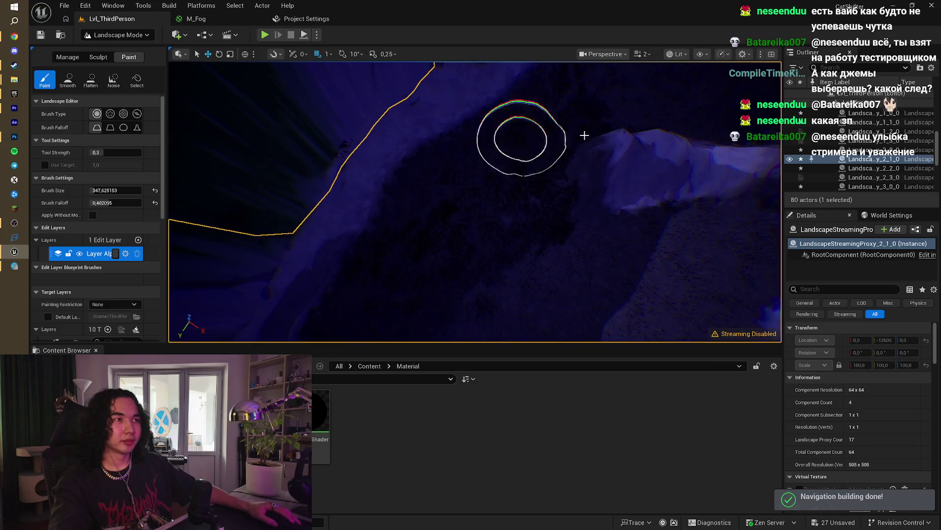
{"action": "mouse_move", "coordinate": [394, 249]}
{"action": "left_mouse_down"}
{"action": "mouse_move", "coordinate": [396, 260]}
{"action": "mouse_move", "coordinate": [427, 215]}
{"action": "left_mouse_up"}
{"action": "left_click_drag", "start_coordinate": [484, 141], "coordinate": [490, 186]}
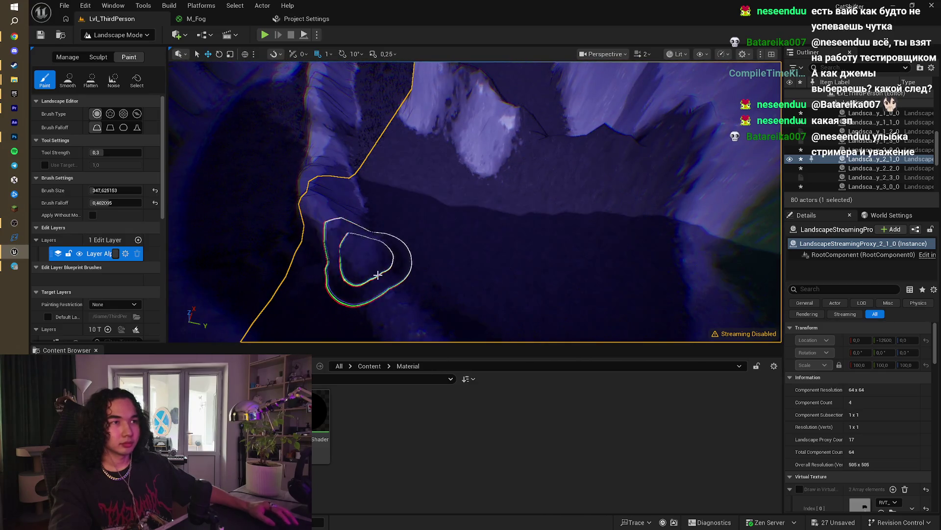
{"action": "left_click_drag", "start_coordinate": [394, 292], "coordinate": [372, 267]}
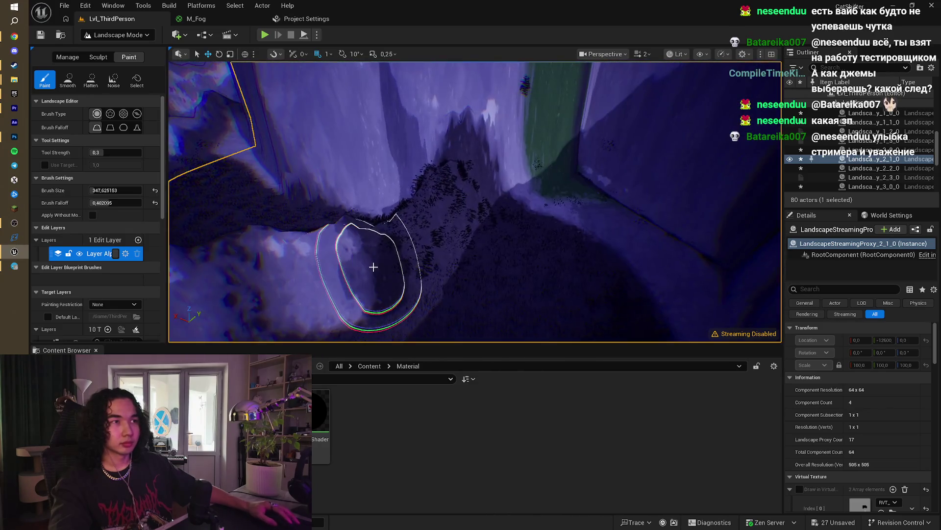
{"action": "left_click_drag", "start_coordinate": [438, 230], "coordinate": [425, 216]}
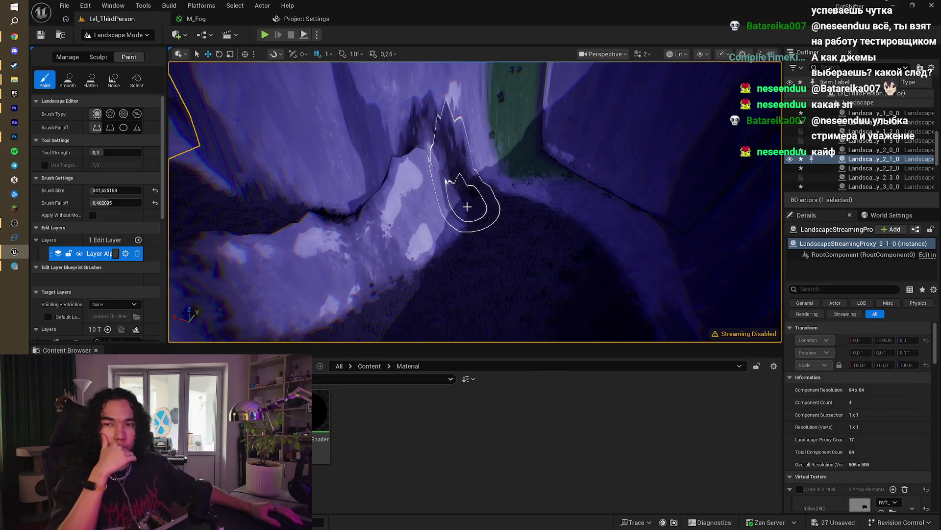
{"action": "left_click_drag", "start_coordinate": [446, 193], "coordinate": [432, 201]}
{"action": "scroll", "coordinate": [132, 192], "scroll_direction": "down", "scroll_amount": 3}
{"action": "scroll", "coordinate": [95, 258], "scroll_direction": "down", "scroll_amount": 3}
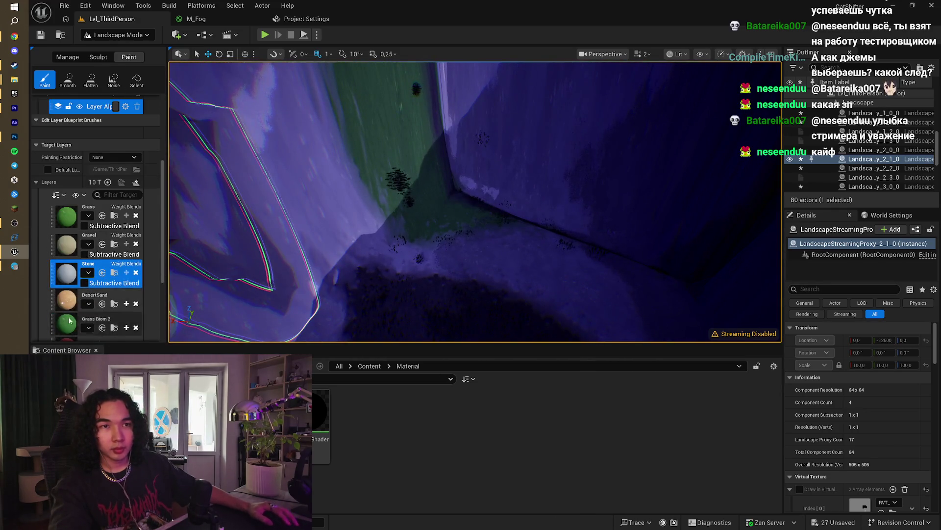
Step: Paint a dark Grass Biom 4 patch onto the canyon floor
{"action": "scroll", "coordinate": [73, 304], "scroll_direction": "down", "scroll_amount": 4}
{"action": "left_click", "coordinate": [69, 274]}
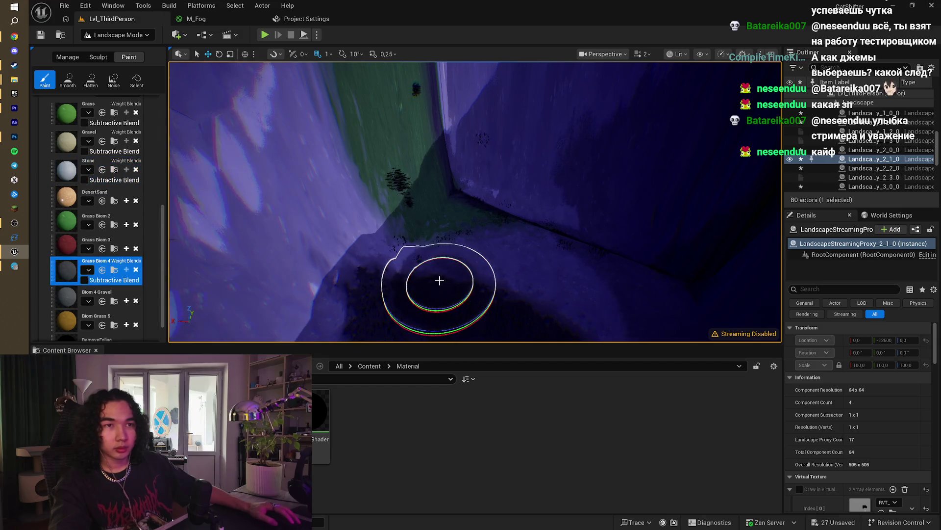
{"action": "left_click_drag", "start_coordinate": [476, 263], "coordinate": [510, 263]}
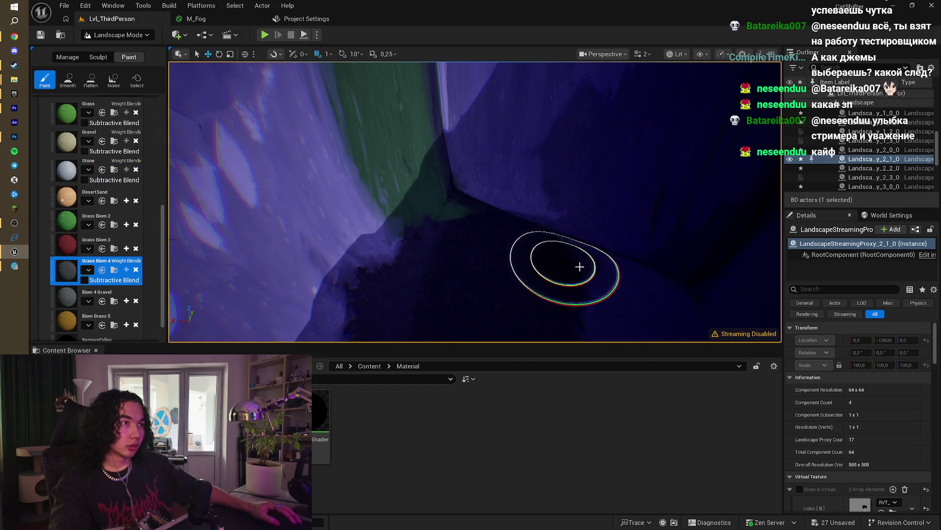
{"action": "left_click_drag", "start_coordinate": [580, 266], "coordinate": [551, 250]}
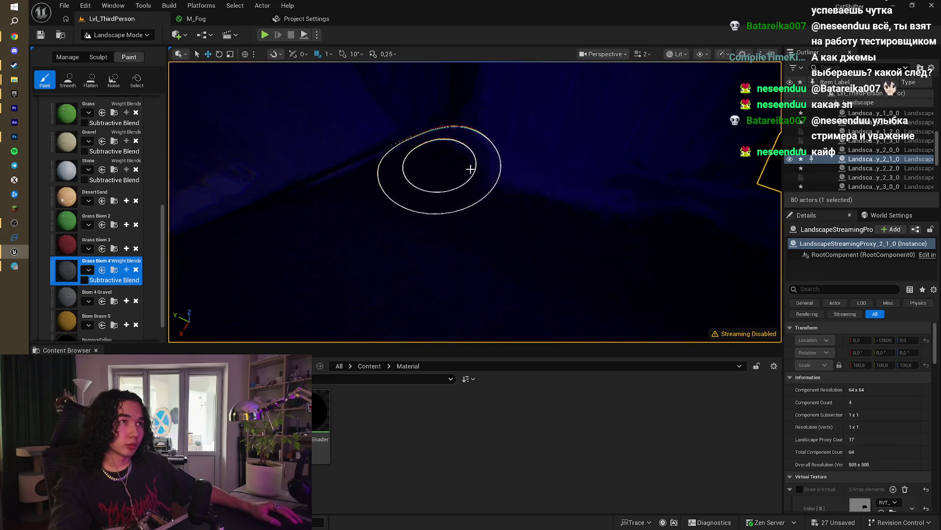
{"action": "mouse_move", "coordinate": [471, 168]}
{"action": "left_mouse_down"}
{"action": "mouse_move", "coordinate": [434, 181]}
{"action": "mouse_move", "coordinate": [542, 206]}
{"action": "mouse_move", "coordinate": [472, 189]}
{"action": "mouse_move", "coordinate": [461, 169]}
{"action": "mouse_move", "coordinate": [441, 162]}
{"action": "left_mouse_up"}
Step: Switch the paint layer back to Stone and look closely at the dark ground
{"action": "scroll", "coordinate": [77, 212], "scroll_direction": "up", "scroll_amount": 3}
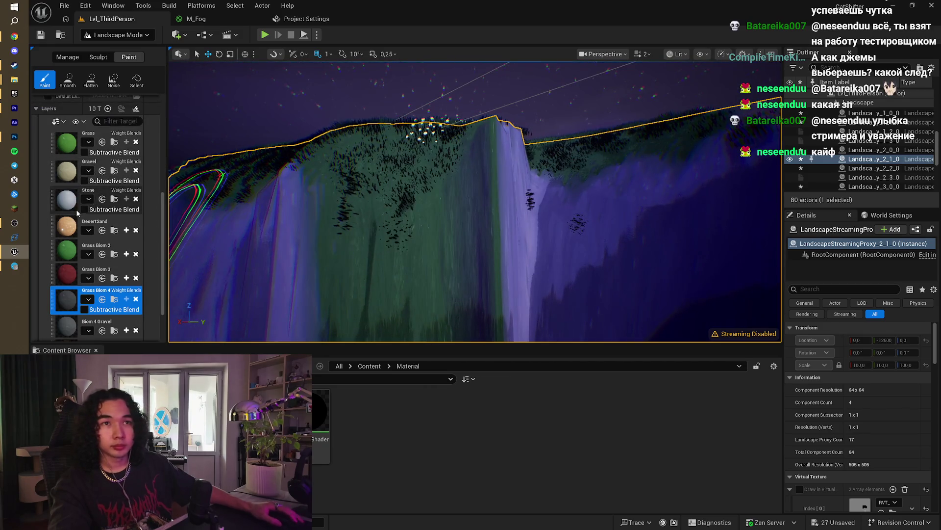
{"action": "left_click", "coordinate": [77, 212]}
{"action": "mouse_move", "coordinate": [479, 294]}
{"action": "left_mouse_down"}
{"action": "mouse_move", "coordinate": [343, 314]}
{"action": "mouse_move", "coordinate": [311, 59]}
{"action": "left_mouse_up"}
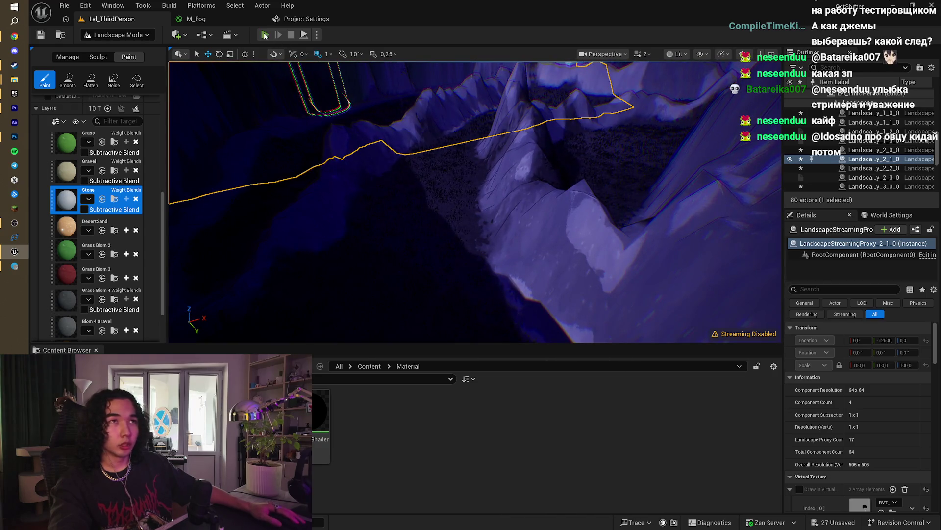
Step: Play-test the level, walking the sheep through the canyon toward the mountains, then stop with Esc
{"action": "left_click", "coordinate": [264, 36]}
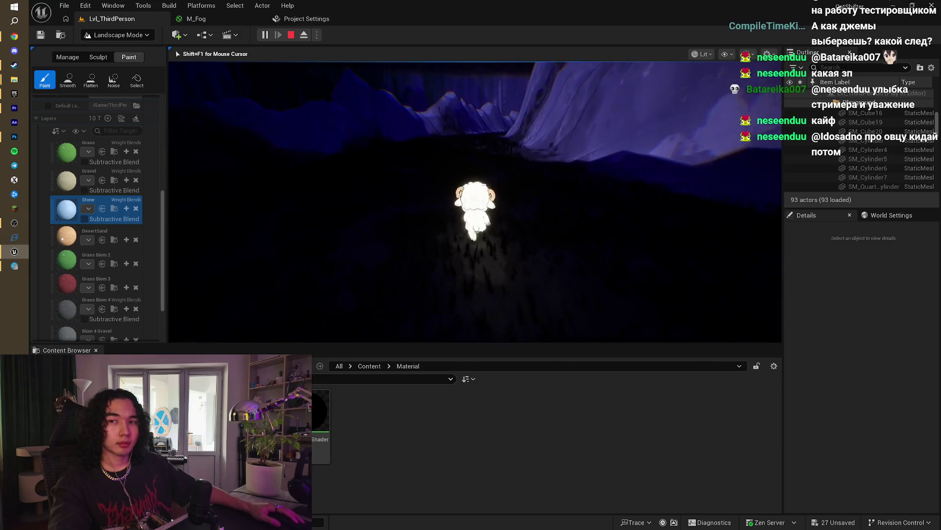
{"action": "key", "text": "s"}
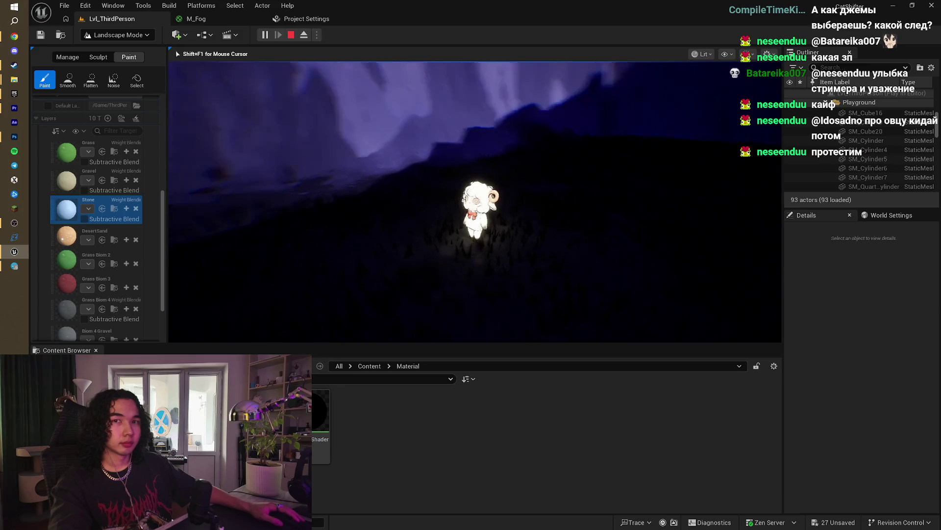
{"action": "key", "text": "w"}
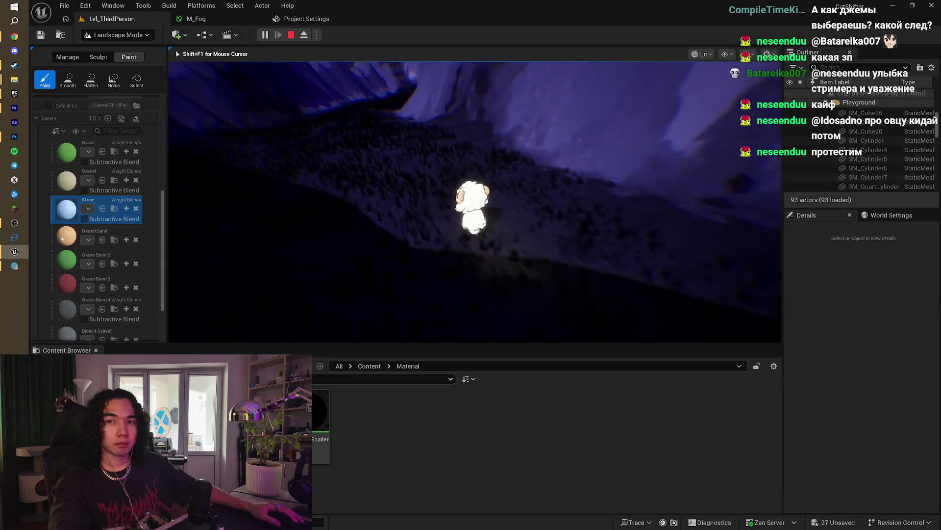
{"action": "key", "text": "s"}
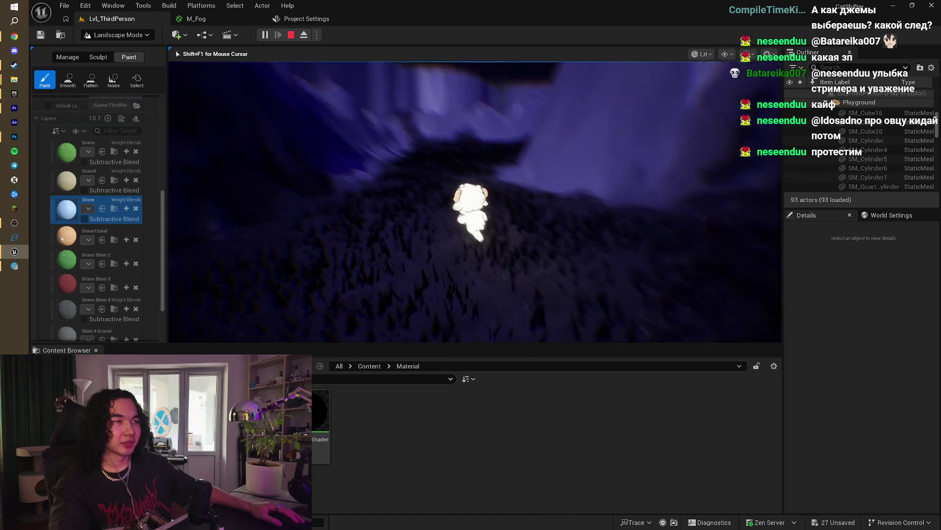
{"action": "key", "text": "w"}
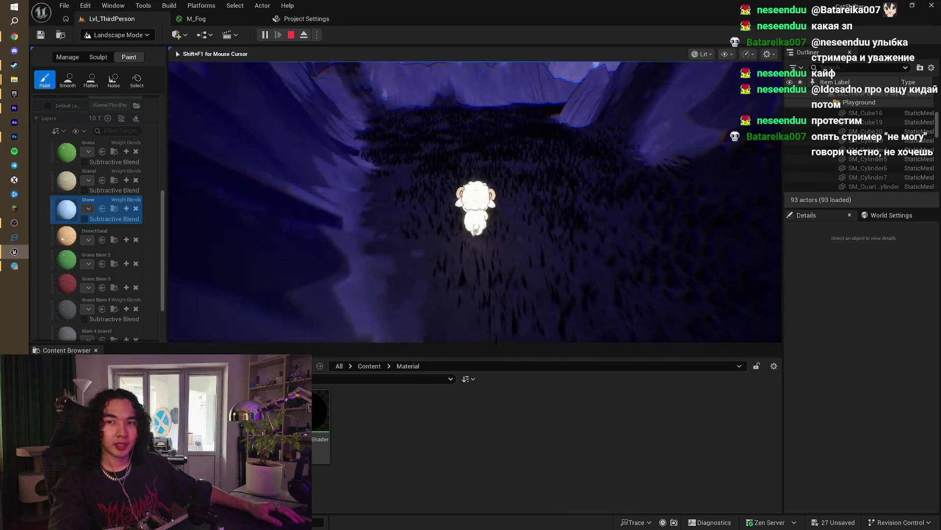
{"action": "key", "text": "w"}
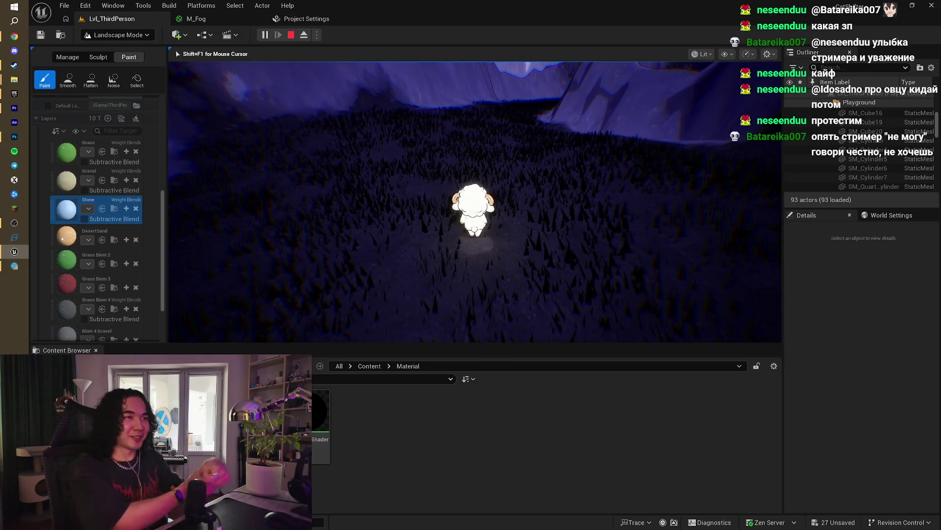
{"action": "key", "text": "a"}
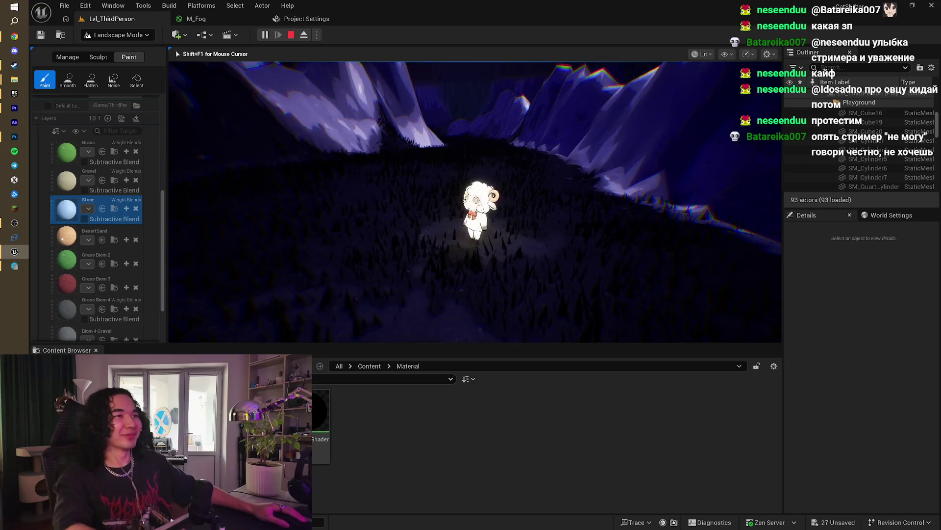
{"action": "key", "text": "w"}
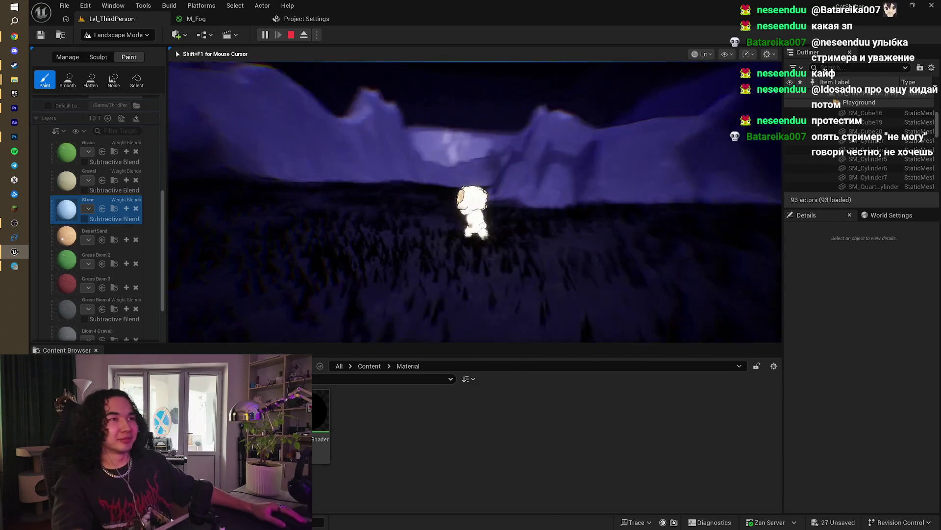
{"action": "key", "text": "Escape"}
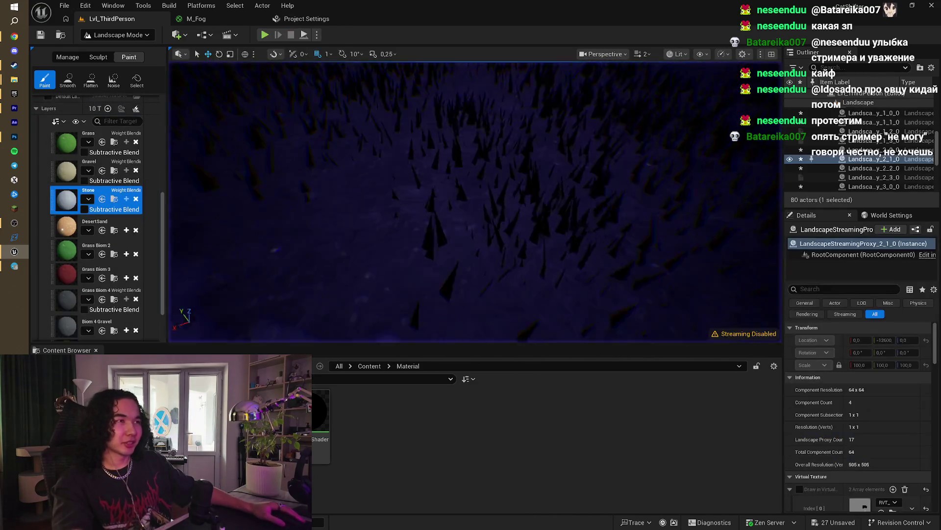
Step: Switch to the Sculpt tool and raise the near ridge
{"action": "left_click_drag", "start_coordinate": [476, 201], "coordinate": [535, 171]}
{"action": "left_click", "coordinate": [97, 58]}
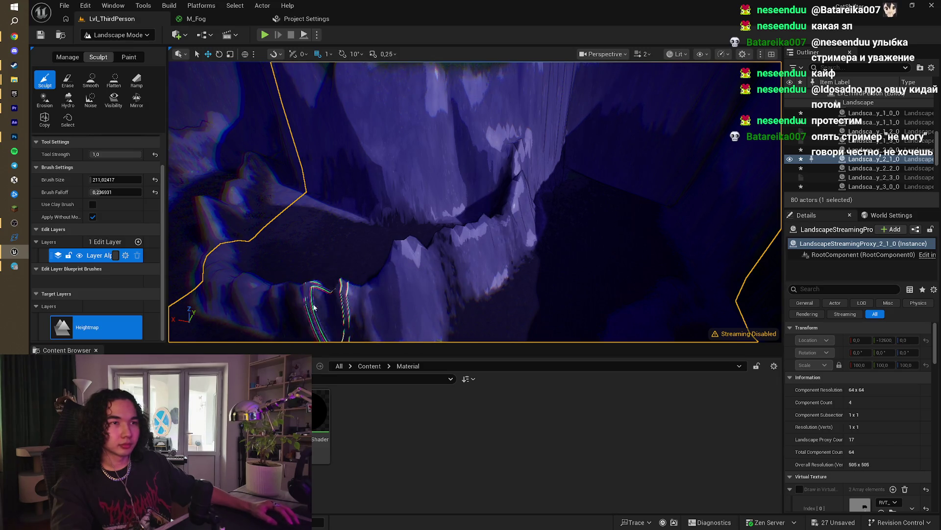
{"action": "mouse_move", "coordinate": [259, 293]}
{"action": "left_mouse_down"}
{"action": "mouse_move", "coordinate": [326, 304]}
{"action": "mouse_move", "coordinate": [357, 294]}
{"action": "mouse_move", "coordinate": [327, 244]}
{"action": "left_mouse_up"}
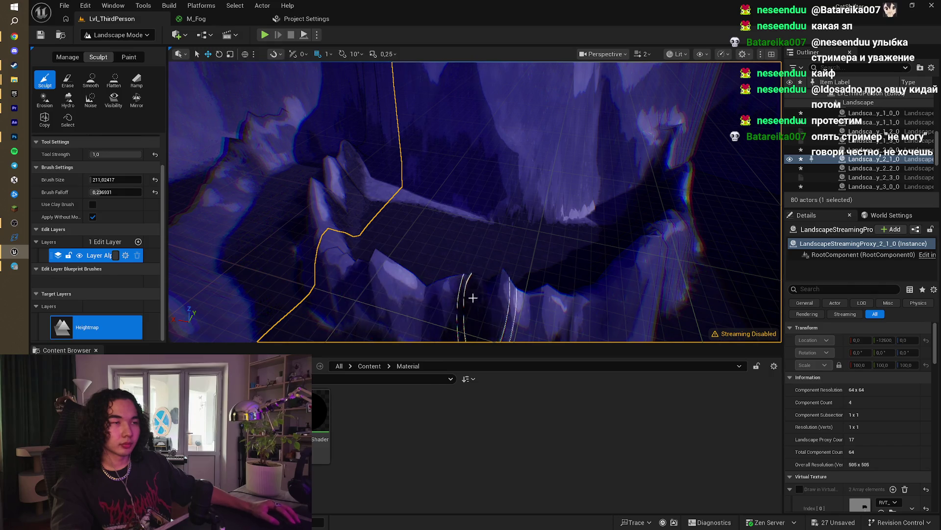
{"action": "scroll", "coordinate": [473, 298], "scroll_direction": "down", "scroll_amount": 5}
{"action": "left_click_drag", "start_coordinate": [397, 229], "coordinate": [418, 184]}
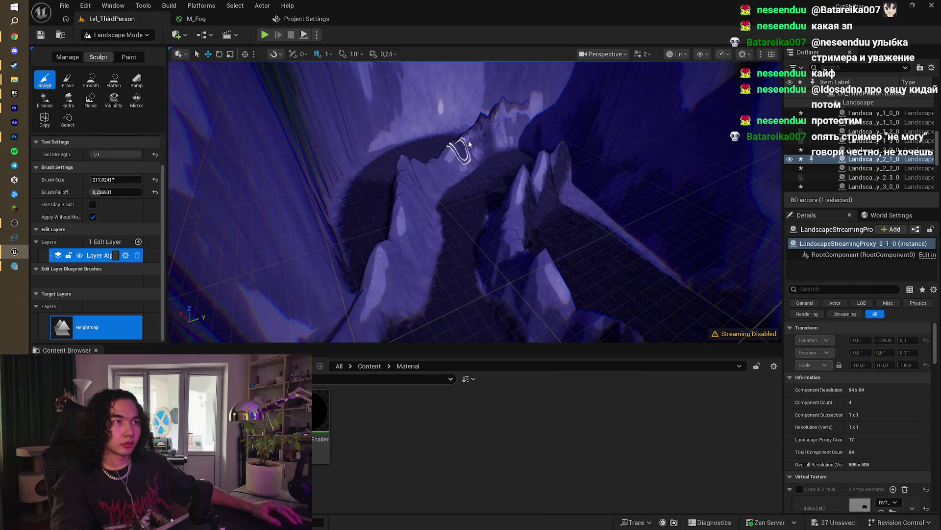
Step: Raise and reshape the terrain along the ridge near the peak, then start a Play session
{"action": "scroll", "coordinate": [535, 146], "scroll_direction": "up", "scroll_amount": 4}
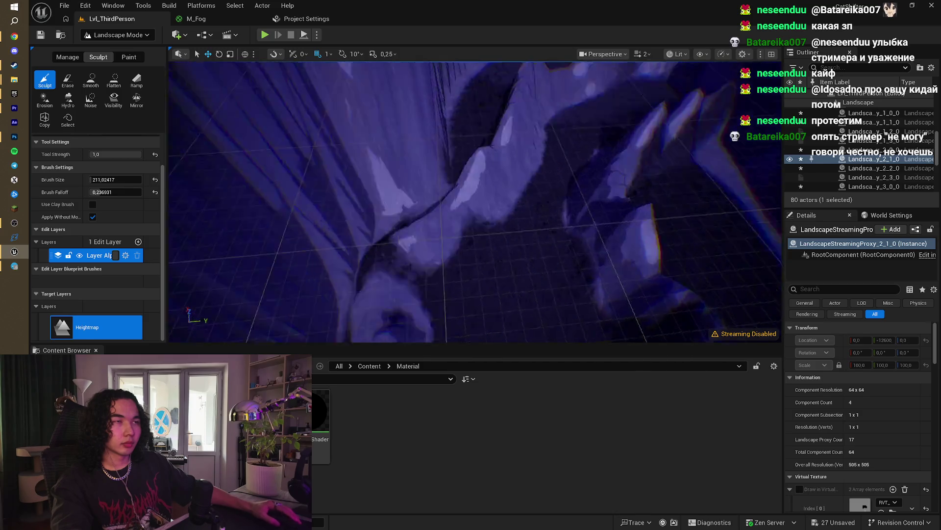
{"action": "left_click_drag", "start_coordinate": [529, 147], "coordinate": [435, 216]}
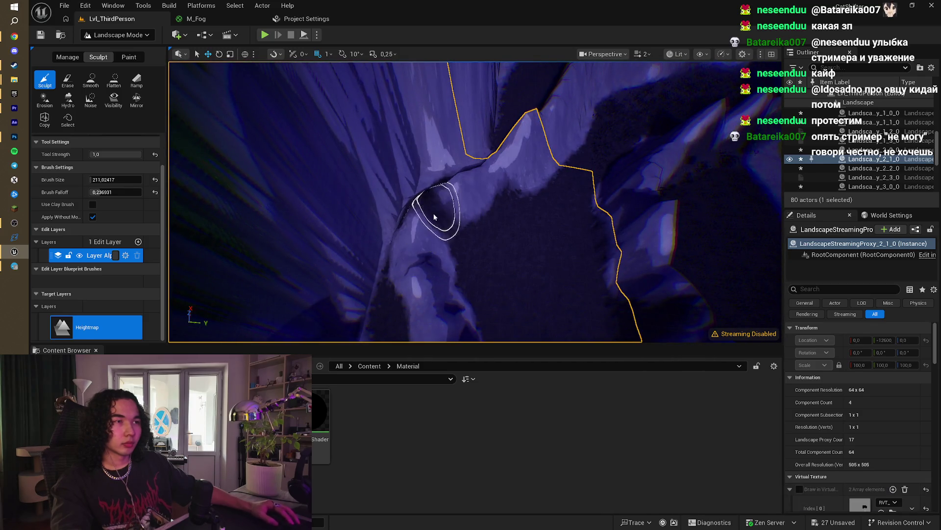
{"action": "left_click_drag", "start_coordinate": [419, 269], "coordinate": [431, 269]}
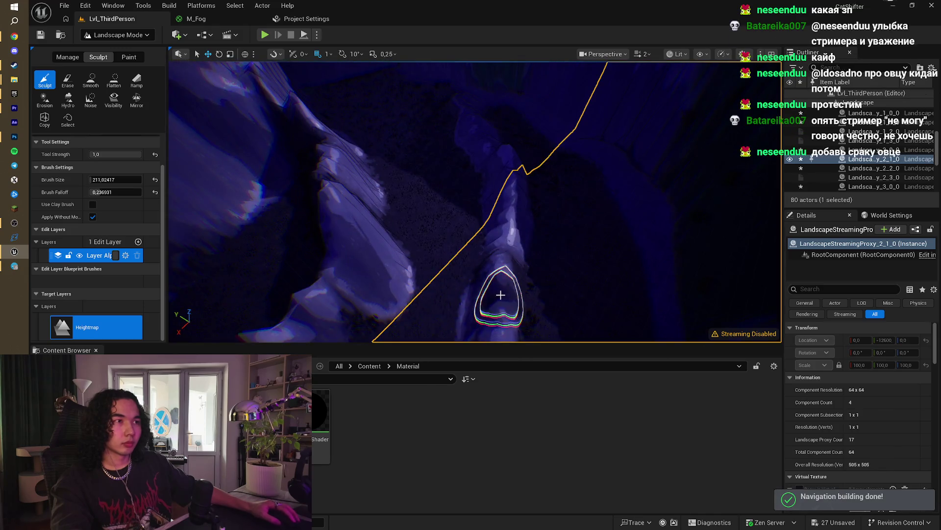
{"action": "scroll", "coordinate": [511, 252], "scroll_direction": "up", "scroll_amount": 3}
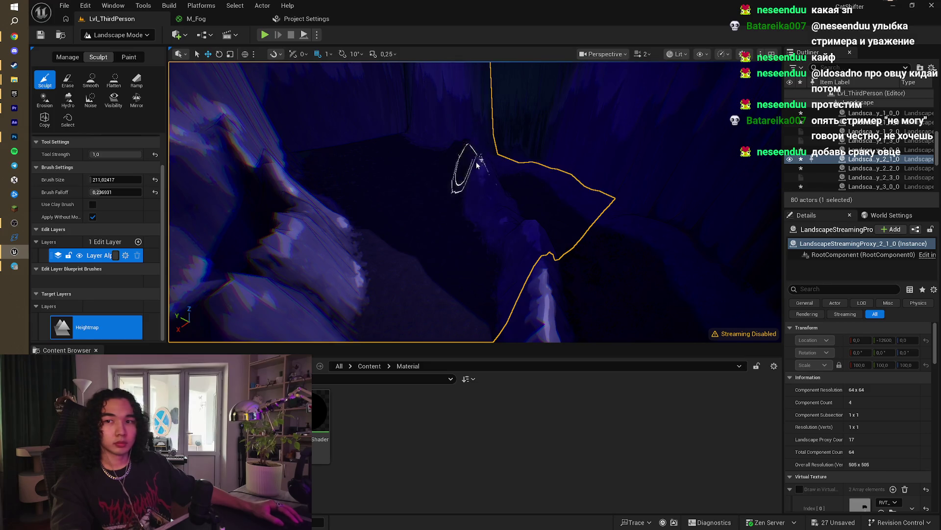
{"action": "mouse_move", "coordinate": [476, 165]}
{"action": "left_mouse_down"}
{"action": "mouse_move", "coordinate": [476, 147]}
{"action": "mouse_move", "coordinate": [463, 223]}
{"action": "mouse_move", "coordinate": [475, 241]}
{"action": "mouse_move", "coordinate": [487, 226]}
{"action": "mouse_move", "coordinate": [455, 150]}
{"action": "left_mouse_up"}
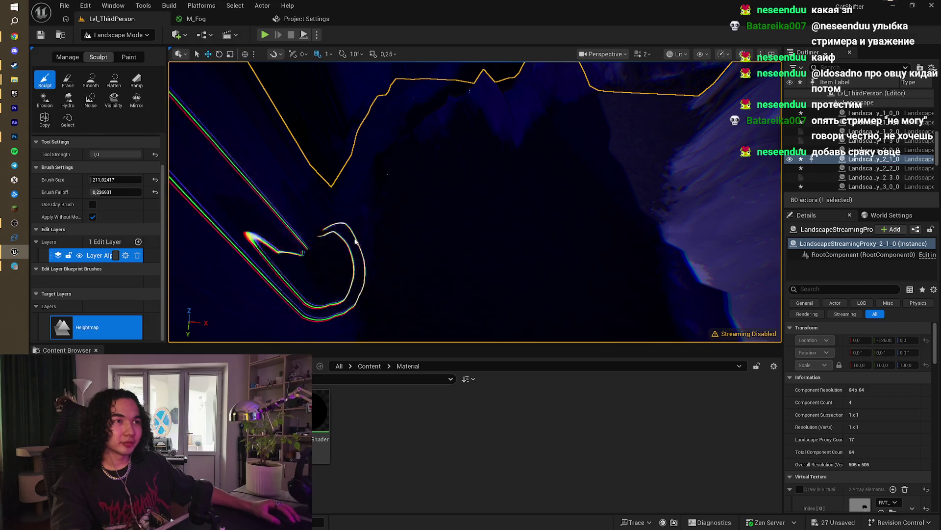
{"action": "mouse_move", "coordinate": [403, 167]}
{"action": "left_mouse_down"}
{"action": "mouse_move", "coordinate": [418, 158]}
{"action": "mouse_move", "coordinate": [407, 137]}
{"action": "mouse_move", "coordinate": [432, 147]}
{"action": "mouse_move", "coordinate": [433, 128]}
{"action": "mouse_move", "coordinate": [431, 147]}
{"action": "mouse_move", "coordinate": [441, 142]}
{"action": "mouse_move", "coordinate": [431, 145]}
{"action": "mouse_move", "coordinate": [415, 118]}
{"action": "left_mouse_up"}
{"action": "scroll", "coordinate": [898, 170], "scroll_direction": "up", "scroll_amount": 5}
{"action": "left_click", "coordinate": [264, 35]}
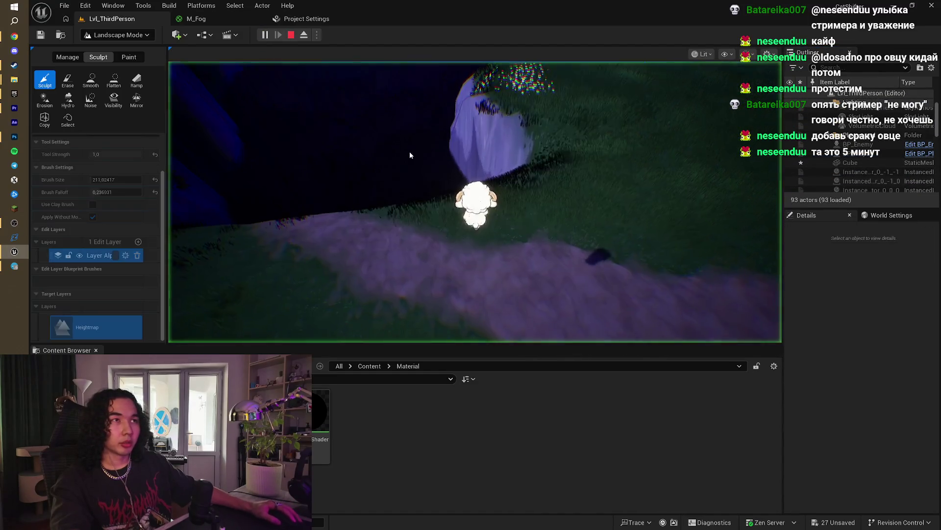
Step: Walk the sheep forward off the ledge into the pit, end play, and look around the editor
{"action": "key", "text": "w"}
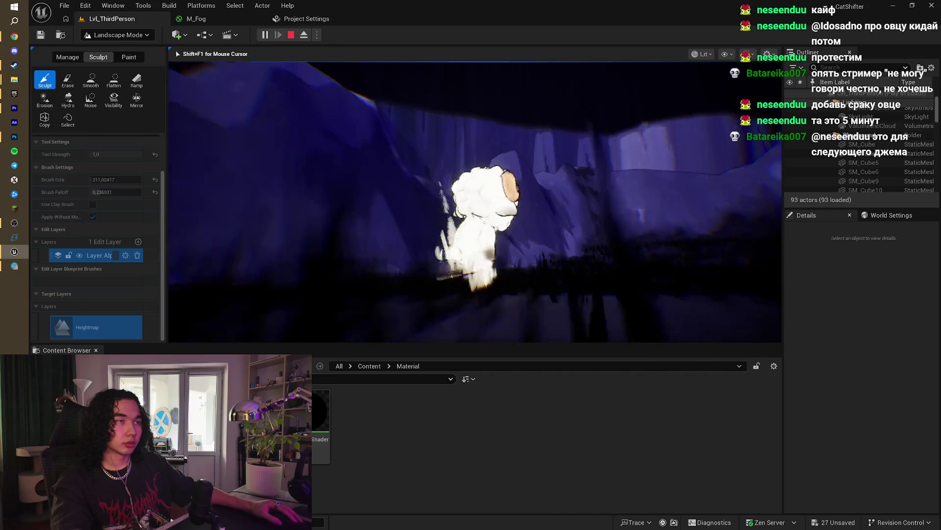
{"action": "key", "text": "Escape"}
{"action": "mouse_move", "coordinate": [493, 160]}
{"action": "left_mouse_down"}
{"action": "mouse_move", "coordinate": [462, 162]}
{"action": "mouse_move", "coordinate": [448, 149]}
{"action": "left_mouse_up"}
{"action": "scroll", "coordinate": [878, 158], "scroll_direction": "up", "scroll_amount": 3}
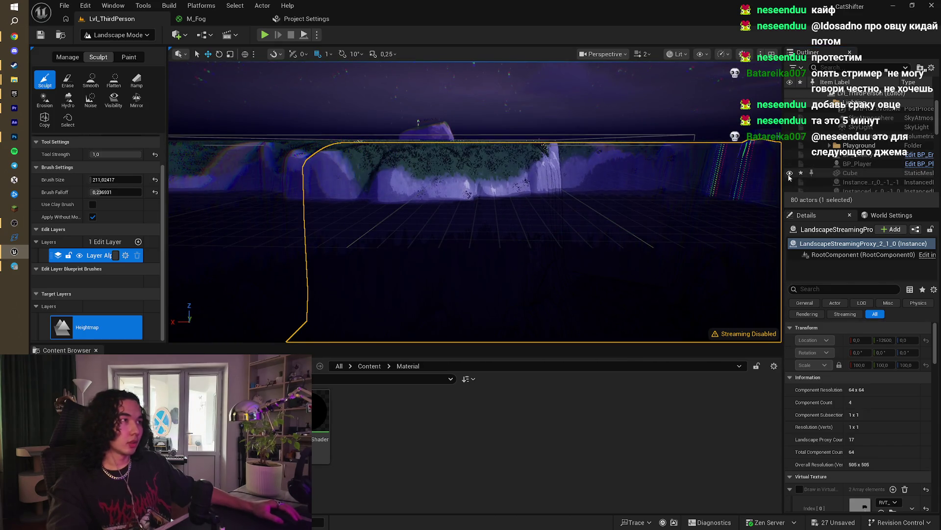
{"action": "left_click_drag", "start_coordinate": [659, 148], "coordinate": [659, 149]}
Step: Fly the camera through the gorge cliffs to inspect the ridges, then select the Flatten tool
{"action": "mouse_move", "coordinate": [469, 166]}
{"action": "left_mouse_down"}
{"action": "mouse_move", "coordinate": [454, 172]}
{"action": "mouse_move", "coordinate": [434, 226]}
{"action": "left_mouse_up"}
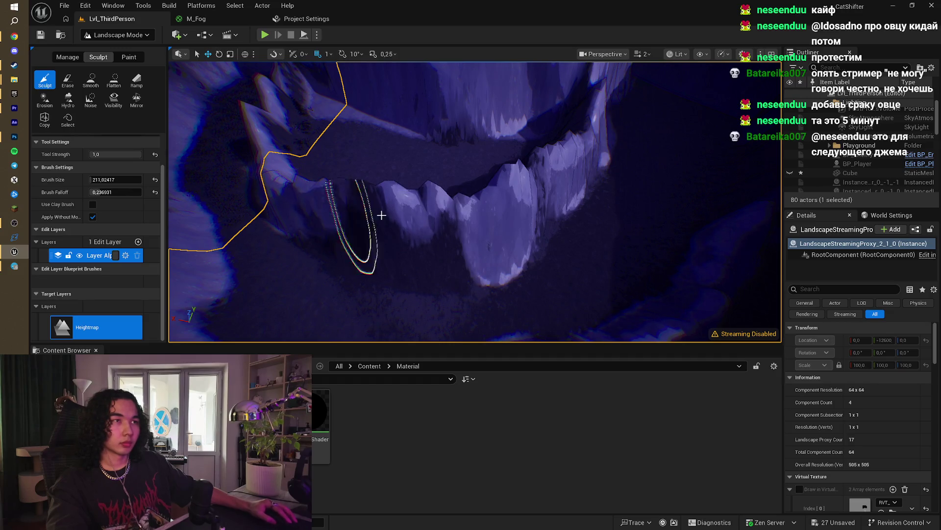
{"action": "mouse_move", "coordinate": [382, 215]}
{"action": "left_mouse_down"}
{"action": "mouse_move", "coordinate": [543, 227]}
{"action": "mouse_move", "coordinate": [548, 196]}
{"action": "mouse_move", "coordinate": [608, 191]}
{"action": "mouse_move", "coordinate": [527, 177]}
{"action": "left_mouse_up"}
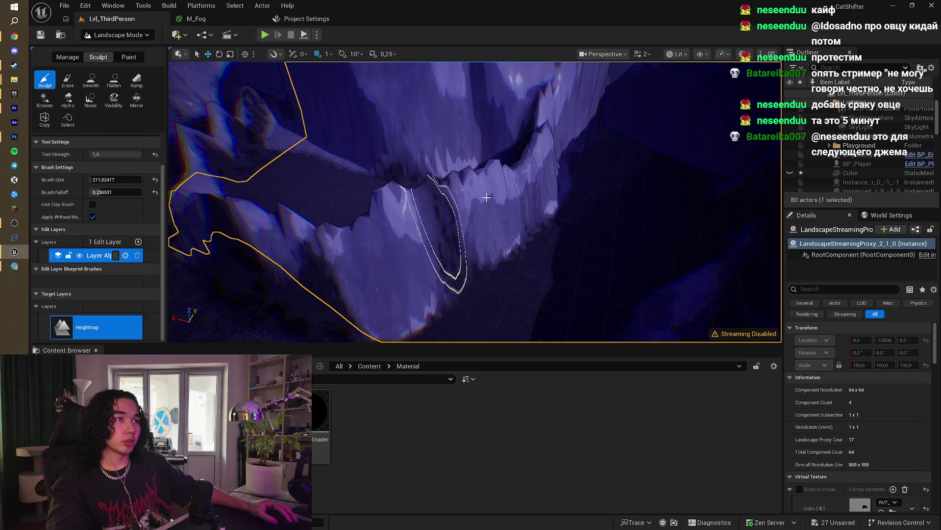
{"action": "mouse_move", "coordinate": [538, 172]}
{"action": "left_mouse_down"}
{"action": "mouse_move", "coordinate": [500, 216]}
{"action": "mouse_move", "coordinate": [523, 231]}
{"action": "mouse_move", "coordinate": [465, 238]}
{"action": "mouse_move", "coordinate": [448, 252]}
{"action": "mouse_move", "coordinate": [330, 266]}
{"action": "mouse_move", "coordinate": [275, 229]}
{"action": "left_mouse_up"}
{"action": "left_click_drag", "start_coordinate": [329, 268], "coordinate": [365, 236]}
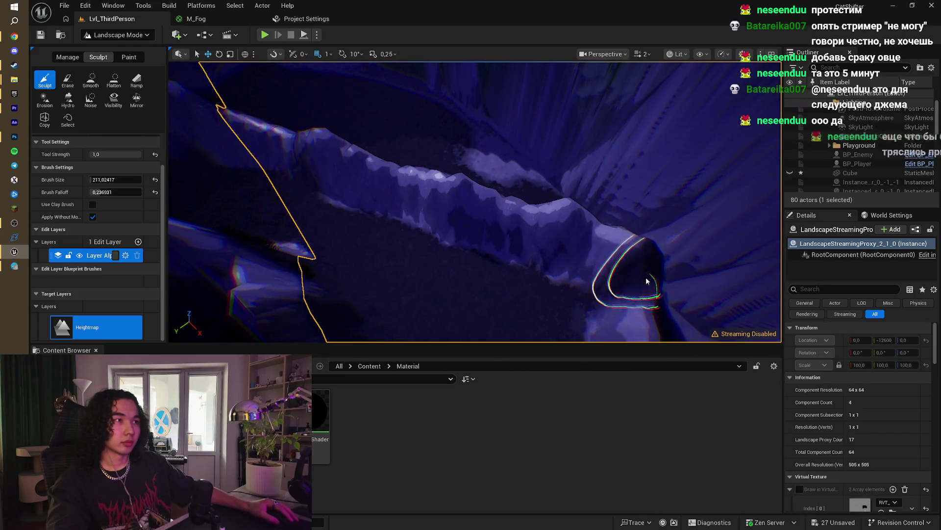
{"action": "left_click_drag", "start_coordinate": [631, 278], "coordinate": [641, 273]}
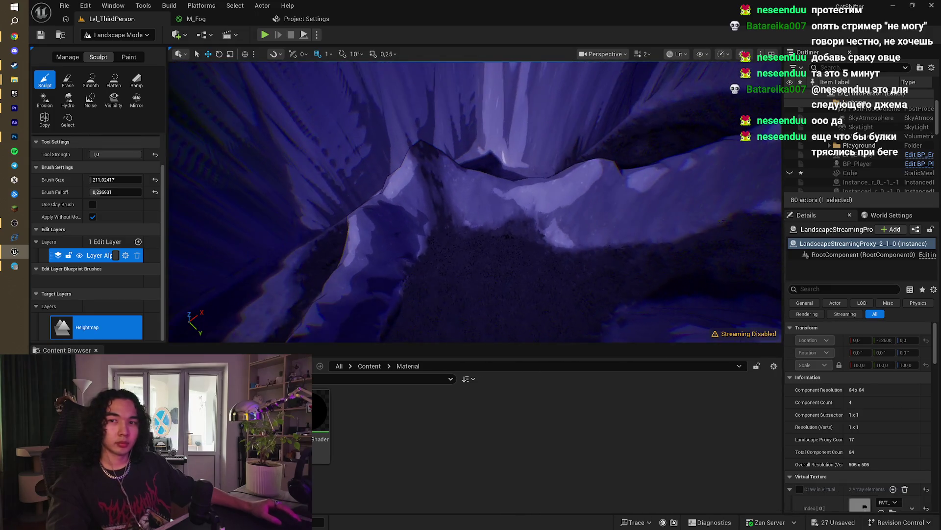
{"action": "mouse_move", "coordinate": [485, 254]}
{"action": "left_mouse_down"}
{"action": "mouse_move", "coordinate": [427, 251]}
{"action": "mouse_move", "coordinate": [528, 207]}
{"action": "left_mouse_up"}
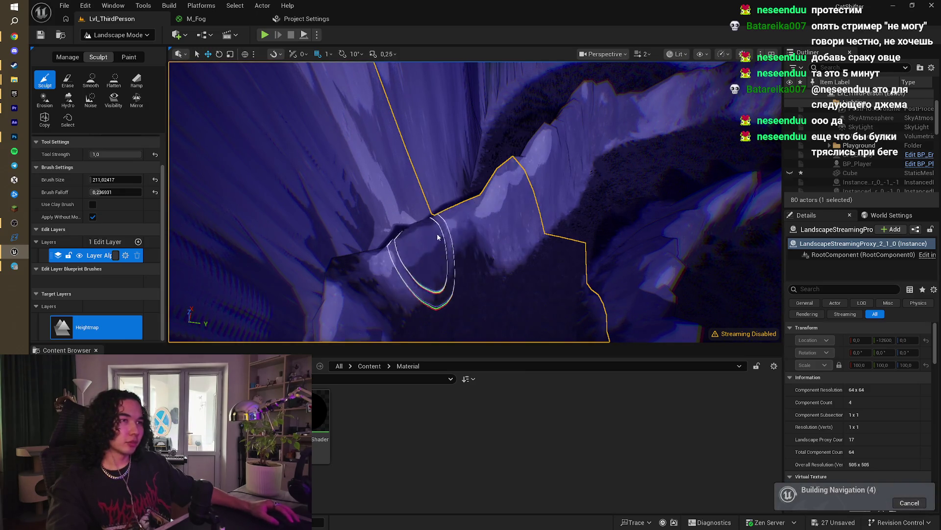
{"action": "mouse_move", "coordinate": [382, 284]}
{"action": "left_mouse_down"}
{"action": "mouse_move", "coordinate": [458, 256]}
{"action": "mouse_move", "coordinate": [490, 258]}
{"action": "mouse_move", "coordinate": [461, 268]}
{"action": "left_mouse_up"}
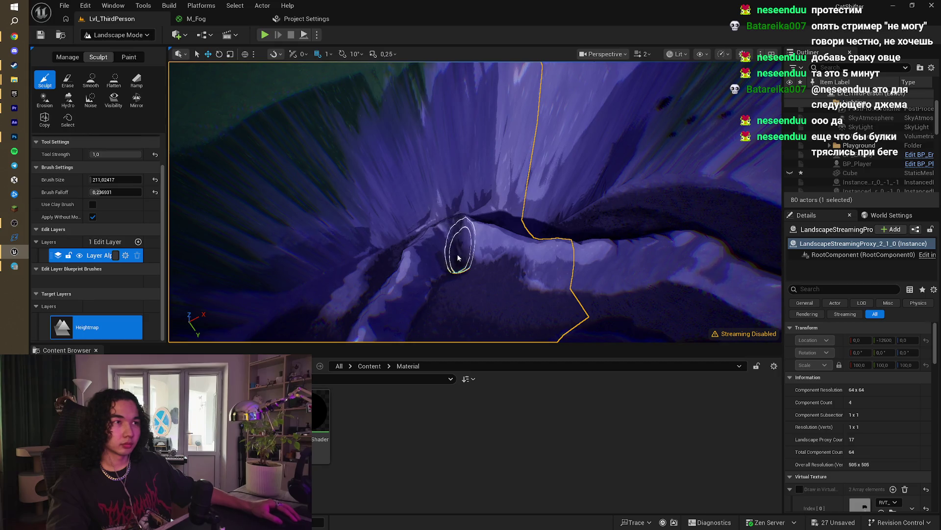
{"action": "left_click", "coordinate": [114, 80]}
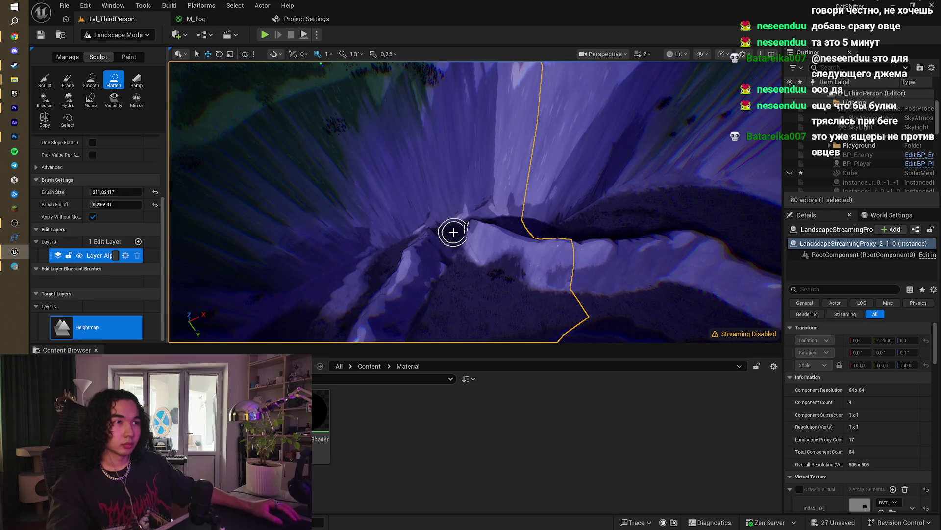
Step: Return to Sculpt and position the view over the cliffs and grass
{"action": "scroll", "coordinate": [454, 231], "scroll_direction": "up", "scroll_amount": 5}
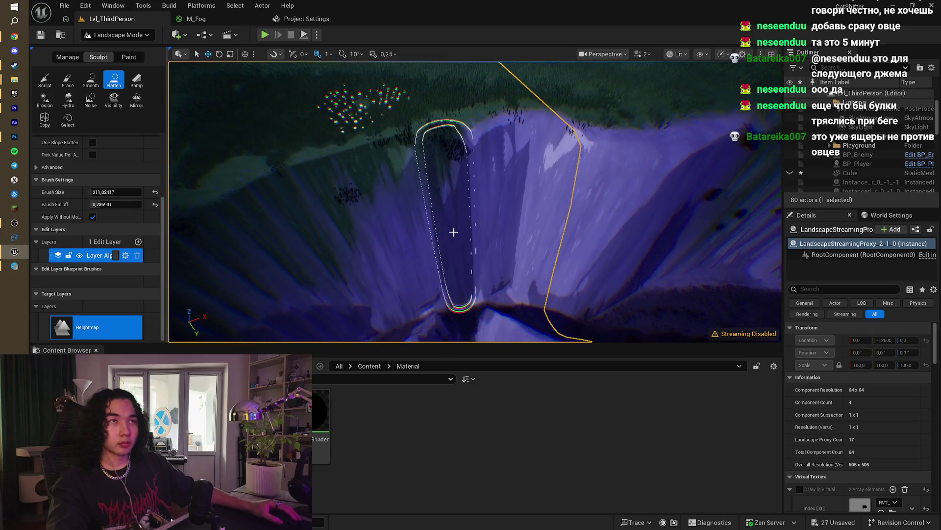
{"action": "left_click", "coordinate": [44, 78]}
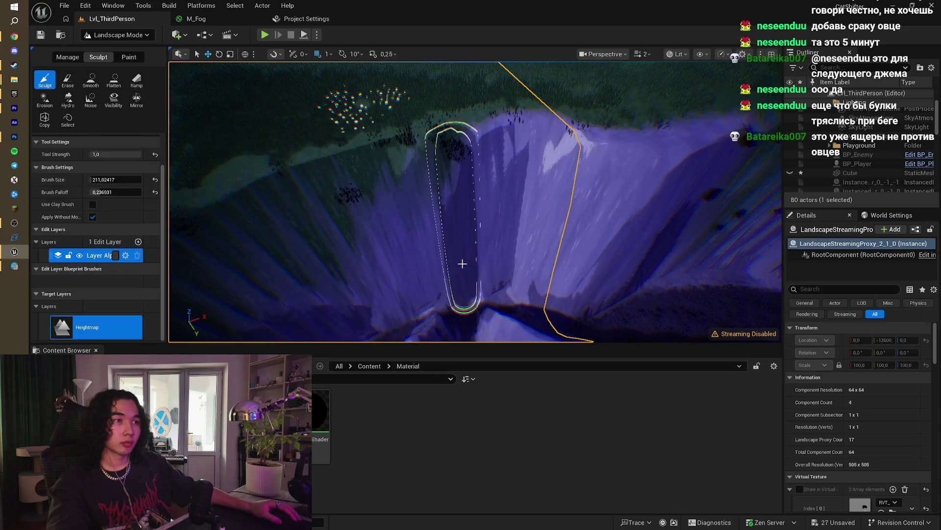
{"action": "scroll", "coordinate": [475, 201], "scroll_direction": "up", "scroll_amount": 10}
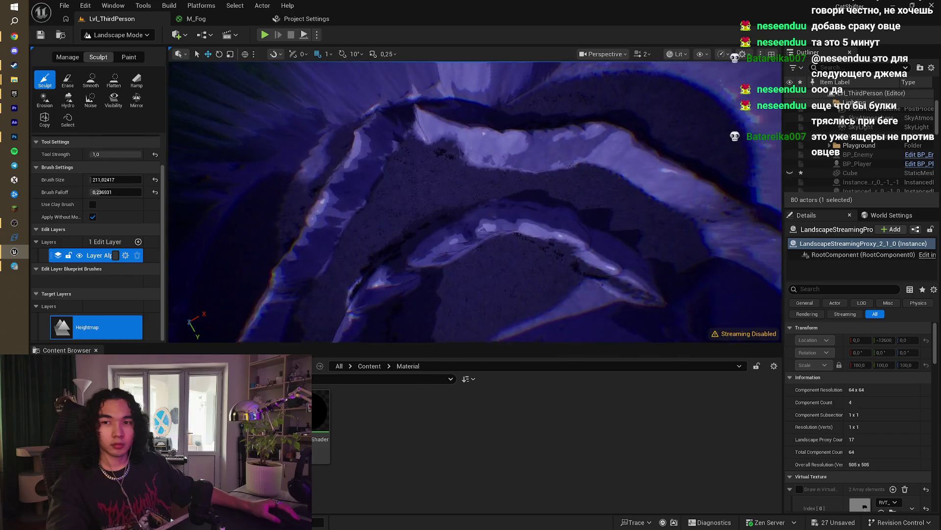
{"action": "scroll", "coordinate": [475, 226], "scroll_direction": "up", "scroll_amount": 5}
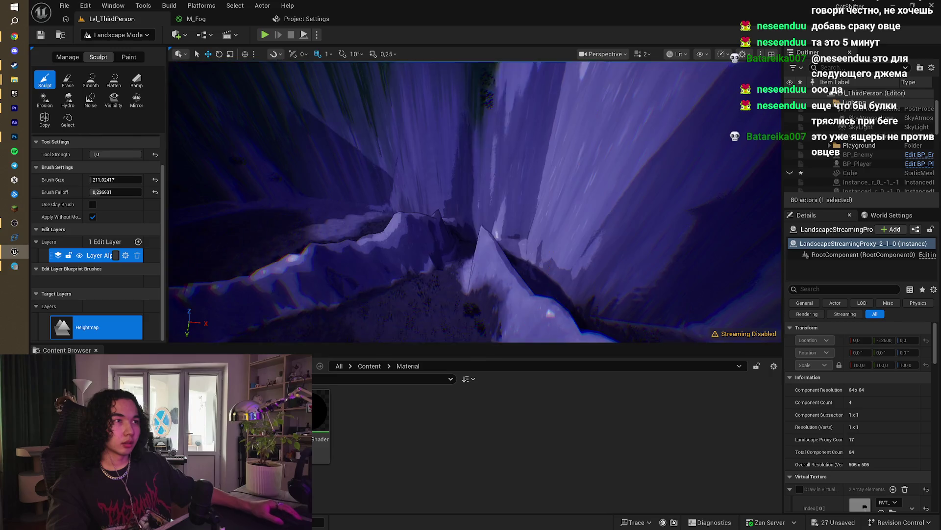
{"action": "mouse_move", "coordinate": [475, 201]}
{"action": "left_mouse_down"}
{"action": "mouse_move", "coordinate": [490, 216]}
{"action": "mouse_move", "coordinate": [476, 235]}
{"action": "mouse_move", "coordinate": [448, 204]}
{"action": "left_mouse_up"}
{"action": "scroll", "coordinate": [447, 204], "scroll_direction": "up", "scroll_amount": 3}
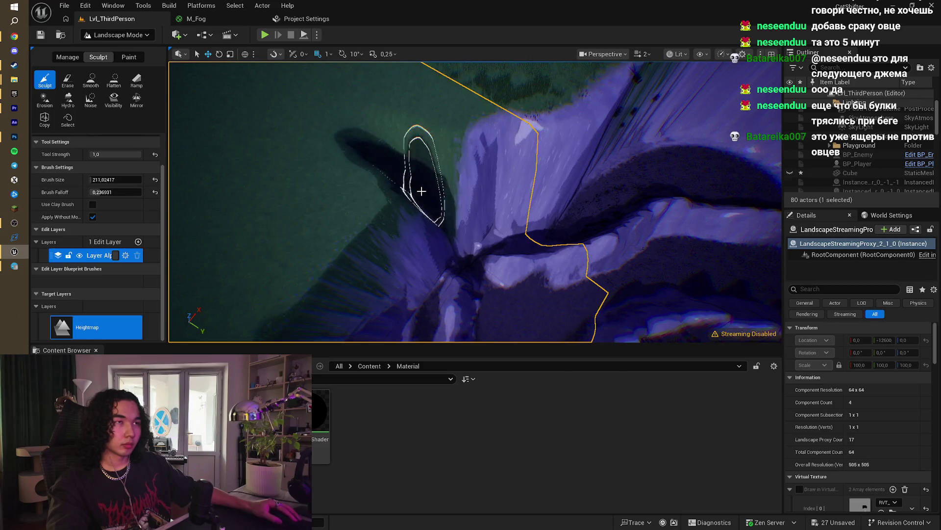
{"action": "mouse_move", "coordinate": [415, 199]}
{"action": "left_mouse_down"}
{"action": "mouse_move", "coordinate": [364, 137]}
{"action": "mouse_move", "coordinate": [401, 147]}
{"action": "mouse_move", "coordinate": [411, 101]}
{"action": "left_mouse_up"}
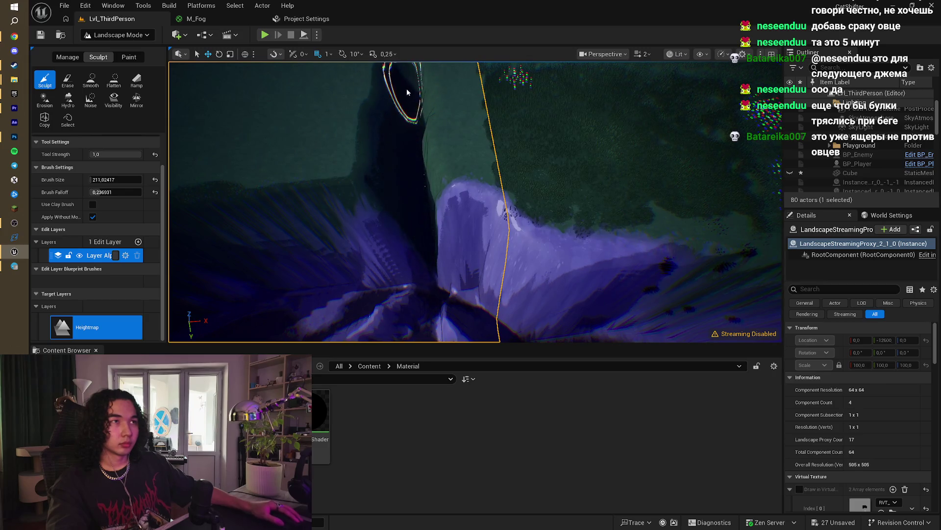
{"action": "left_click_drag", "start_coordinate": [407, 92], "coordinate": [268, 109]}
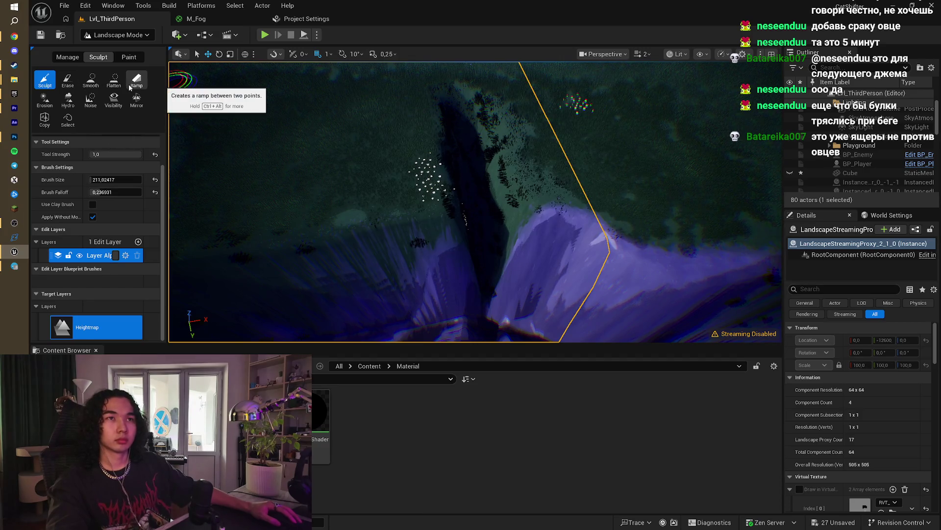
Step: With the Flatten tool, level the purple slope along the cliff edge from above
{"action": "left_click", "coordinate": [105, 84]}
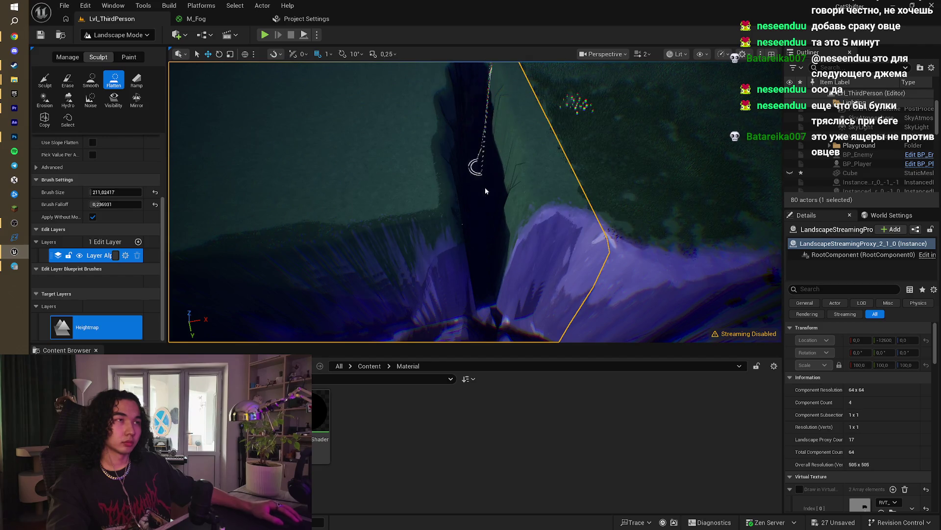
{"action": "mouse_move", "coordinate": [486, 190]}
{"action": "left_mouse_down"}
{"action": "mouse_move", "coordinate": [483, 181]}
{"action": "mouse_move", "coordinate": [481, 189]}
{"action": "left_mouse_up"}
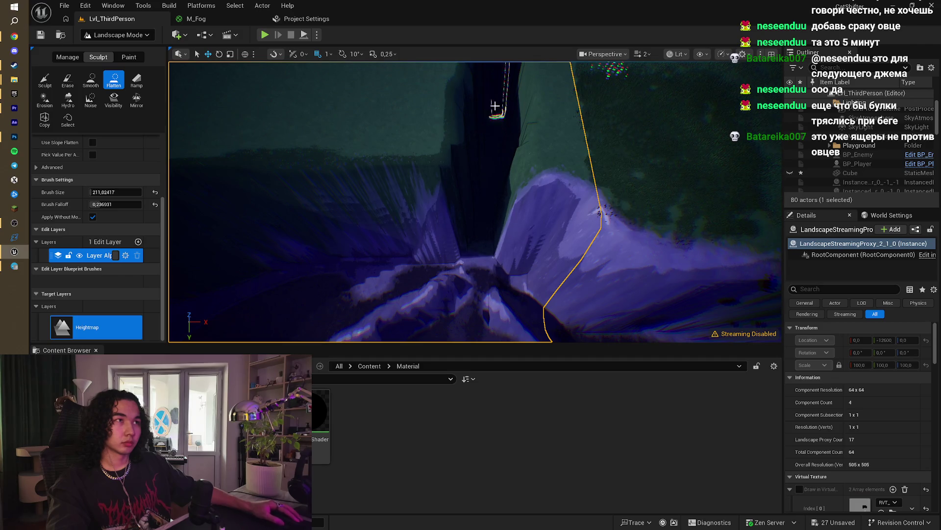
{"action": "mouse_move", "coordinate": [495, 106]}
{"action": "left_mouse_down"}
{"action": "mouse_move", "coordinate": [478, 194]}
{"action": "mouse_move", "coordinate": [478, 170]}
{"action": "left_mouse_up"}
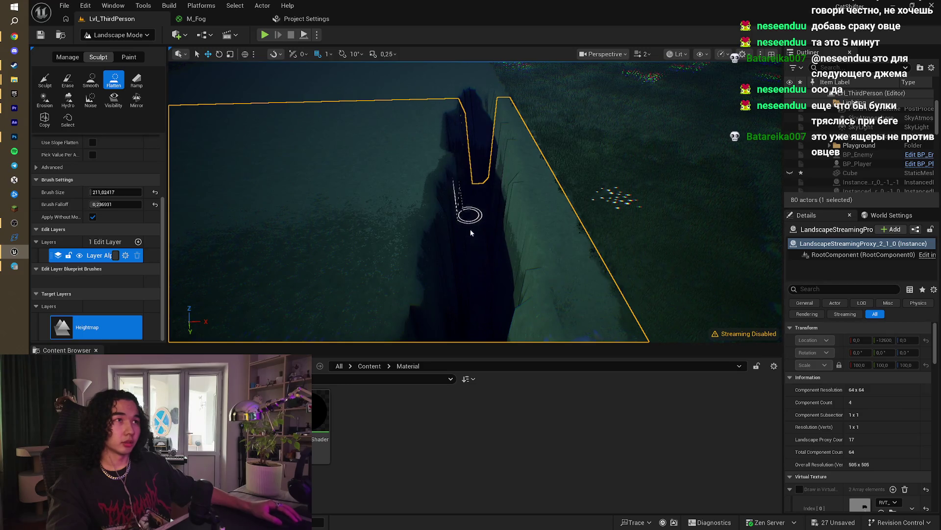
{"action": "left_click_drag", "start_coordinate": [467, 296], "coordinate": [450, 224]}
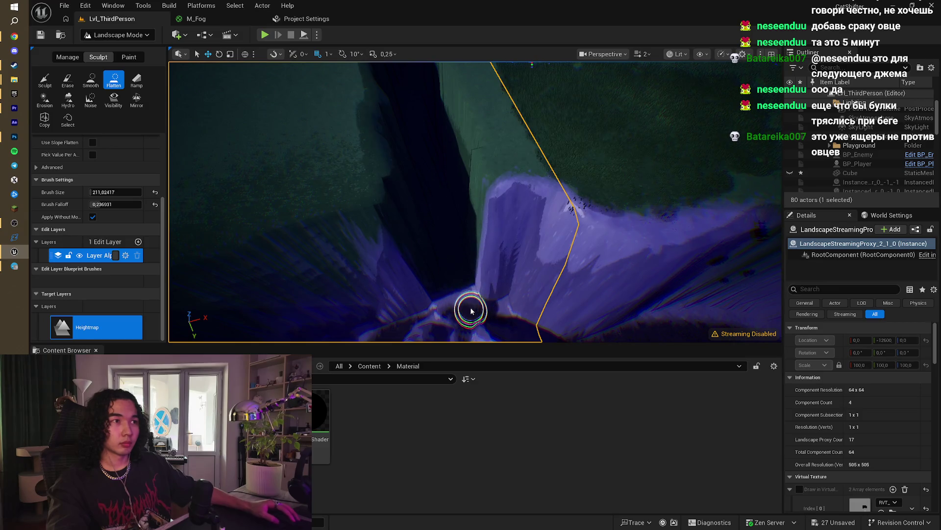
{"action": "mouse_move", "coordinate": [471, 310]}
{"action": "left_mouse_down"}
{"action": "mouse_move", "coordinate": [410, 265]}
{"action": "mouse_move", "coordinate": [431, 284]}
{"action": "mouse_move", "coordinate": [425, 251]}
{"action": "mouse_move", "coordinate": [481, 279]}
{"action": "left_mouse_up"}
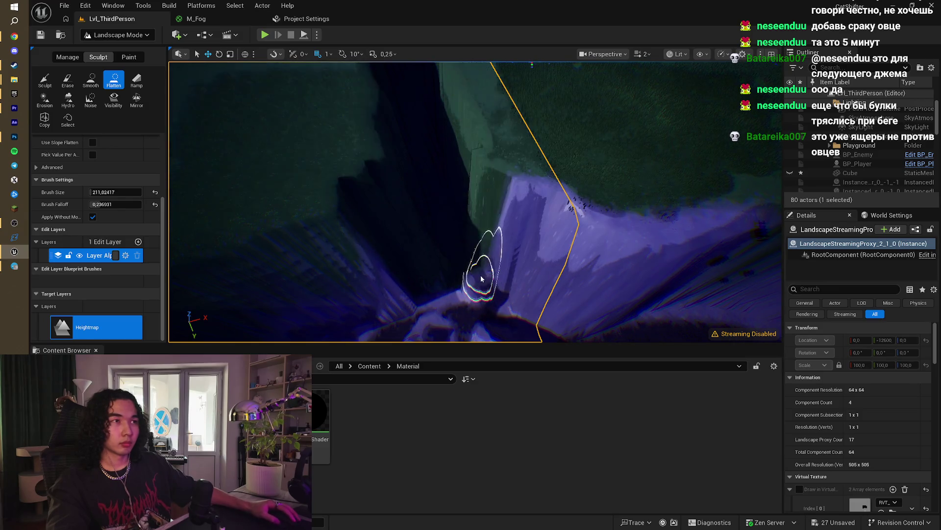
{"action": "scroll", "coordinate": [458, 242], "scroll_direction": "up", "scroll_amount": 2}
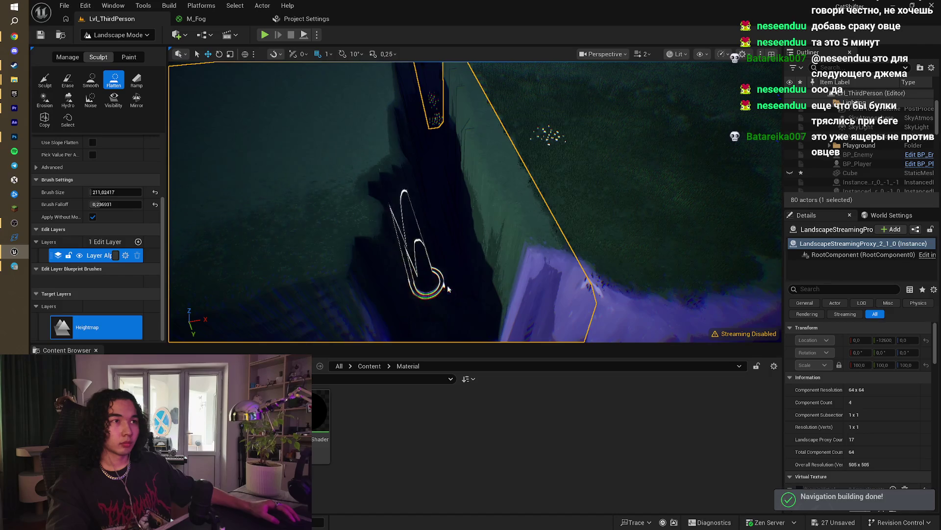
{"action": "mouse_move", "coordinate": [427, 158]}
{"action": "left_mouse_down"}
{"action": "mouse_move", "coordinate": [427, 79]}
{"action": "mouse_move", "coordinate": [431, 161]}
{"action": "left_mouse_up"}
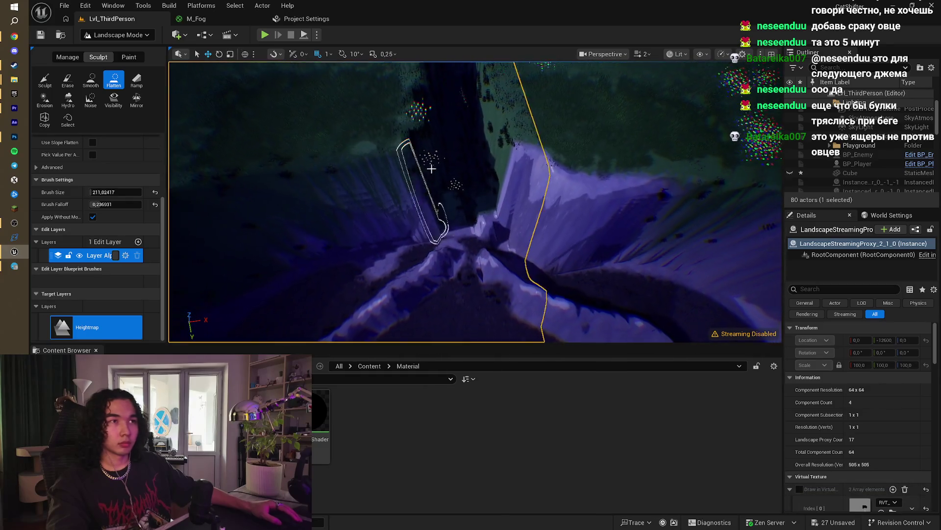
Step: Select Smooth, enlarge the brush to about 712, and smooth the ridge beside the chasm
{"action": "left_click", "coordinate": [90, 80]}
{"action": "scroll", "coordinate": [411, 139], "scroll_direction": "down", "scroll_amount": 3}
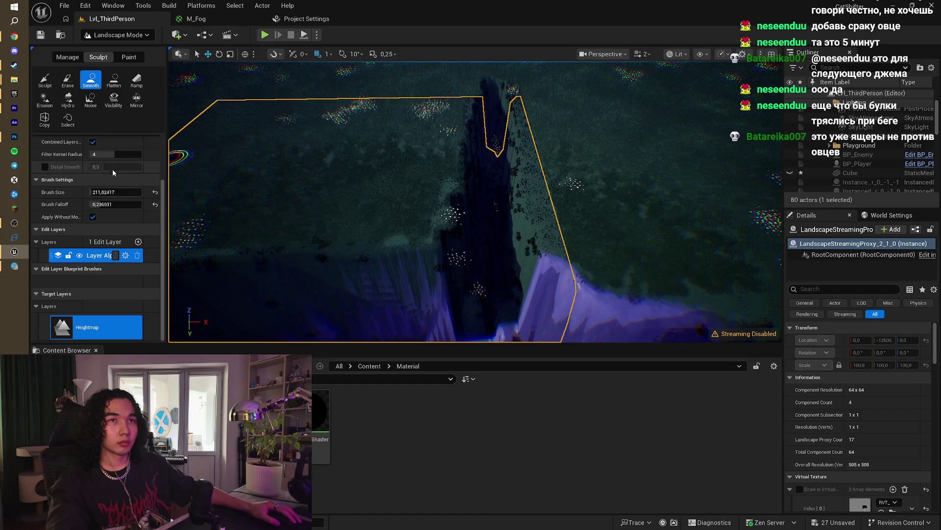
{"action": "scroll", "coordinate": [121, 190], "scroll_direction": "up", "scroll_amount": 3}
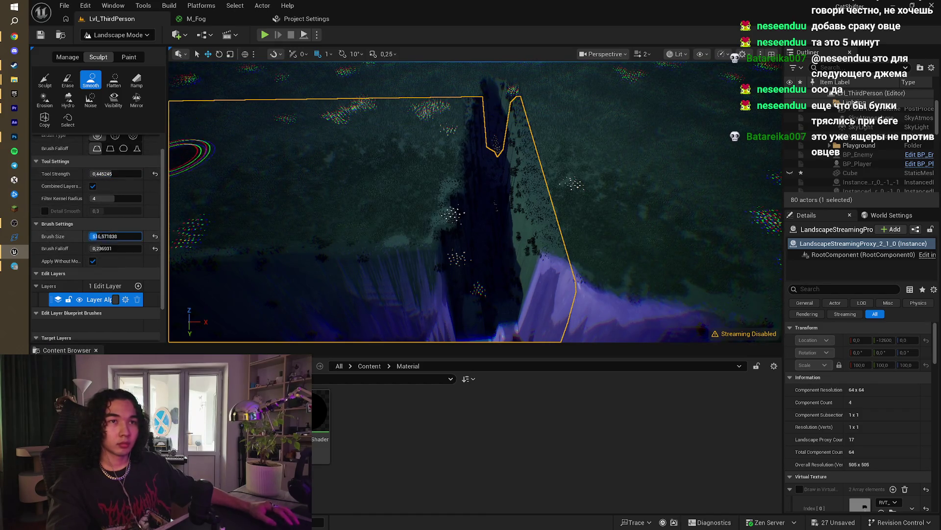
{"action": "mouse_move", "coordinate": [186, 157]}
{"action": "left_mouse_down"}
{"action": "mouse_move", "coordinate": [410, 309]}
{"action": "mouse_move", "coordinate": [452, 263]}
{"action": "mouse_move", "coordinate": [467, 210]}
{"action": "mouse_move", "coordinate": [458, 118]}
{"action": "mouse_move", "coordinate": [461, 145]}
{"action": "mouse_move", "coordinate": [487, 138]}
{"action": "mouse_move", "coordinate": [493, 107]}
{"action": "left_mouse_up"}
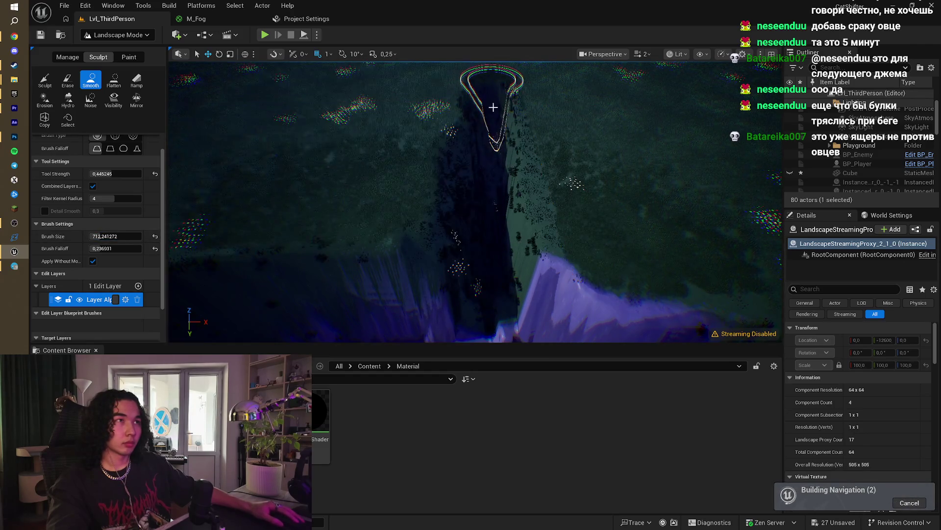
{"action": "mouse_move", "coordinate": [500, 145]}
{"action": "left_mouse_down"}
{"action": "mouse_move", "coordinate": [511, 219]}
{"action": "mouse_move", "coordinate": [505, 265]}
{"action": "mouse_move", "coordinate": [511, 215]}
{"action": "mouse_move", "coordinate": [497, 116]}
{"action": "mouse_move", "coordinate": [485, 196]}
{"action": "mouse_move", "coordinate": [490, 263]}
{"action": "left_mouse_up"}
Step: Raise terrain inside the gorge with Sculpt, undo it, then open the YouTube link from chat
{"action": "scroll", "coordinate": [488, 309], "scroll_direction": "up", "scroll_amount": 5}
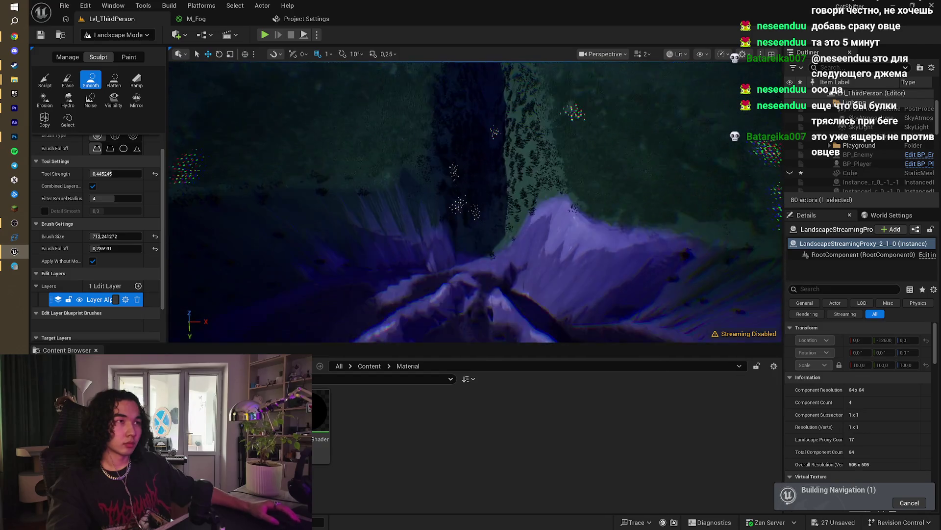
{"action": "scroll", "coordinate": [478, 285], "scroll_direction": "up", "scroll_amount": 6}
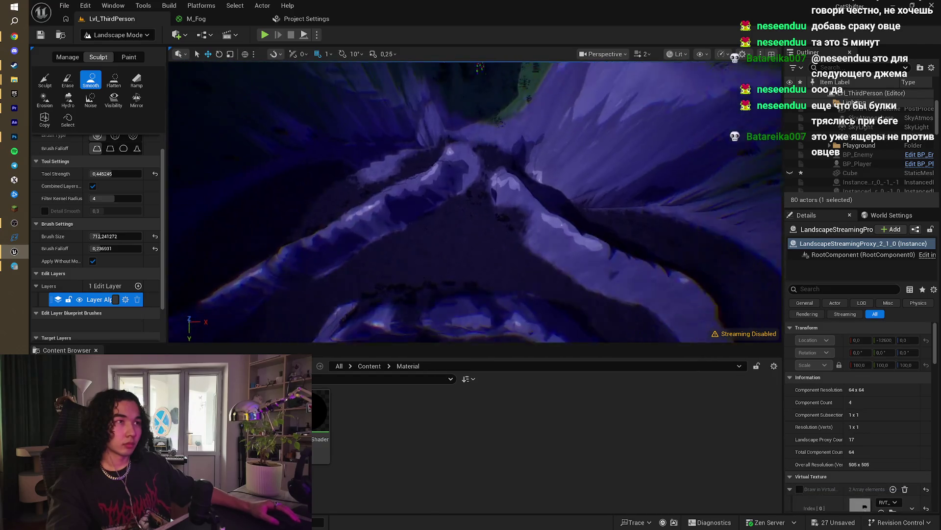
{"action": "scroll", "coordinate": [475, 201], "scroll_direction": "down", "scroll_amount": 5}
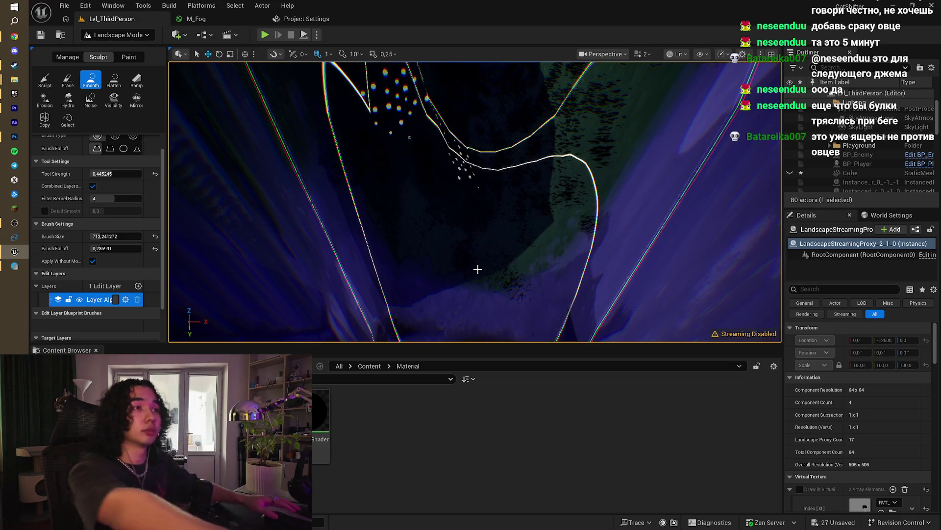
{"action": "left_click_drag", "start_coordinate": [477, 268], "coordinate": [260, 277]}
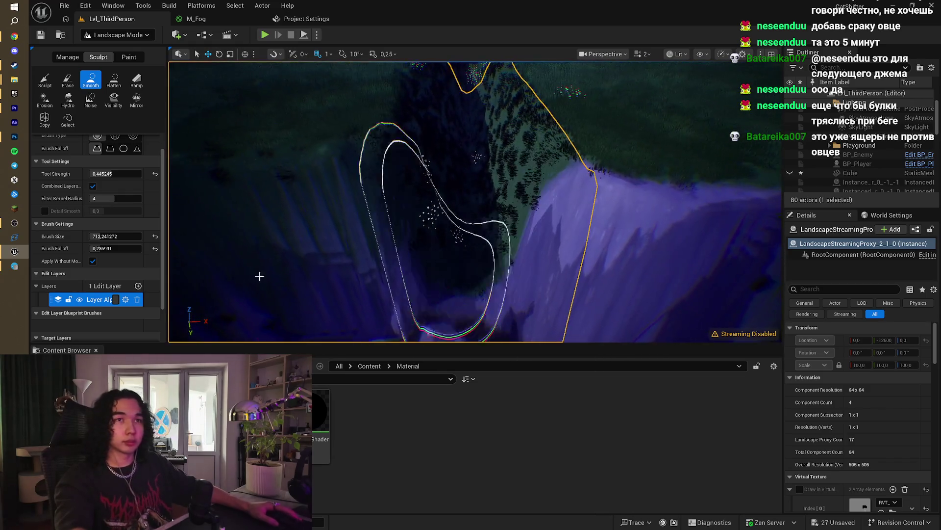
{"action": "left_click", "coordinate": [51, 77]}
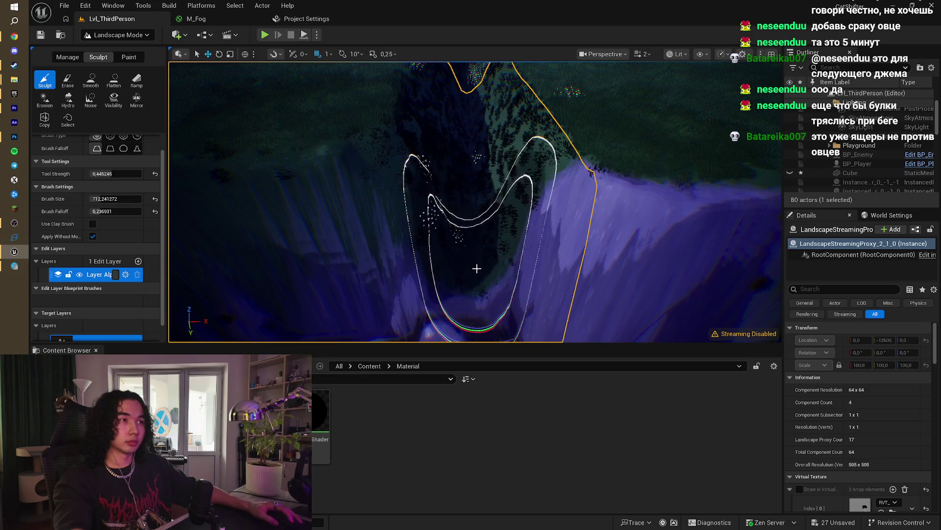
{"action": "mouse_move", "coordinate": [476, 268]}
{"action": "left_mouse_down"}
{"action": "mouse_move", "coordinate": [473, 276]}
{"action": "mouse_move", "coordinate": [478, 167]}
{"action": "left_mouse_up"}
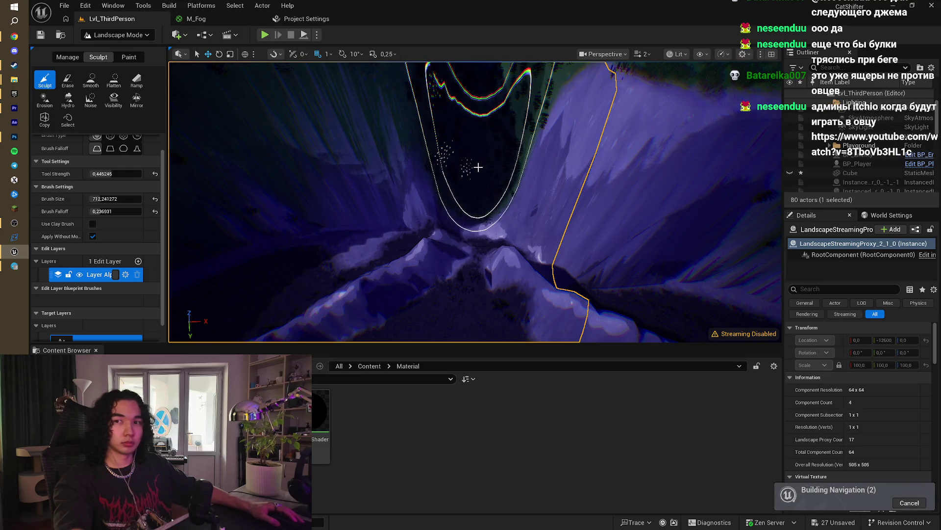
{"action": "key", "text": "ctrl+z"}
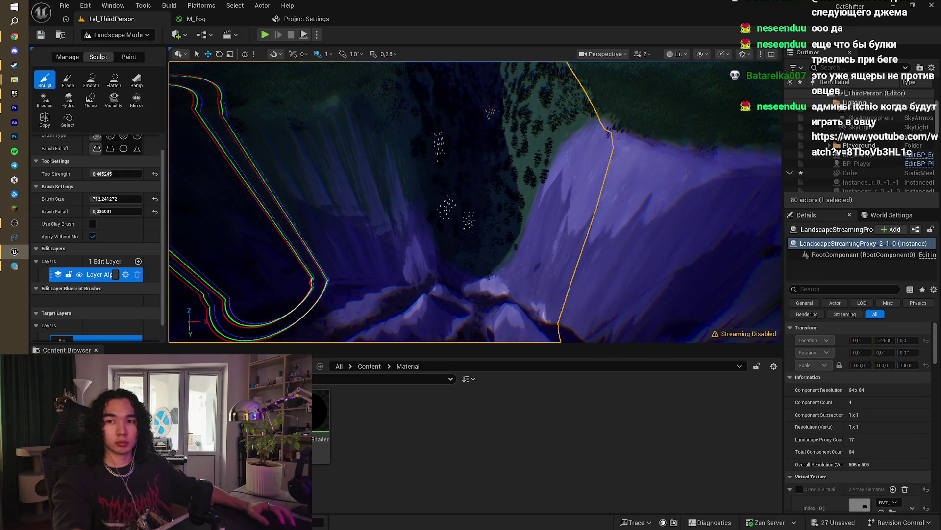
{"action": "left_click", "coordinate": [833, 138]}
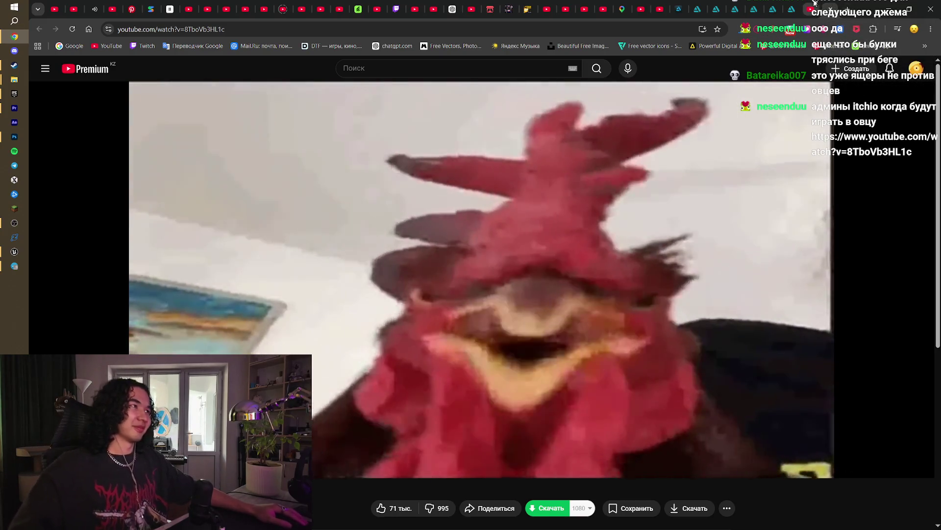
{"action": "left_click", "coordinate": [830, 6]}
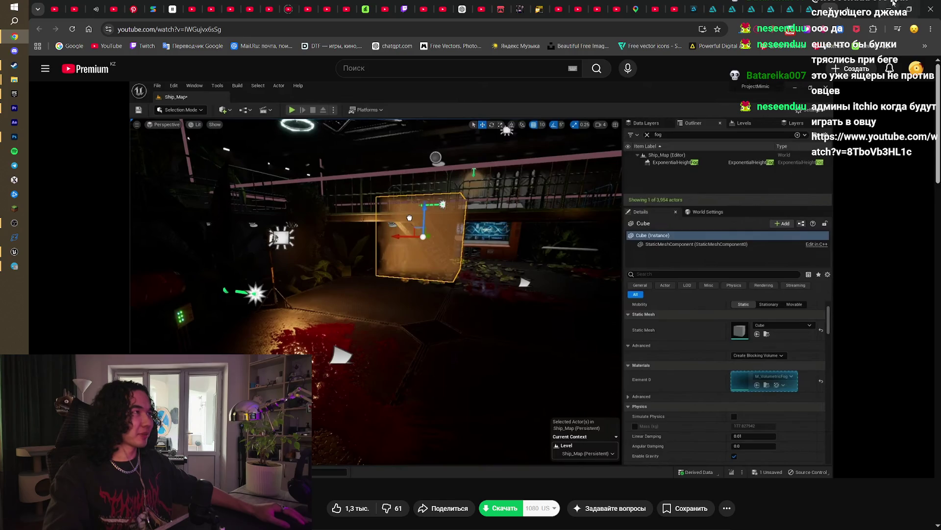
{"action": "left_click", "coordinate": [893, 8]}
{"action": "scroll", "coordinate": [471, 197], "scroll_direction": "down", "scroll_amount": 2}
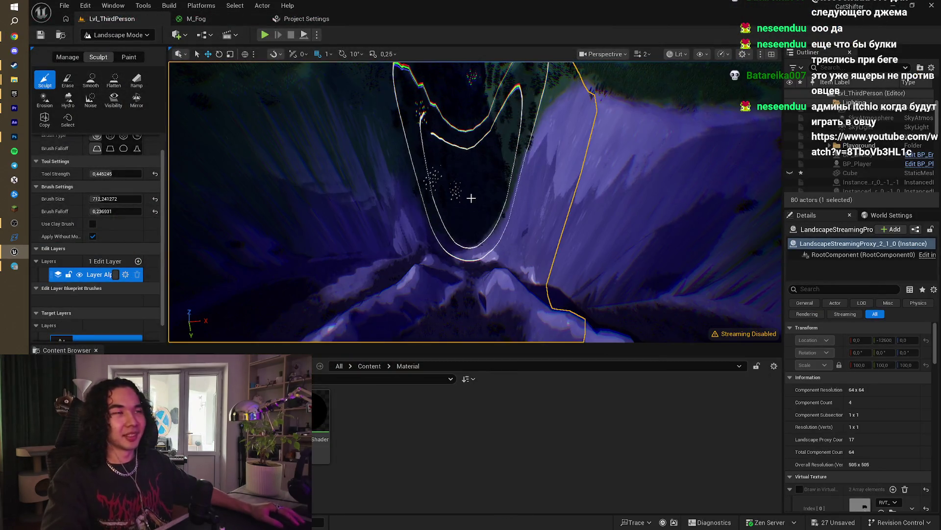
Step: Shrink the landscape sculpting brush size to about 250
{"action": "scroll", "coordinate": [472, 198], "scroll_direction": "down", "scroll_amount": 3}
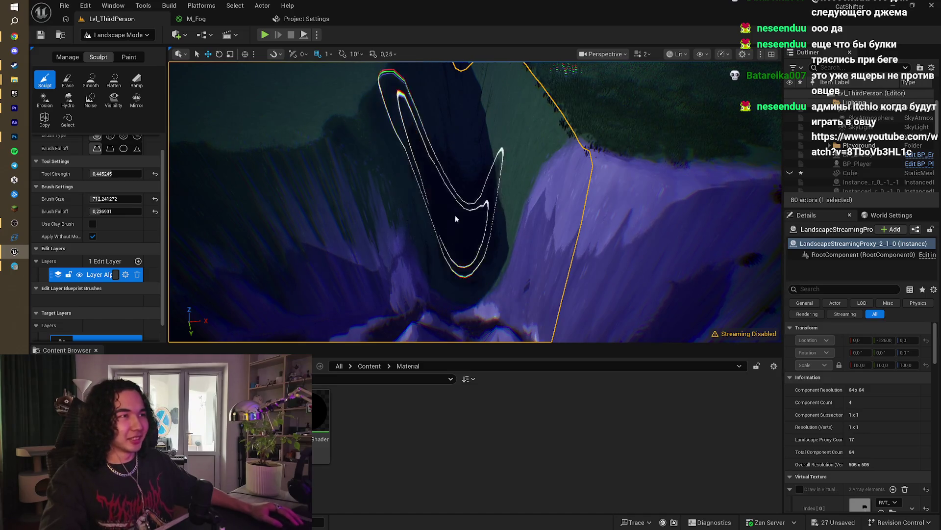
{"action": "scroll", "coordinate": [464, 246], "scroll_direction": "up", "scroll_amount": 6}
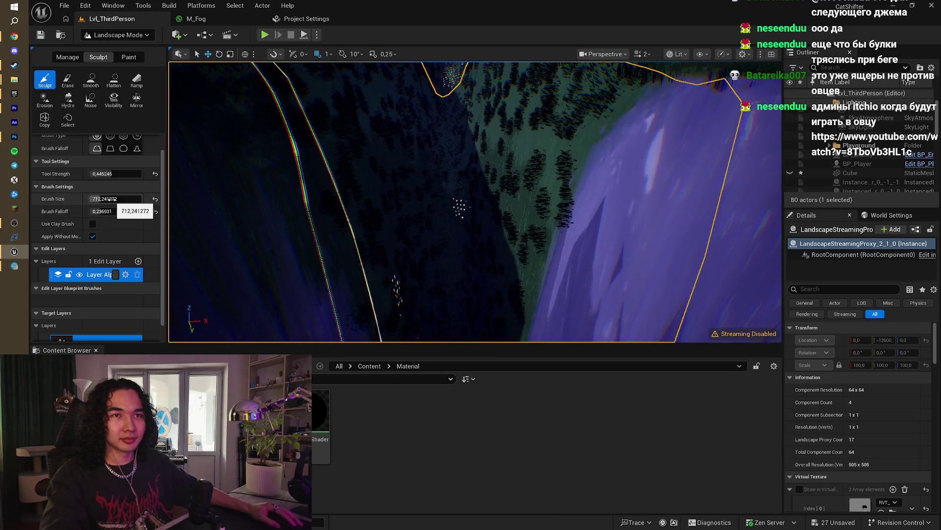
{"action": "left_click_drag", "start_coordinate": [109, 198], "coordinate": [79, 199]}
Step: Fly in close along the valley floor and make Flatten the active tool
{"action": "scroll", "coordinate": [452, 291], "scroll_direction": "up", "scroll_amount": 3}
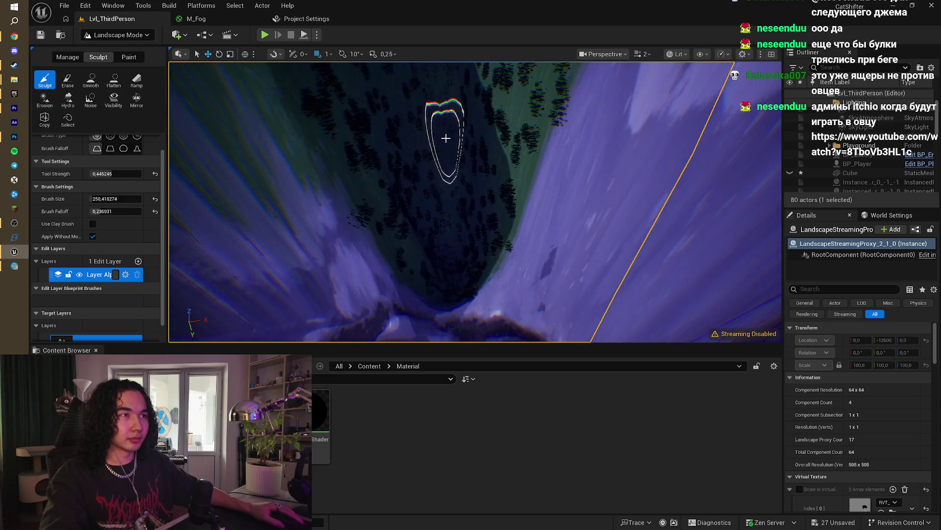
{"action": "scroll", "coordinate": [446, 138], "scroll_direction": "up", "scroll_amount": 5}
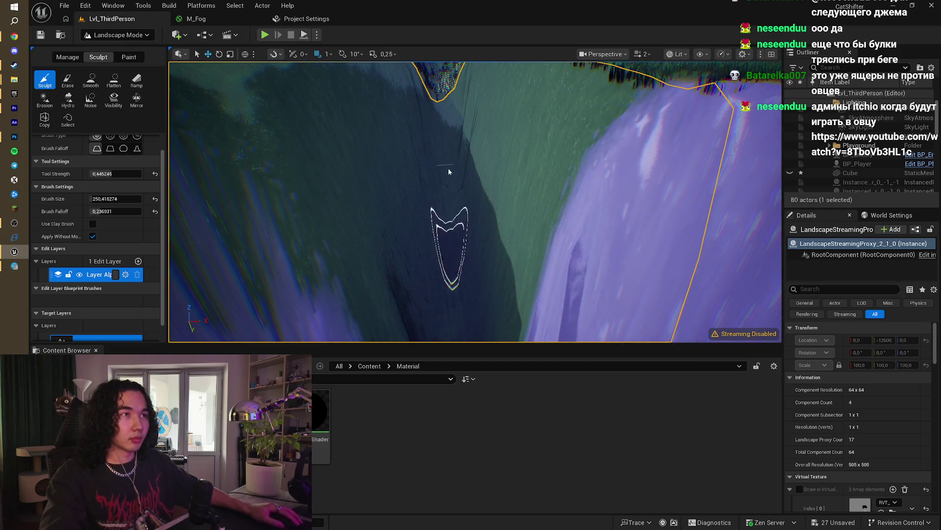
{"action": "left_click_drag", "start_coordinate": [442, 271], "coordinate": [451, 258]}
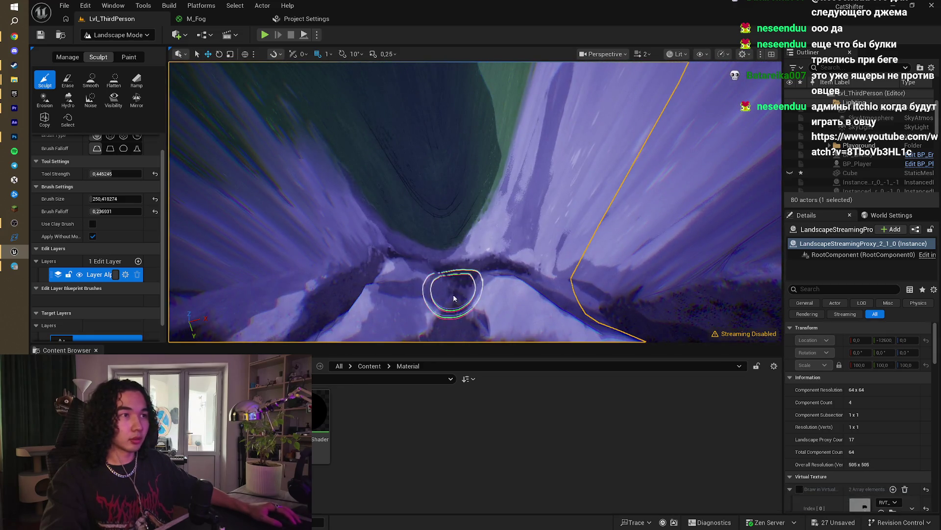
{"action": "left_click", "coordinate": [114, 80]}
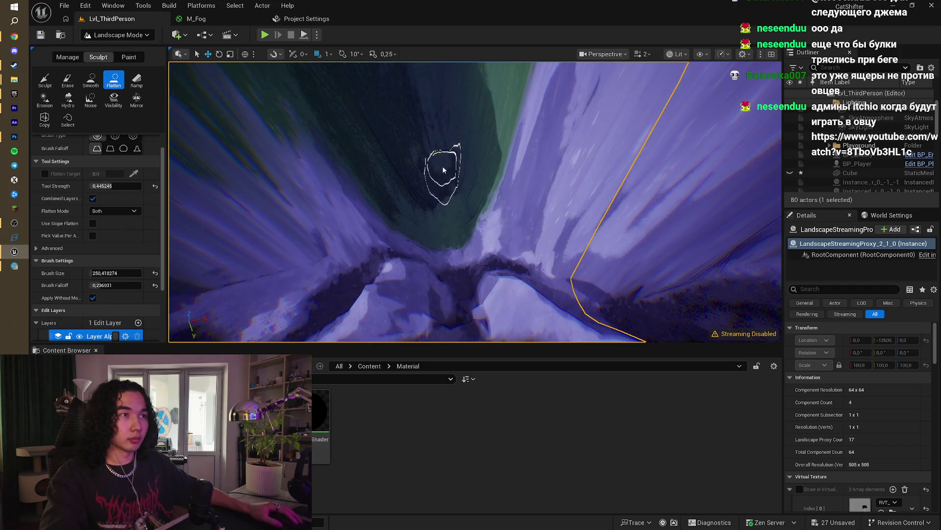
Step: Fly down the valley and back out to a wider view of the outlined landscape section
{"action": "left_click_drag", "start_coordinate": [443, 170], "coordinate": [454, 307]}
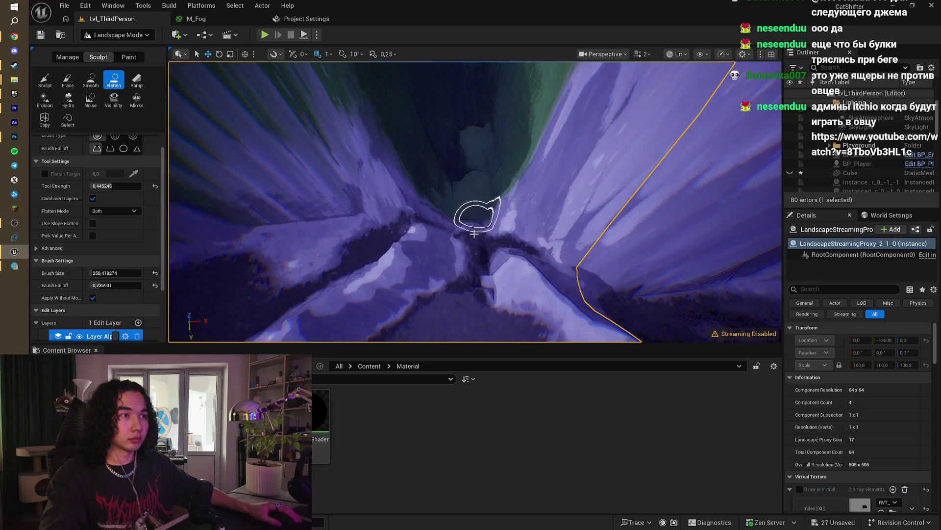
{"action": "mouse_move", "coordinate": [466, 199]}
{"action": "left_mouse_down"}
{"action": "mouse_move", "coordinate": [473, 220]}
{"action": "mouse_move", "coordinate": [470, 200]}
{"action": "left_mouse_up"}
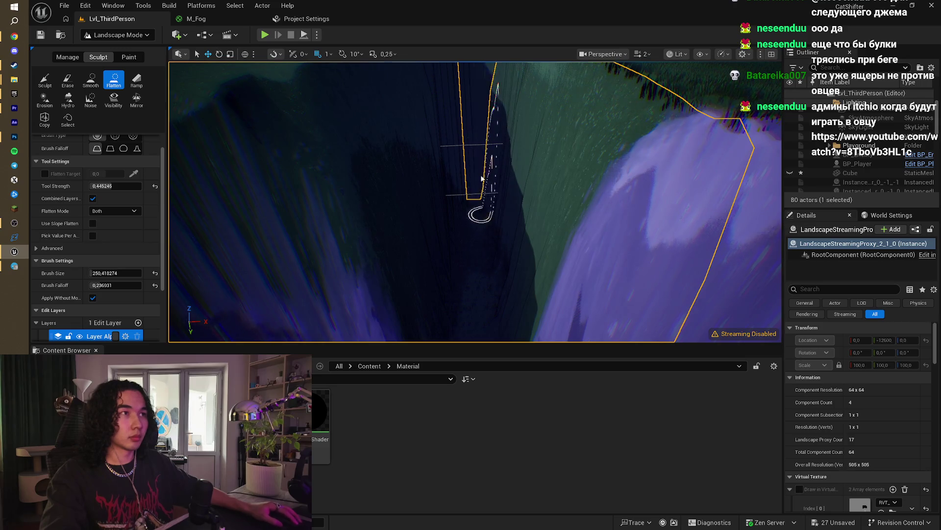
{"action": "left_click_drag", "start_coordinate": [490, 226], "coordinate": [490, 226]}
{"action": "left_click_drag", "start_coordinate": [456, 147], "coordinate": [456, 147]}
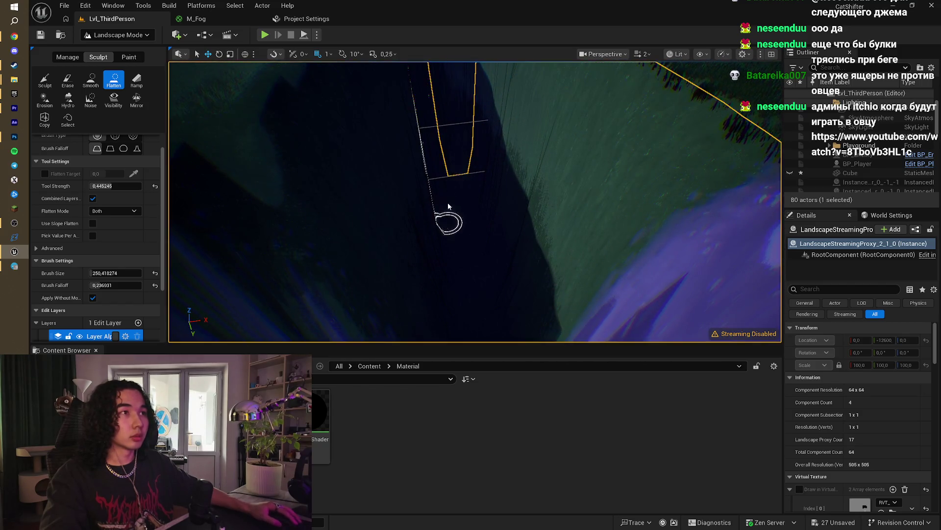
{"action": "left_click_drag", "start_coordinate": [482, 189], "coordinate": [474, 242]}
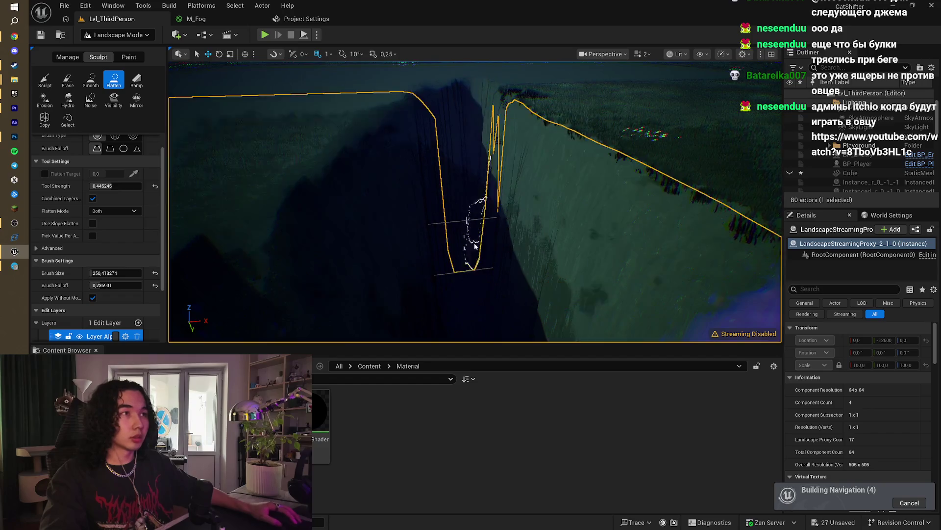
{"action": "right_click", "coordinate": [476, 251]}
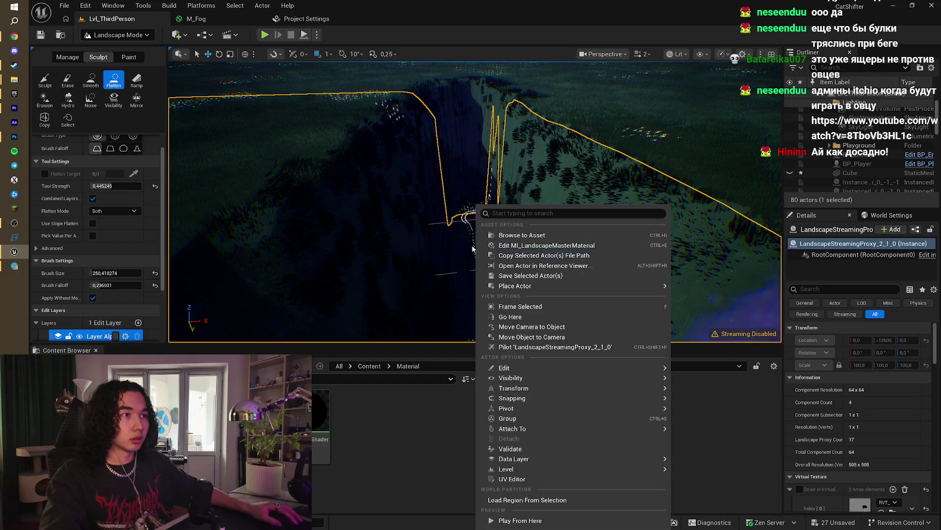
{"action": "left_click", "coordinate": [472, 252]}
Step: Fly across the canyon cliffs and bring up the editor modes list
{"action": "left_click_drag", "start_coordinate": [508, 277], "coordinate": [508, 277]}
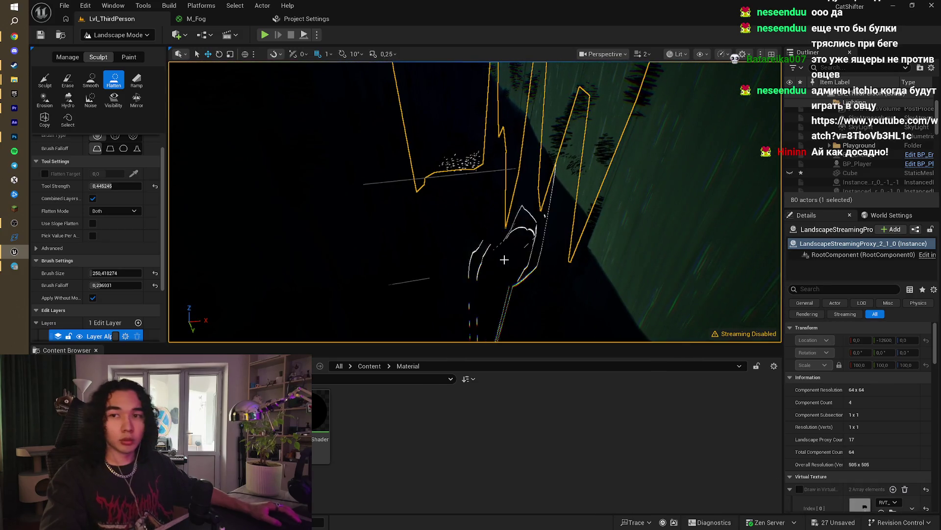
{"action": "mouse_move", "coordinate": [478, 225]}
{"action": "left_mouse_down"}
{"action": "mouse_move", "coordinate": [447, 195]}
{"action": "mouse_move", "coordinate": [479, 221]}
{"action": "mouse_move", "coordinate": [442, 207]}
{"action": "mouse_move", "coordinate": [456, 154]}
{"action": "left_mouse_up"}
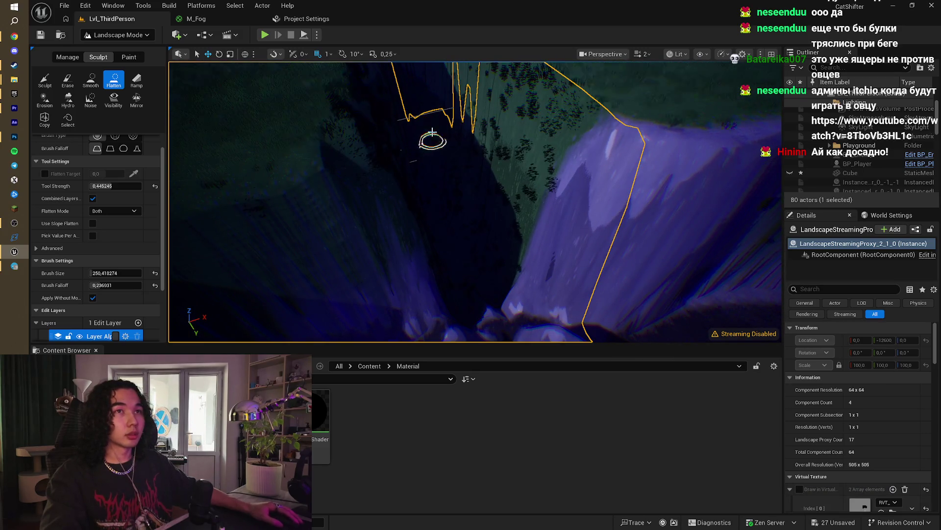
{"action": "mouse_move", "coordinate": [455, 213]}
{"action": "left_mouse_down"}
{"action": "mouse_move", "coordinate": [461, 206]}
{"action": "mouse_move", "coordinate": [464, 225]}
{"action": "mouse_move", "coordinate": [470, 221]}
{"action": "left_mouse_up"}
{"action": "scroll", "coordinate": [879, 158], "scroll_direction": "up", "scroll_amount": 3}
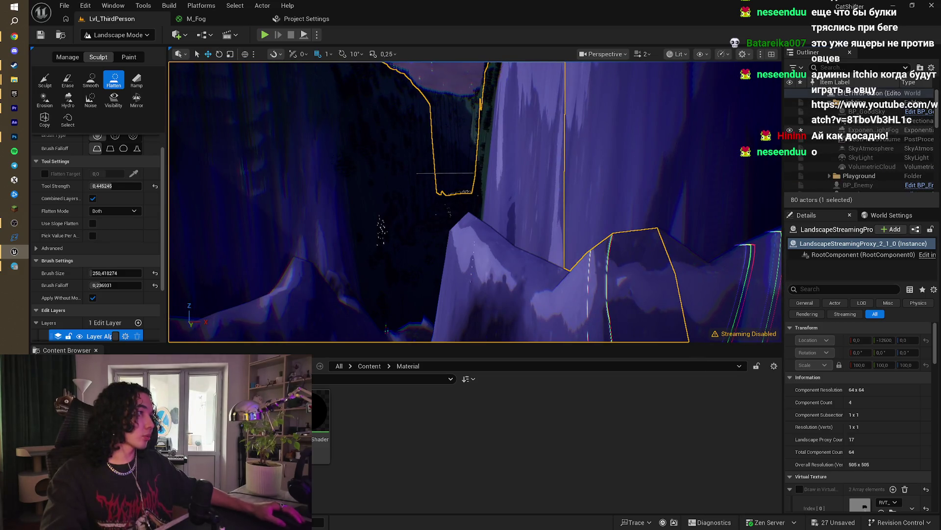
{"action": "left_click", "coordinate": [125, 35]}
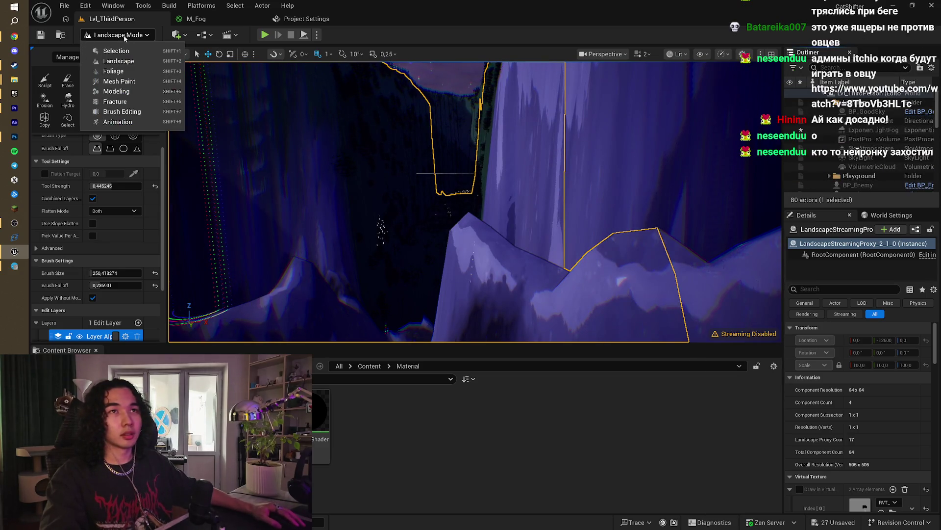
Step: Switch to Selection Mode and set the SkyLight's Intensity Scale to 100
{"action": "left_click", "coordinate": [101, 50]}
{"action": "left_click", "coordinate": [859, 157]}
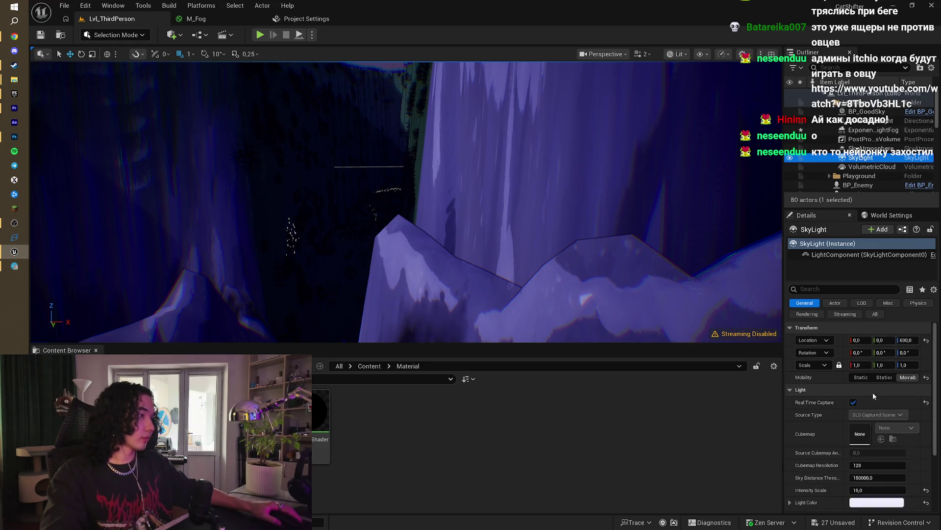
{"action": "scroll", "coordinate": [873, 396], "scroll_direction": "down", "scroll_amount": 3}
{"action": "mouse_move", "coordinate": [878, 431]}
{"action": "left_mouse_down"}
{"action": "mouse_move", "coordinate": [902, 431]}
{"action": "mouse_move", "coordinate": [878, 432]}
{"action": "mouse_move", "coordinate": [878, 440]}
{"action": "left_mouse_up"}
{"action": "key", "text": "ctrl+z"}
{"action": "type", "text": "100"}
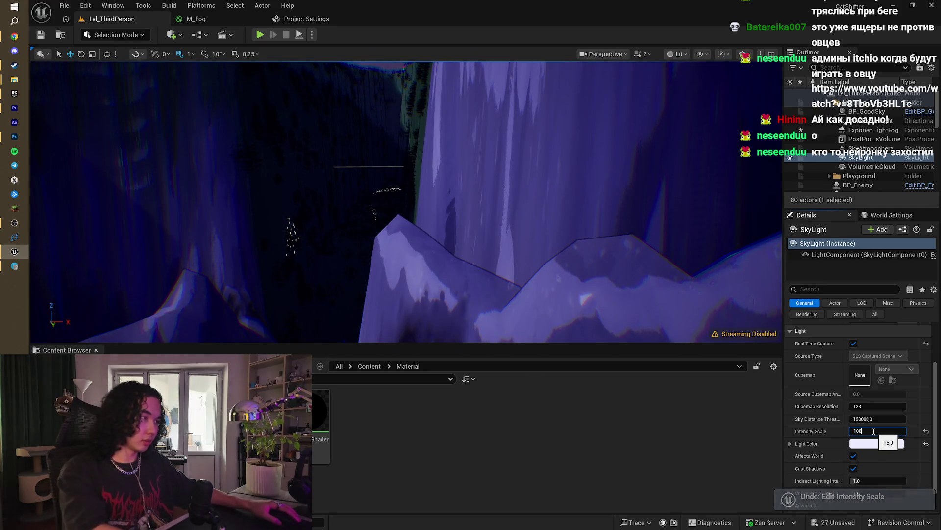
{"action": "key", "text": "Return"}
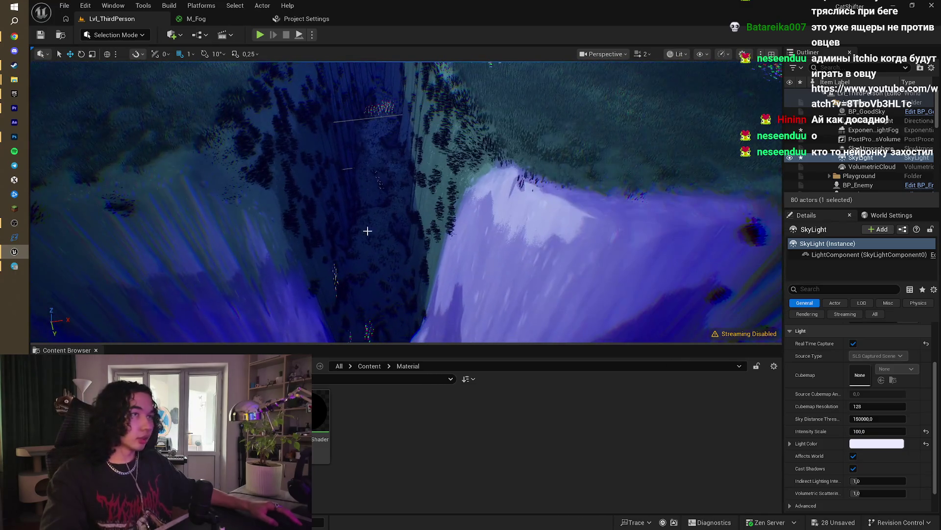
{"action": "left_click", "coordinate": [126, 36]}
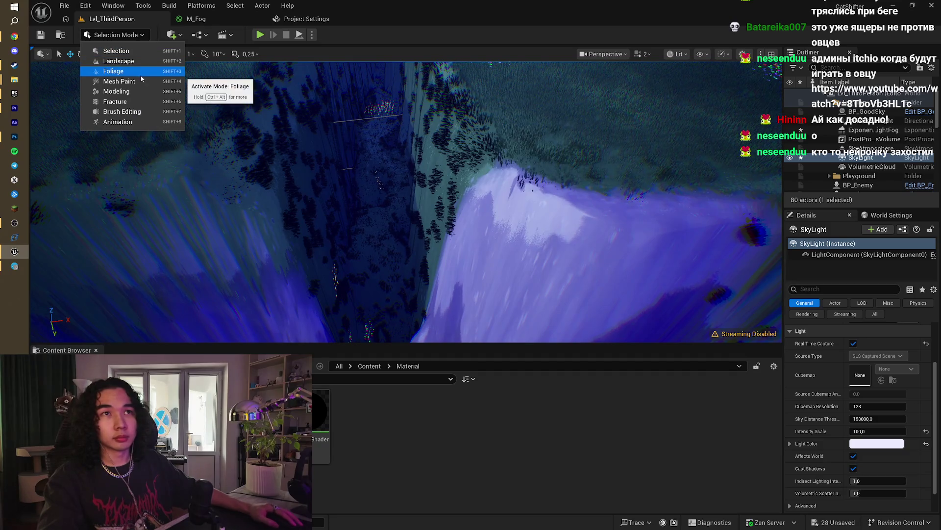
Step: Re-enter Landscape mode and pick the Flatten tool at brush size about 250 over the gorge
{"action": "left_click", "coordinate": [137, 62]}
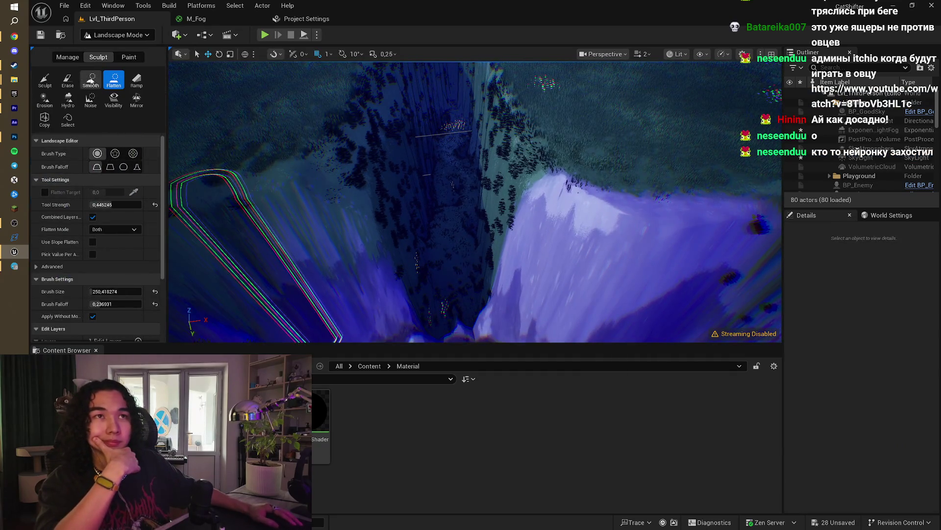
{"action": "left_click", "coordinate": [45, 79]}
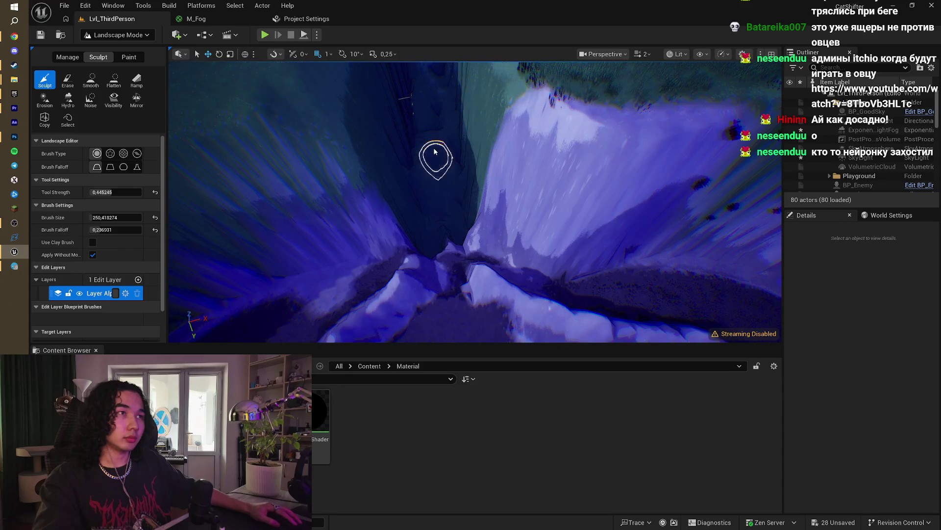
{"action": "scroll", "coordinate": [440, 125], "scroll_direction": "up", "scroll_amount": 5}
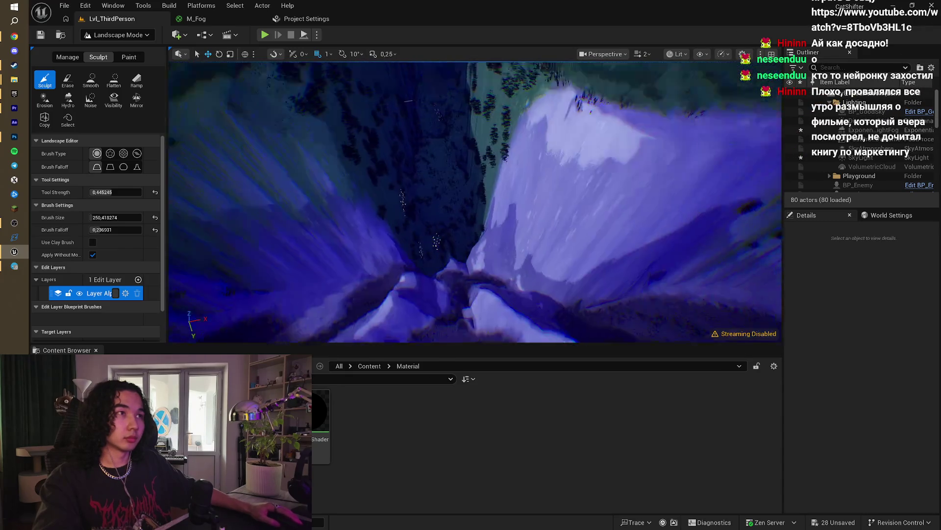
{"action": "scroll", "coordinate": [432, 175], "scroll_direction": "up", "scroll_amount": 3}
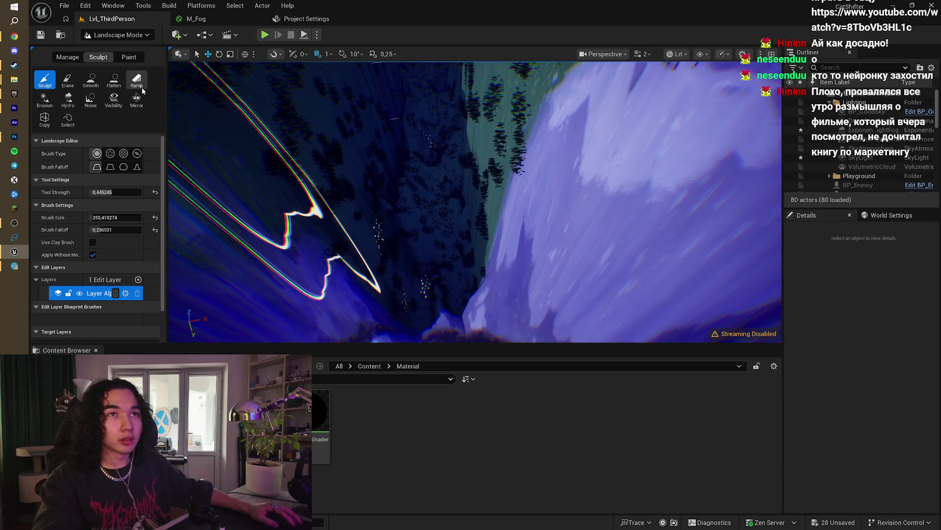
{"action": "left_click", "coordinate": [118, 80]}
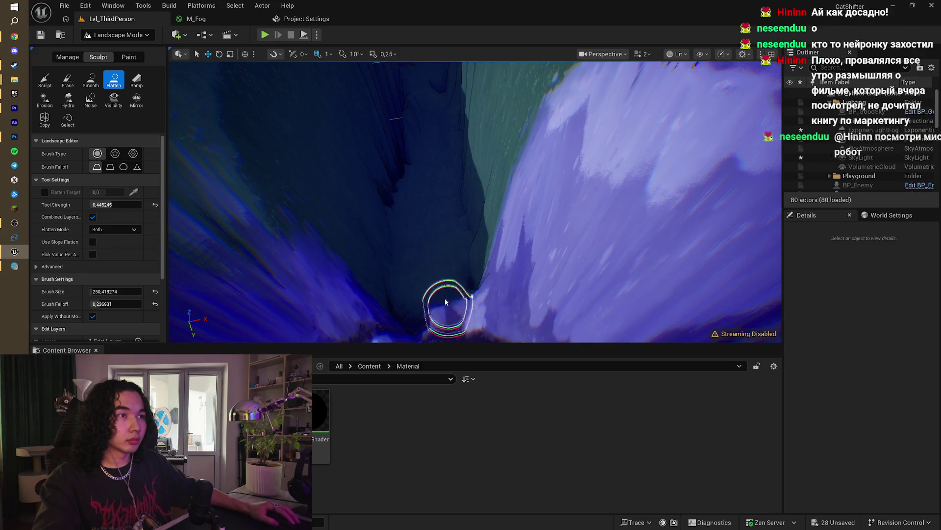
Step: Flatten a patch of ground on the forested canyon slope
{"action": "scroll", "coordinate": [445, 298], "scroll_direction": "down", "scroll_amount": 5}
{"action": "scroll", "coordinate": [441, 221], "scroll_direction": "up", "scroll_amount": 5}
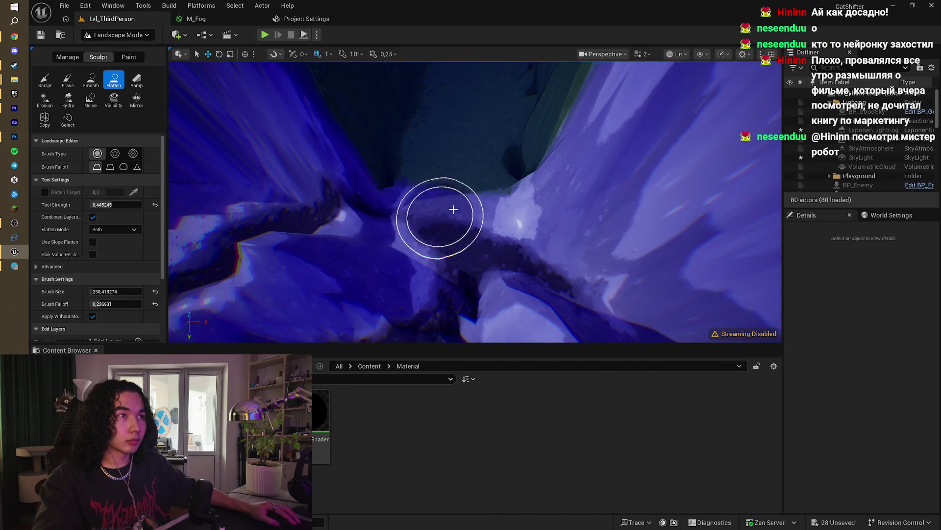
{"action": "scroll", "coordinate": [453, 216], "scroll_direction": "down", "scroll_amount": 5}
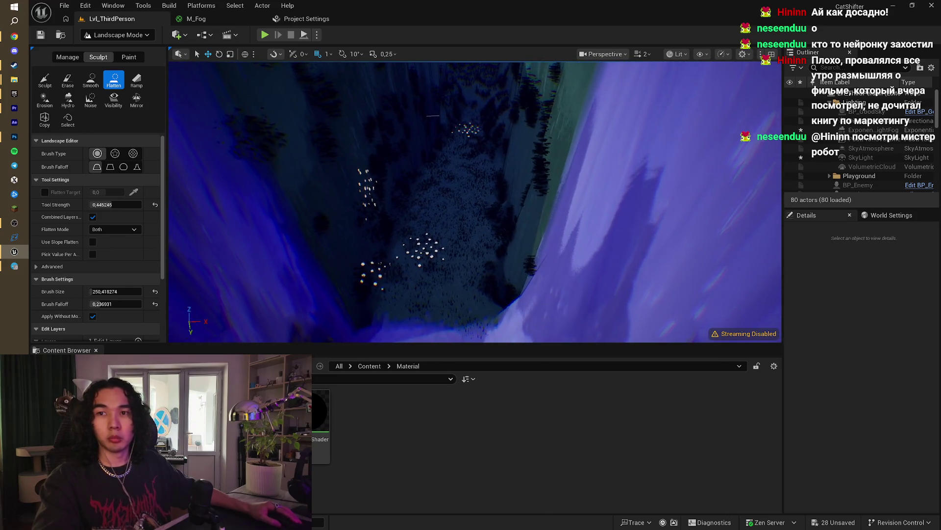
{"action": "scroll", "coordinate": [453, 217], "scroll_direction": "down", "scroll_amount": 3}
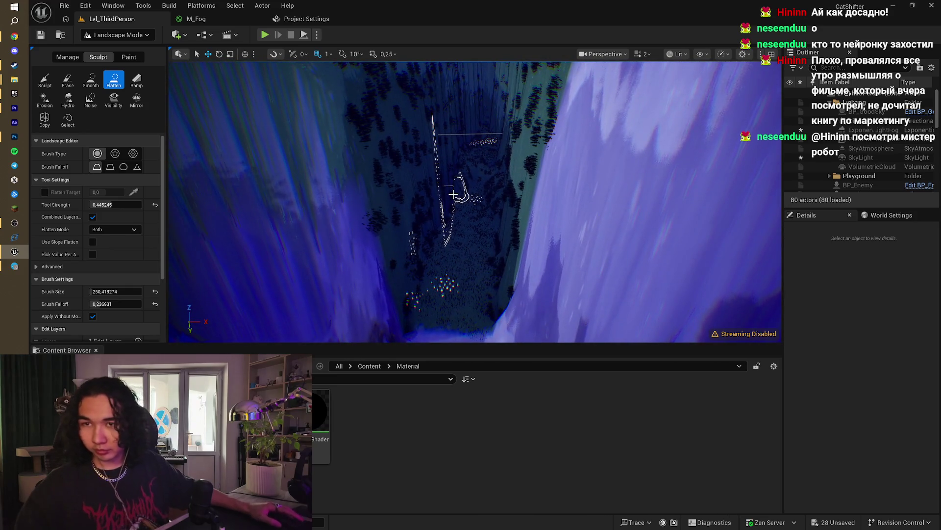
{"action": "left_click_drag", "start_coordinate": [453, 195], "coordinate": [447, 252]}
{"action": "mouse_move", "coordinate": [365, 117]}
{"action": "left_mouse_down"}
{"action": "mouse_move", "coordinate": [437, 332]}
{"action": "mouse_move", "coordinate": [420, 206]}
{"action": "mouse_move", "coordinate": [426, 248]}
{"action": "mouse_move", "coordinate": [424, 226]}
{"action": "mouse_move", "coordinate": [452, 204]}
{"action": "left_mouse_up"}
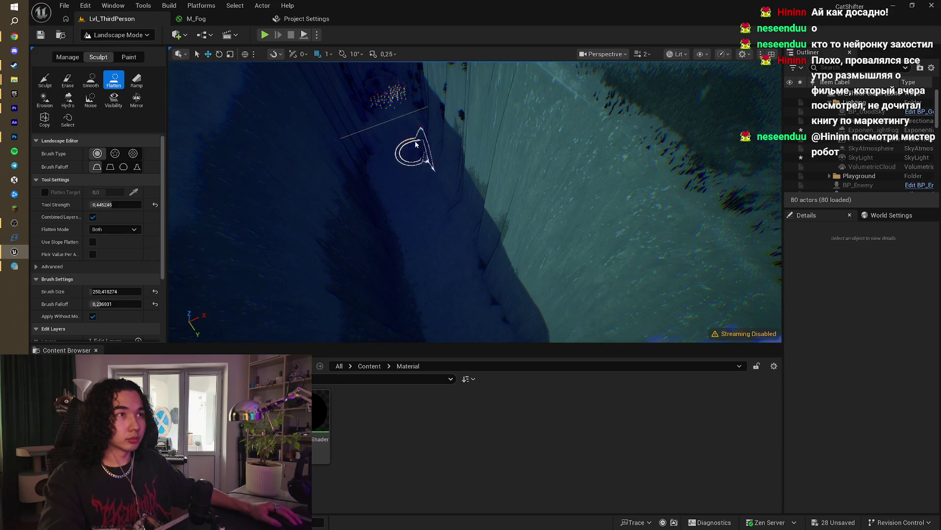
{"action": "mouse_move", "coordinate": [499, 301]}
{"action": "left_mouse_down"}
{"action": "mouse_move", "coordinate": [459, 249]}
{"action": "mouse_move", "coordinate": [508, 264]}
{"action": "left_mouse_up"}
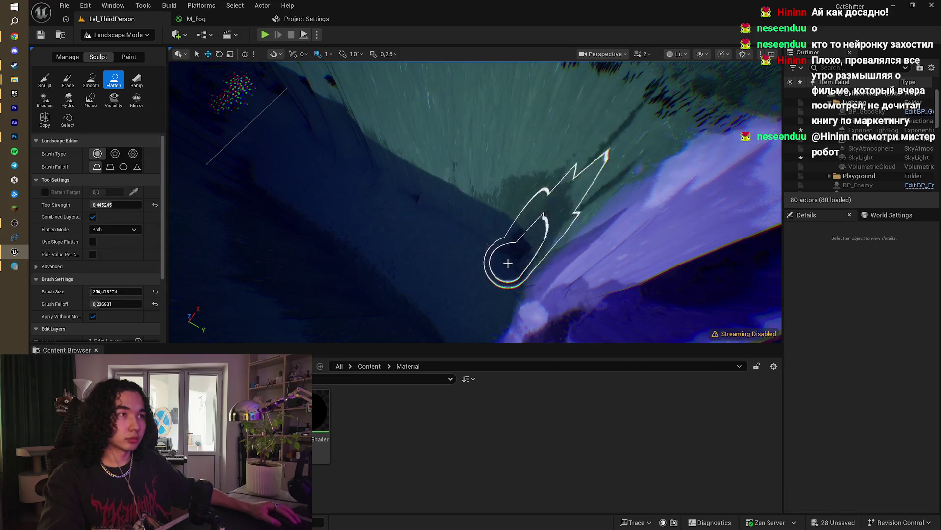
Step: Fly along the canyon floor to a top-down view and switch back to the Sculpt tool
{"action": "mouse_move", "coordinate": [408, 216]}
{"action": "left_mouse_down"}
{"action": "mouse_move", "coordinate": [416, 315]}
{"action": "mouse_move", "coordinate": [410, 217]}
{"action": "mouse_move", "coordinate": [431, 200]}
{"action": "mouse_move", "coordinate": [434, 155]}
{"action": "left_mouse_up"}
{"action": "mouse_move", "coordinate": [461, 204]}
{"action": "left_mouse_down"}
{"action": "mouse_move", "coordinate": [483, 245]}
{"action": "mouse_move", "coordinate": [462, 168]}
{"action": "mouse_move", "coordinate": [422, 260]}
{"action": "mouse_move", "coordinate": [436, 141]}
{"action": "mouse_move", "coordinate": [515, 211]}
{"action": "mouse_move", "coordinate": [505, 163]}
{"action": "mouse_move", "coordinate": [457, 277]}
{"action": "mouse_move", "coordinate": [498, 216]}
{"action": "mouse_move", "coordinate": [458, 193]}
{"action": "mouse_move", "coordinate": [458, 153]}
{"action": "mouse_move", "coordinate": [399, 126]}
{"action": "mouse_move", "coordinate": [595, 227]}
{"action": "mouse_move", "coordinate": [504, 263]}
{"action": "mouse_move", "coordinate": [539, 235]}
{"action": "mouse_move", "coordinate": [632, 240]}
{"action": "mouse_move", "coordinate": [537, 157]}
{"action": "left_mouse_up"}
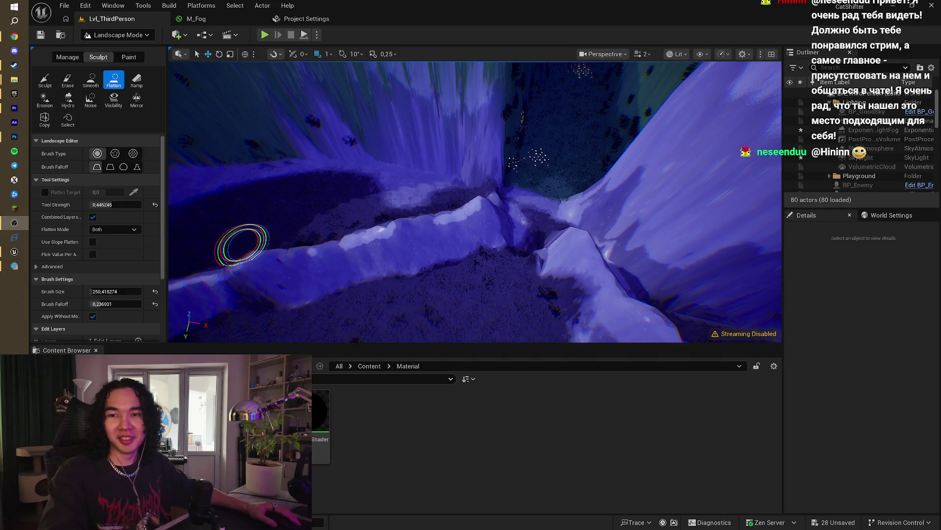
{"action": "left_click_drag", "start_coordinate": [280, 255], "coordinate": [281, 255]}
{"action": "mouse_move", "coordinate": [438, 283]}
{"action": "left_mouse_down"}
{"action": "mouse_move", "coordinate": [416, 169]}
{"action": "mouse_move", "coordinate": [462, 189]}
{"action": "mouse_move", "coordinate": [423, 264]}
{"action": "mouse_move", "coordinate": [437, 195]}
{"action": "mouse_move", "coordinate": [407, 166]}
{"action": "left_mouse_up"}
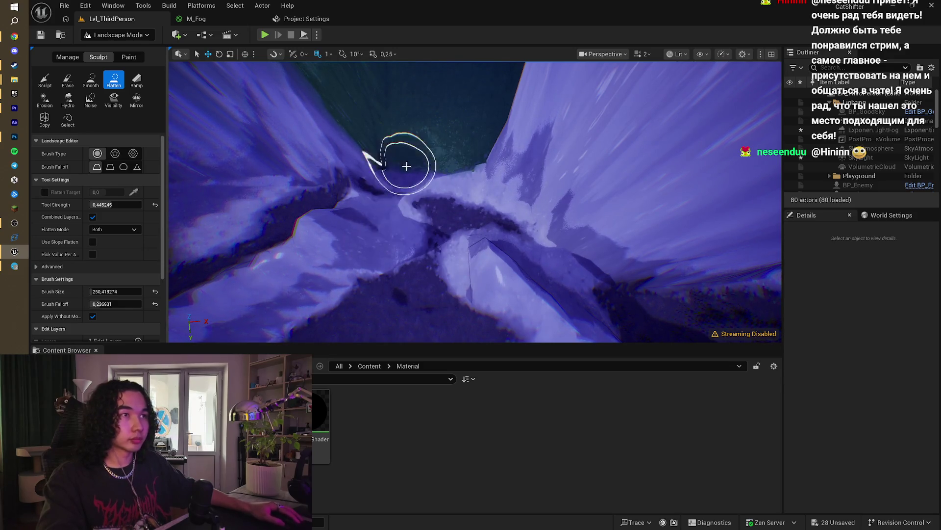
{"action": "mouse_move", "coordinate": [414, 262]}
{"action": "left_mouse_down"}
{"action": "mouse_move", "coordinate": [413, 294]}
{"action": "mouse_move", "coordinate": [431, 303]}
{"action": "mouse_move", "coordinate": [421, 274]}
{"action": "mouse_move", "coordinate": [431, 314]}
{"action": "left_mouse_up"}
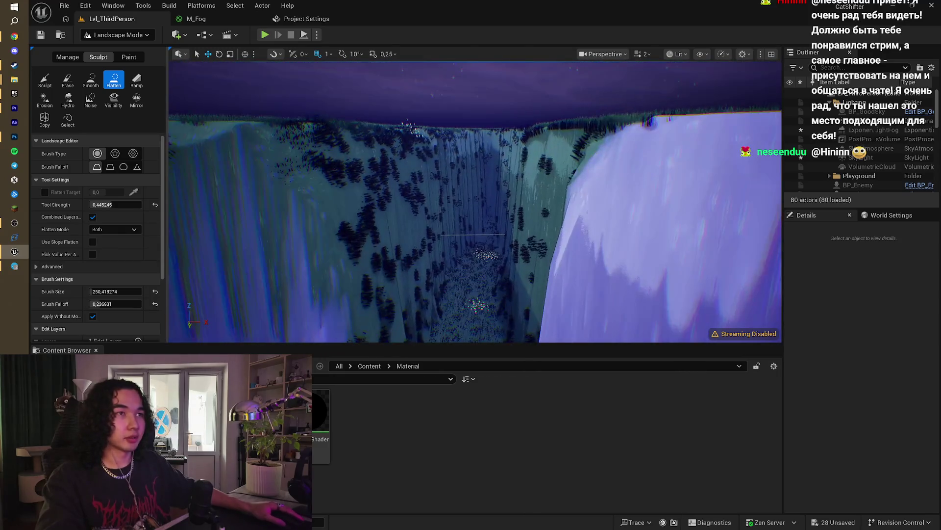
{"action": "left_click", "coordinate": [45, 80]}
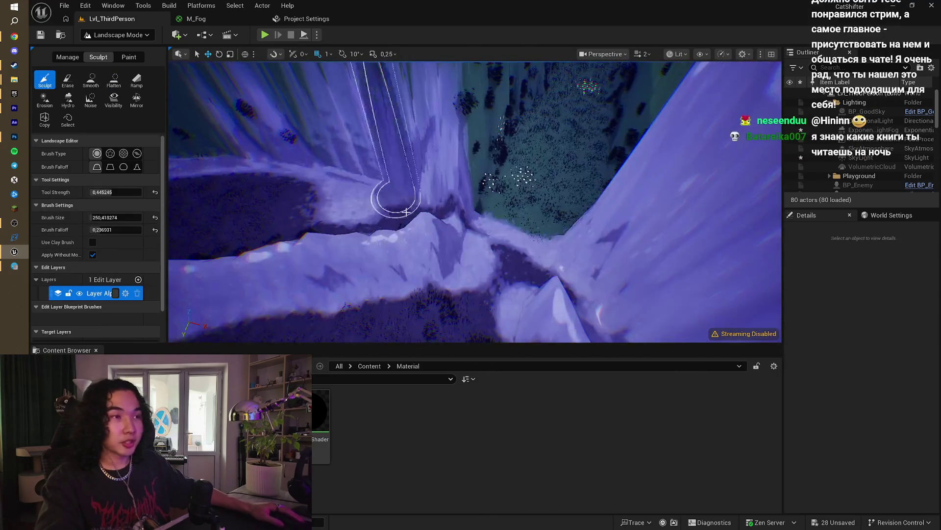
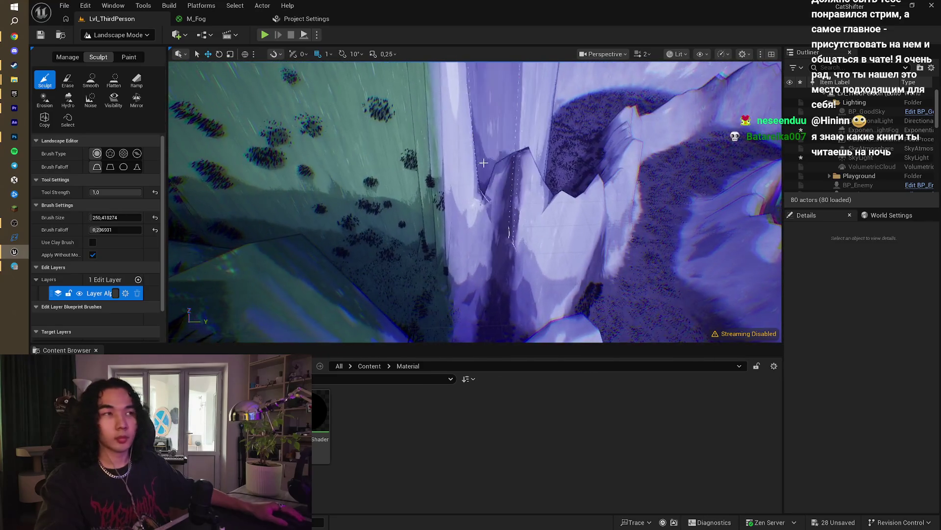
Step: Sculpt the cliff edges and rocky ridge up into steeper, spiky jagged walls
{"action": "left_click_drag", "start_coordinate": [484, 163], "coordinate": [477, 198]}
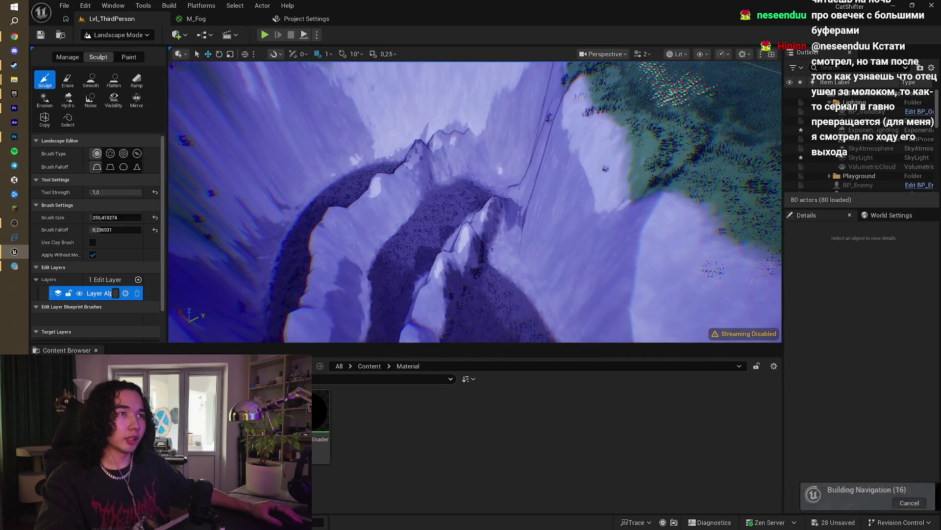
{"action": "left_click_drag", "start_coordinate": [469, 211], "coordinate": [449, 242]}
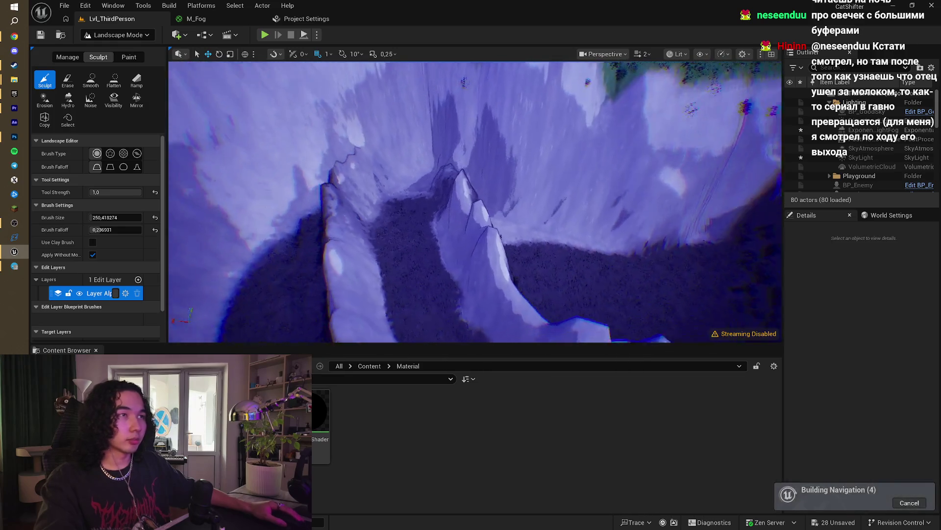
{"action": "mouse_move", "coordinate": [374, 178]}
{"action": "left_mouse_down"}
{"action": "mouse_move", "coordinate": [355, 137]}
{"action": "mouse_move", "coordinate": [373, 196]}
{"action": "mouse_move", "coordinate": [361, 156]}
{"action": "mouse_move", "coordinate": [364, 170]}
{"action": "left_mouse_up"}
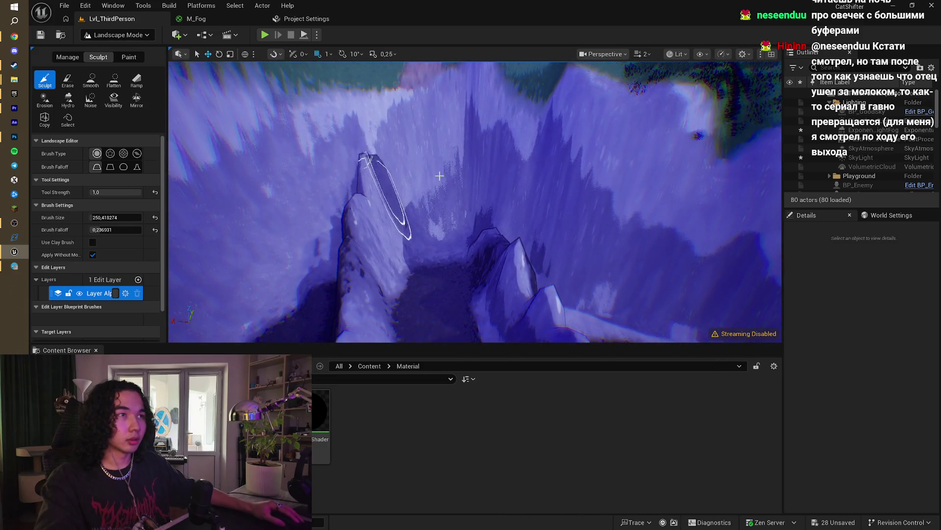
{"action": "mouse_move", "coordinate": [439, 176]}
{"action": "left_mouse_down"}
{"action": "mouse_move", "coordinate": [485, 221]}
{"action": "mouse_move", "coordinate": [490, 210]}
{"action": "mouse_move", "coordinate": [494, 230]}
{"action": "left_mouse_up"}
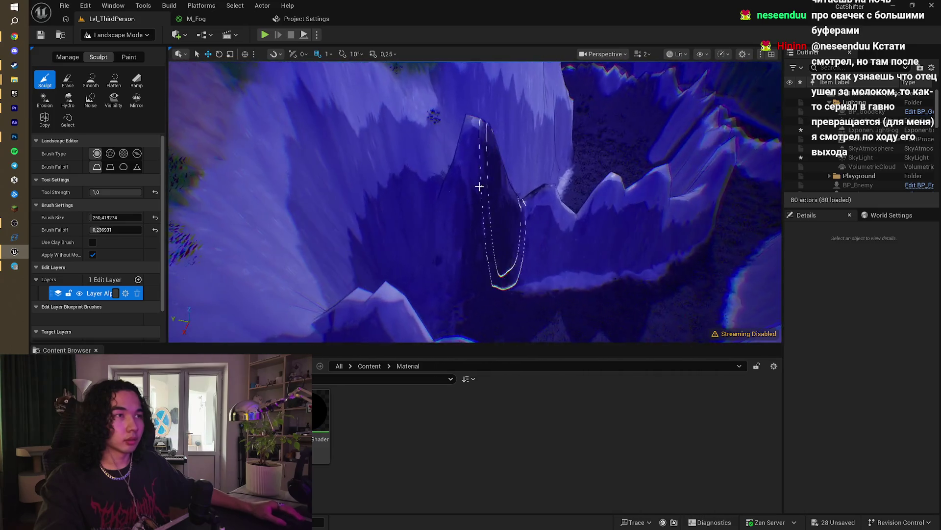
{"action": "left_click_drag", "start_coordinate": [497, 193], "coordinate": [527, 203]}
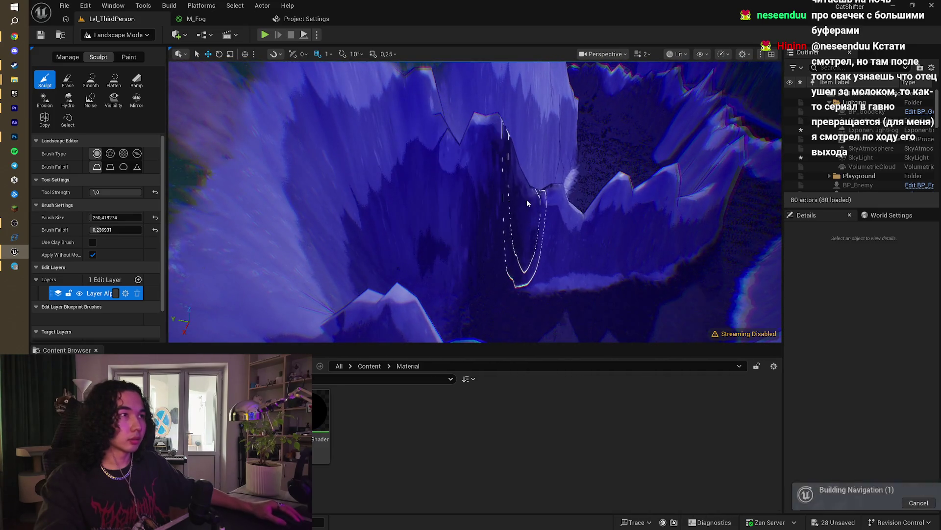
Step: Clear the section selection, angle the view down the canyon, and raise another cliff stretch
{"action": "left_click", "coordinate": [587, 209]}
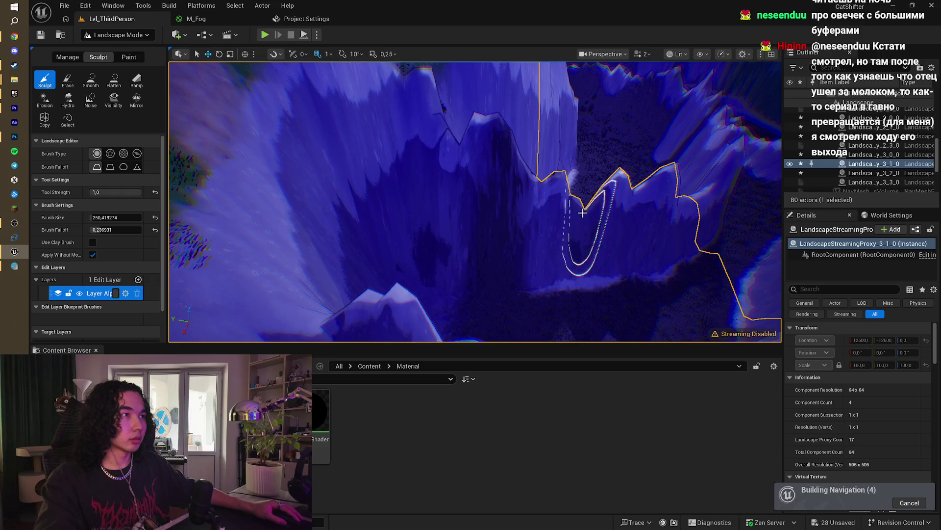
{"action": "key", "text": "Escape"}
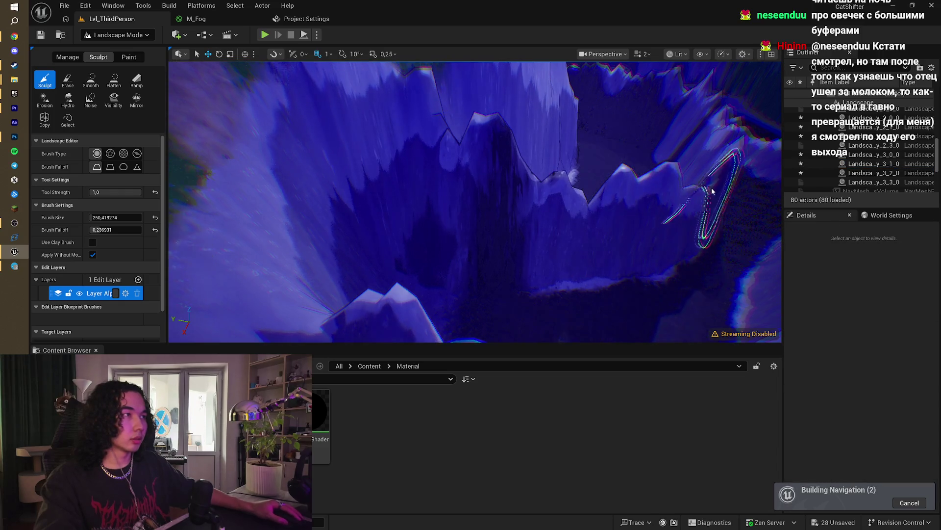
{"action": "mouse_move", "coordinate": [694, 201]}
{"action": "left_mouse_down"}
{"action": "mouse_move", "coordinate": [681, 133]}
{"action": "mouse_move", "coordinate": [679, 187]}
{"action": "left_mouse_up"}
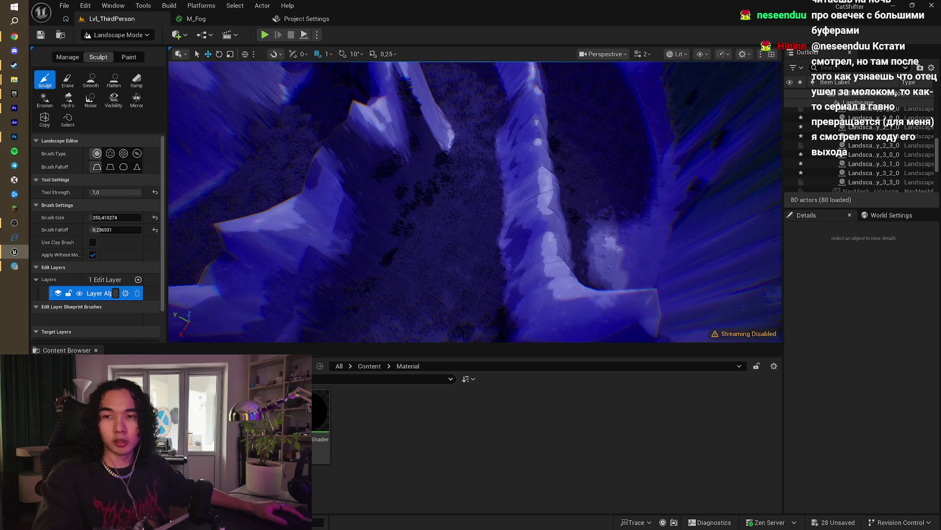
{"action": "mouse_move", "coordinate": [679, 187]}
{"action": "left_mouse_down"}
{"action": "mouse_move", "coordinate": [681, 142]}
{"action": "mouse_move", "coordinate": [365, 203]}
{"action": "left_mouse_up"}
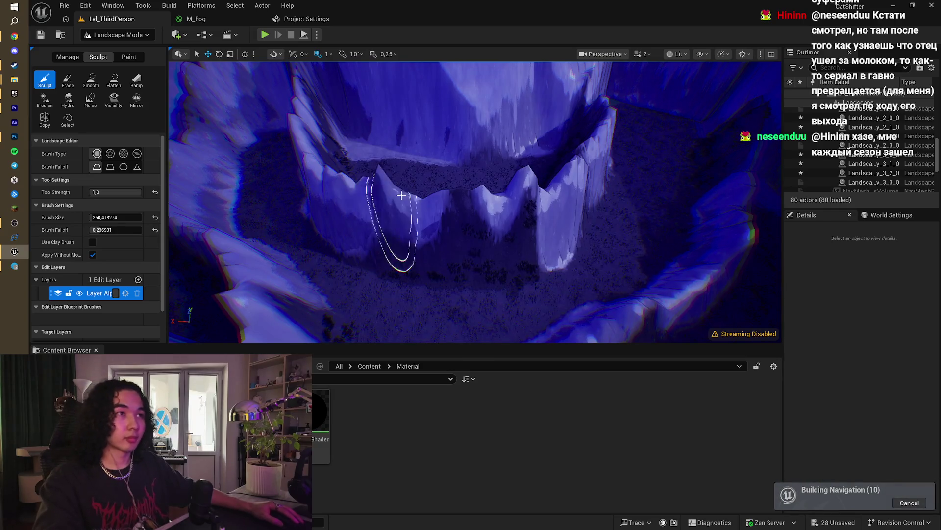
{"action": "left_click_drag", "start_coordinate": [401, 195], "coordinate": [510, 205]}
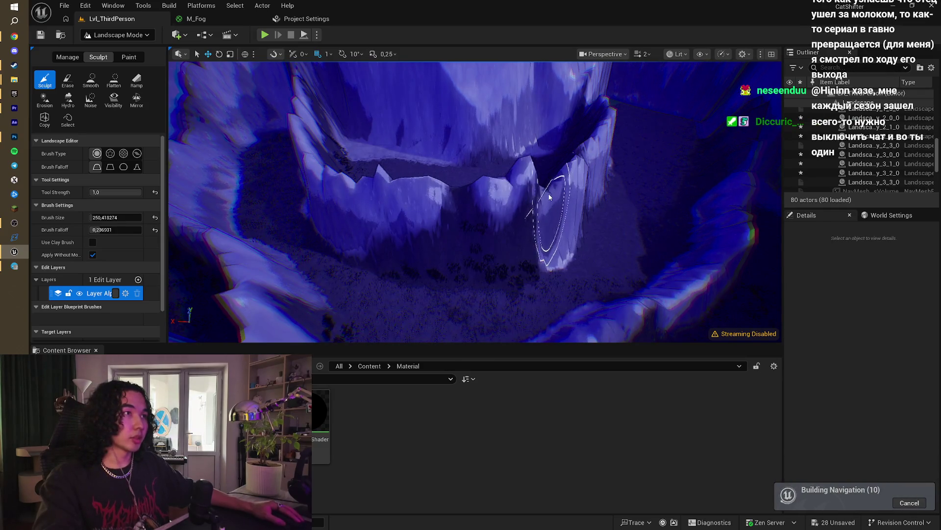
{"action": "mouse_move", "coordinate": [566, 181]}
{"action": "left_mouse_down"}
{"action": "mouse_move", "coordinate": [590, 134]}
{"action": "mouse_move", "coordinate": [500, 231]}
{"action": "mouse_move", "coordinate": [434, 207]}
{"action": "mouse_move", "coordinate": [569, 150]}
{"action": "mouse_move", "coordinate": [559, 132]}
{"action": "mouse_move", "coordinate": [540, 132]}
{"action": "mouse_move", "coordinate": [374, 227]}
{"action": "left_mouse_up"}
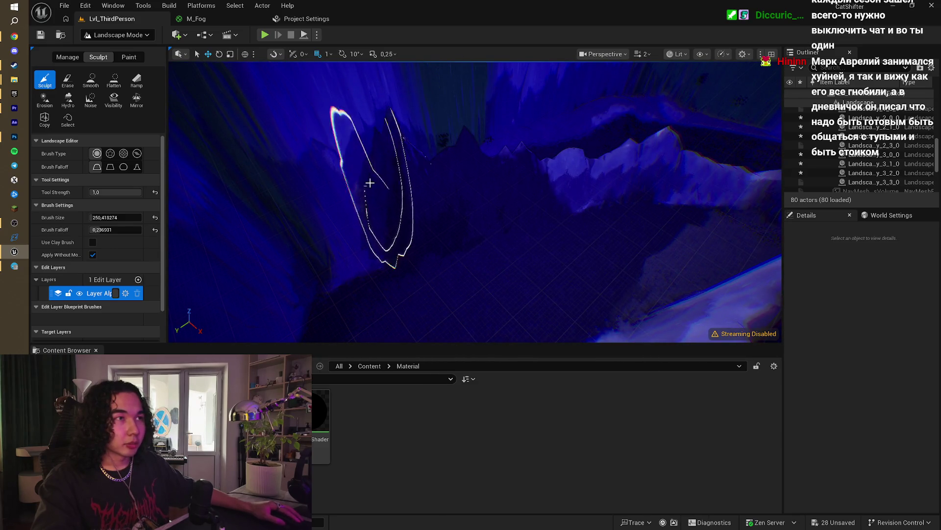
Step: Orbit around the canyon to inspect the cliff walls and rock spire from above
{"action": "mouse_move", "coordinate": [350, 163]}
{"action": "left_mouse_down"}
{"action": "mouse_move", "coordinate": [486, 185]}
{"action": "mouse_move", "coordinate": [531, 250]}
{"action": "mouse_move", "coordinate": [529, 270]}
{"action": "mouse_move", "coordinate": [431, 160]}
{"action": "mouse_move", "coordinate": [504, 185]}
{"action": "mouse_move", "coordinate": [497, 170]}
{"action": "left_mouse_up"}
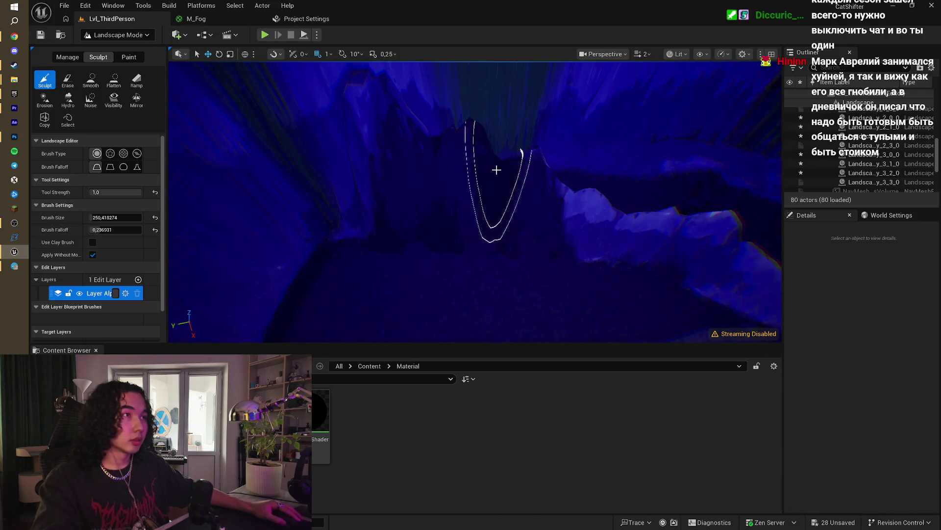
{"action": "mouse_move", "coordinate": [608, 213]}
{"action": "left_mouse_down"}
{"action": "mouse_move", "coordinate": [664, 206]}
{"action": "mouse_move", "coordinate": [550, 181]}
{"action": "mouse_move", "coordinate": [498, 150]}
{"action": "mouse_move", "coordinate": [503, 143]}
{"action": "mouse_move", "coordinate": [372, 129]}
{"action": "left_mouse_up"}
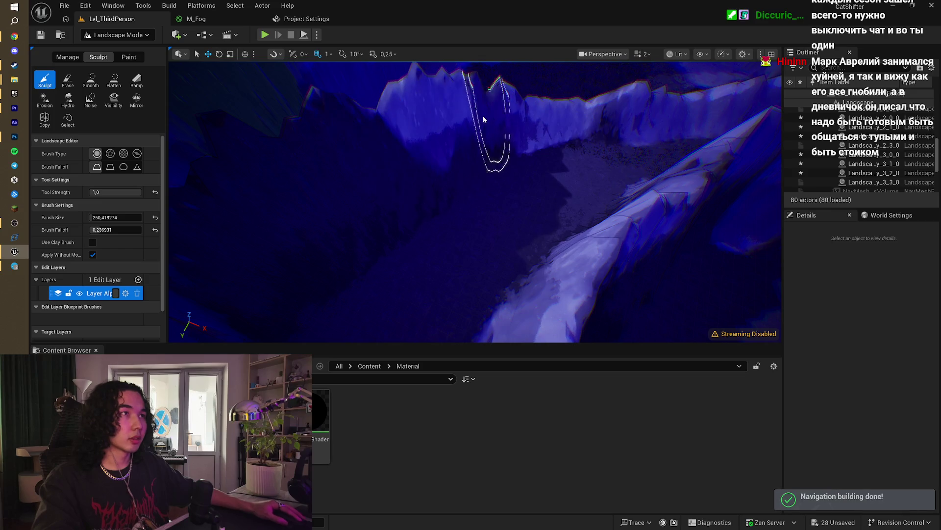
{"action": "mouse_move", "coordinate": [543, 112]}
{"action": "left_mouse_down"}
{"action": "mouse_move", "coordinate": [534, 106]}
{"action": "mouse_move", "coordinate": [504, 196]}
{"action": "mouse_move", "coordinate": [465, 201]}
{"action": "left_mouse_up"}
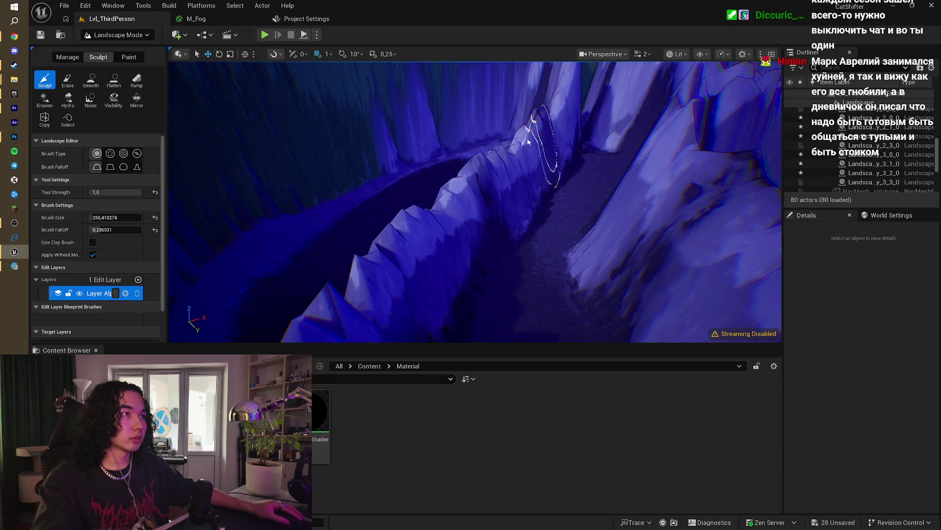
{"action": "mouse_move", "coordinate": [528, 142]}
{"action": "left_mouse_down"}
{"action": "mouse_move", "coordinate": [407, 260]}
{"action": "mouse_move", "coordinate": [442, 205]}
{"action": "mouse_move", "coordinate": [510, 200]}
{"action": "mouse_move", "coordinate": [399, 217]}
{"action": "mouse_move", "coordinate": [404, 225]}
{"action": "left_mouse_up"}
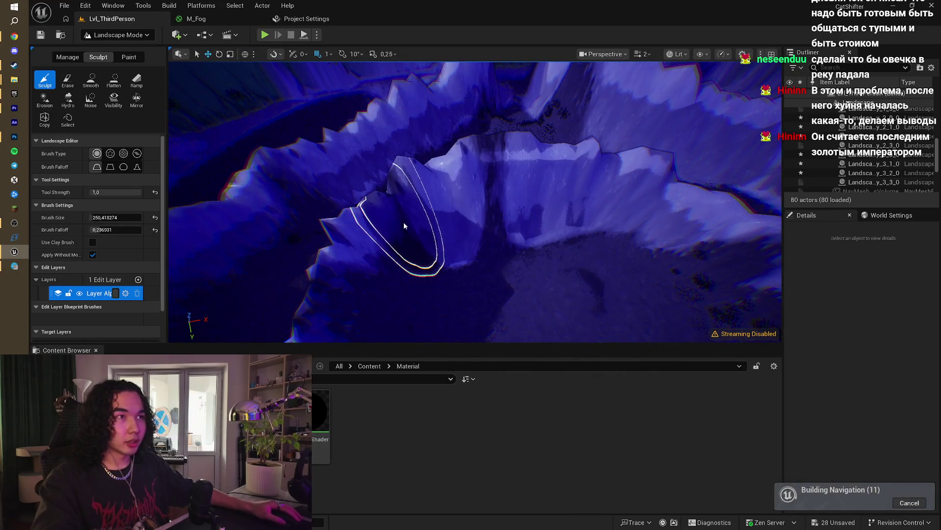
Step: Swing over the crater and raise its rim into jagged peaks
{"action": "mouse_move", "coordinate": [343, 281]}
{"action": "left_mouse_down"}
{"action": "mouse_move", "coordinate": [373, 246]}
{"action": "mouse_move", "coordinate": [445, 195]}
{"action": "left_mouse_up"}
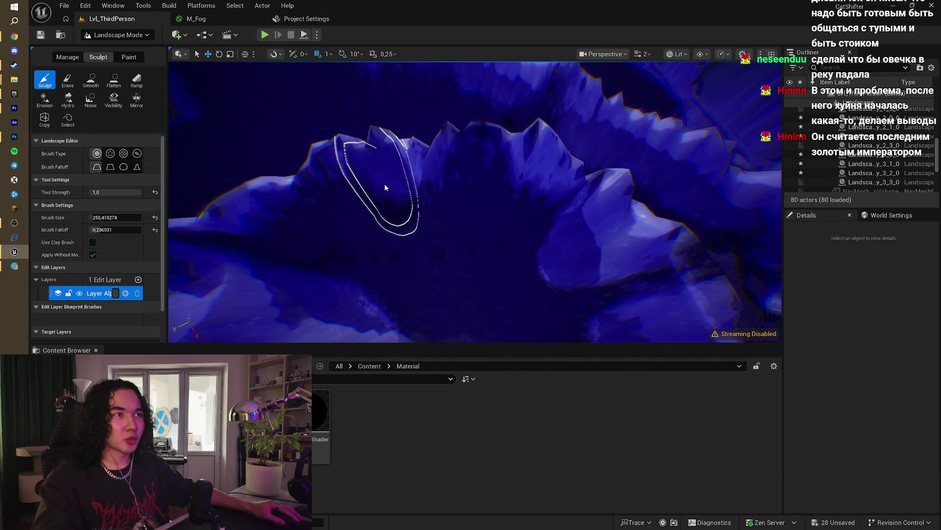
{"action": "mouse_move", "coordinate": [384, 187]}
{"action": "left_mouse_down"}
{"action": "mouse_move", "coordinate": [324, 192]}
{"action": "mouse_move", "coordinate": [409, 168]}
{"action": "left_mouse_up"}
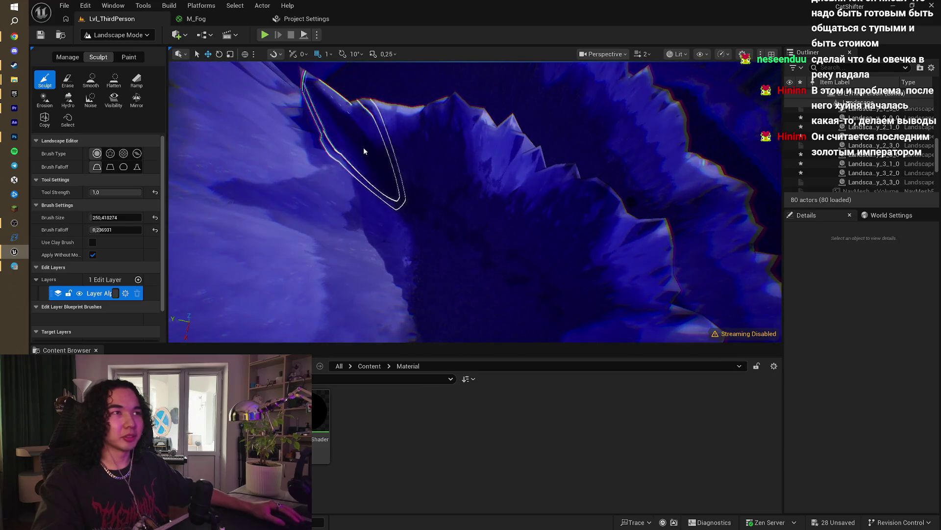
{"action": "right_click", "coordinate": [590, 169]}
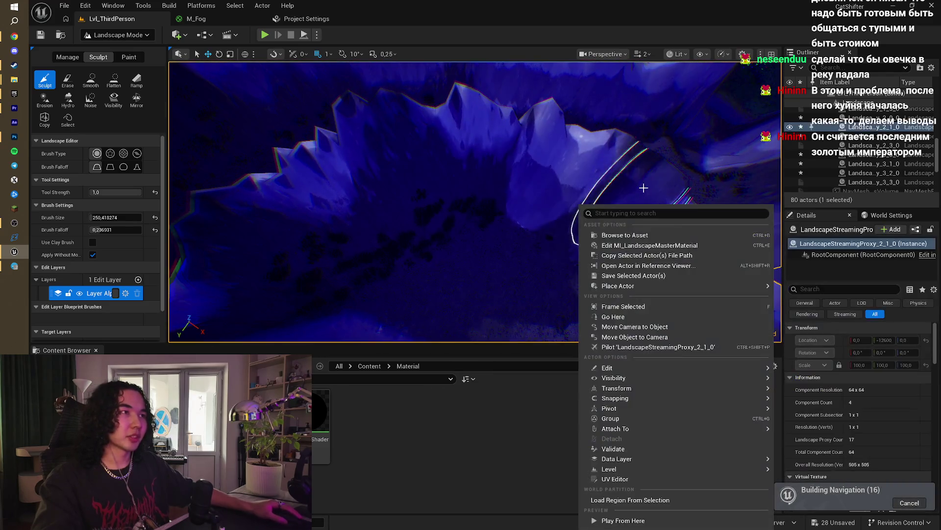
Step: Dismiss the actions menu, orbit around the crater, and reshape the crater ridge
{"action": "key", "text": "Escape"}
{"action": "left_click_drag", "start_coordinate": [389, 135], "coordinate": [591, 234]}
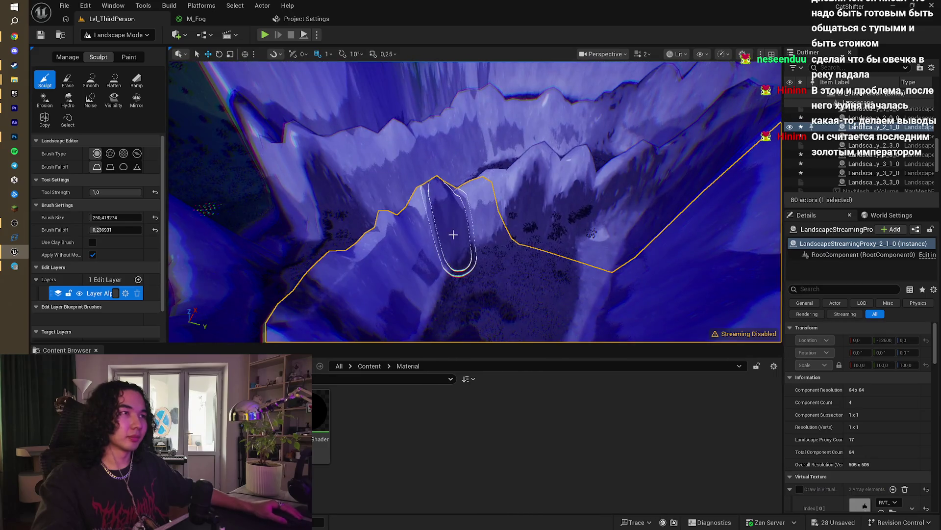
{"action": "left_click_drag", "start_coordinate": [567, 189], "coordinate": [605, 189]}
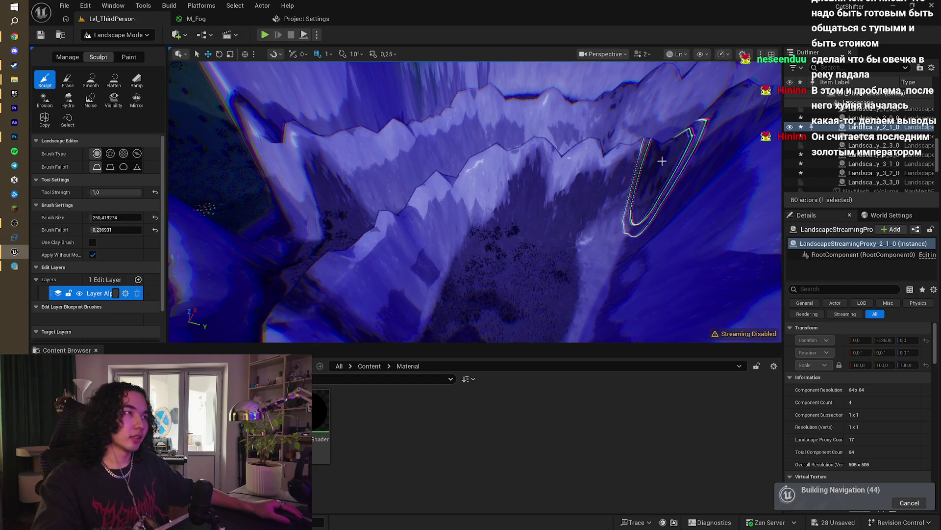
{"action": "left_click_drag", "start_coordinate": [662, 161], "coordinate": [564, 169]}
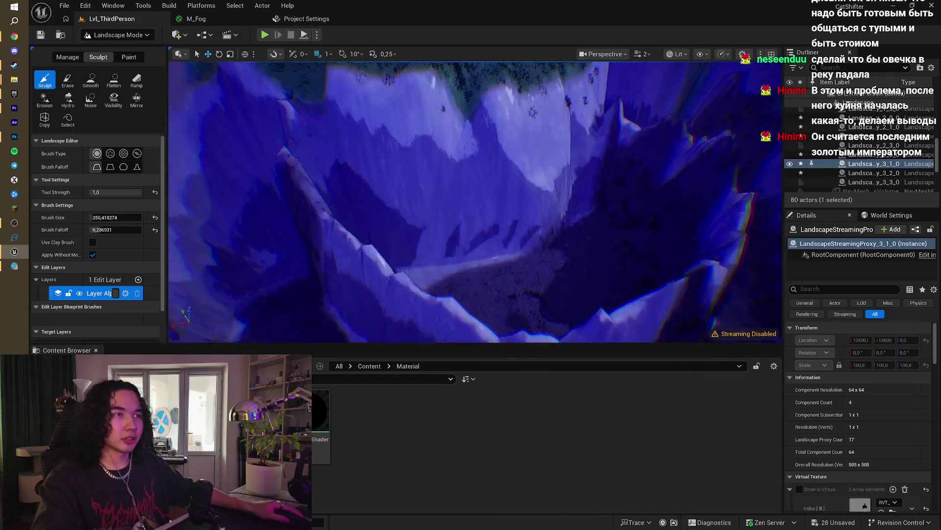
{"action": "left_click_drag", "start_coordinate": [491, 225], "coordinate": [463, 227]}
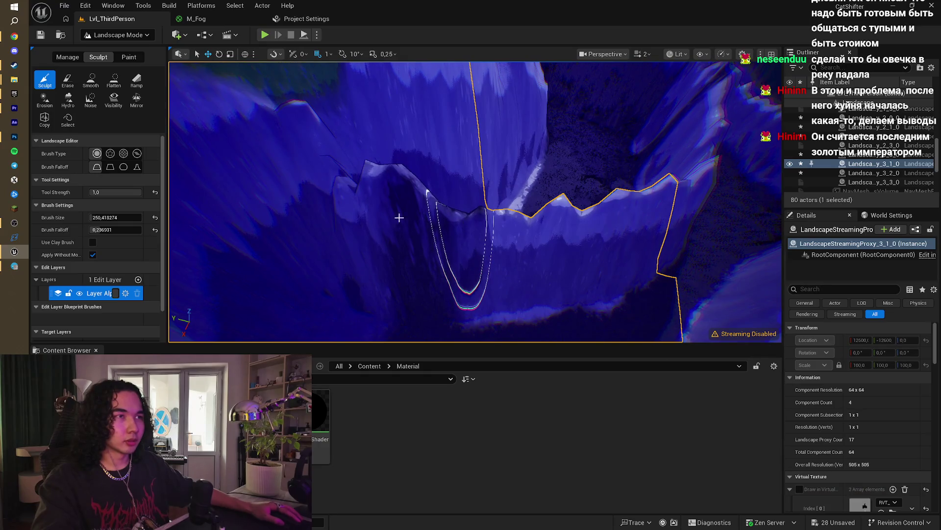
{"action": "left_click_drag", "start_coordinate": [331, 176], "coordinate": [425, 211]}
{"action": "left_click_drag", "start_coordinate": [574, 221], "coordinate": [493, 265]}
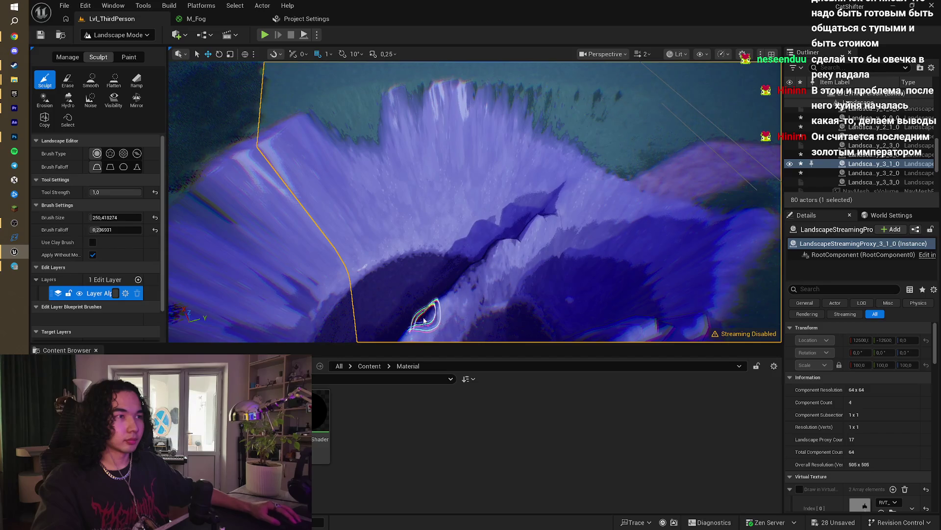
{"action": "left_click_drag", "start_coordinate": [454, 305], "coordinate": [476, 276]}
Step: Look down into the gorge from a low angle, then switch the landscape editor to Paint
{"action": "mouse_move", "coordinate": [527, 245]}
{"action": "left_mouse_down"}
{"action": "mouse_move", "coordinate": [447, 184]}
{"action": "mouse_move", "coordinate": [344, 166]}
{"action": "left_mouse_up"}
{"action": "mouse_move", "coordinate": [463, 237]}
{"action": "left_mouse_down"}
{"action": "mouse_move", "coordinate": [480, 196]}
{"action": "mouse_move", "coordinate": [473, 240]}
{"action": "left_mouse_up"}
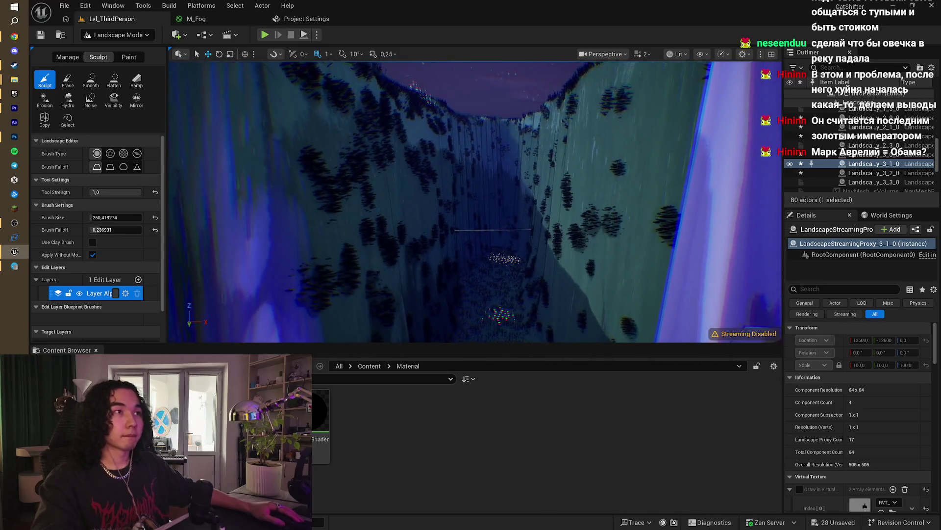
{"action": "left_click_drag", "start_coordinate": [473, 240], "coordinate": [461, 235]}
{"action": "left_click", "coordinate": [134, 57]}
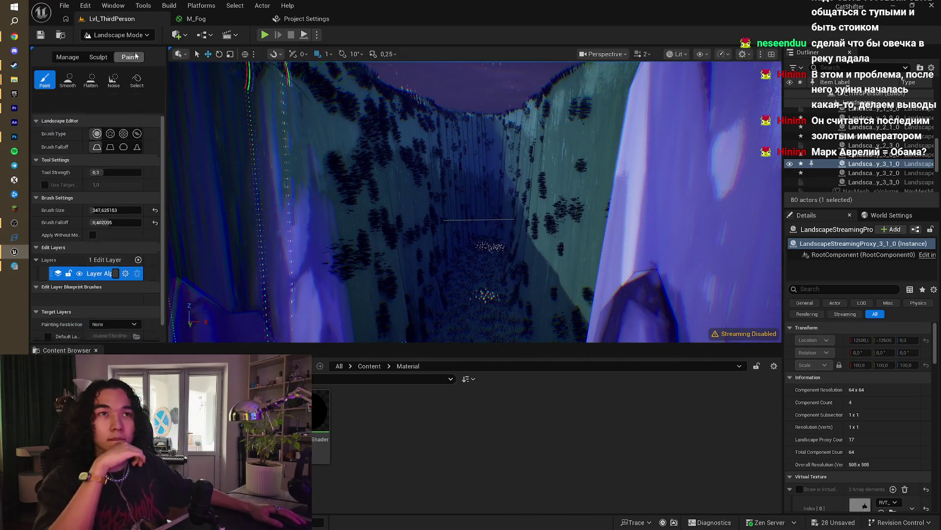
{"action": "scroll", "coordinate": [96, 196], "scroll_direction": "down", "scroll_amount": 5}
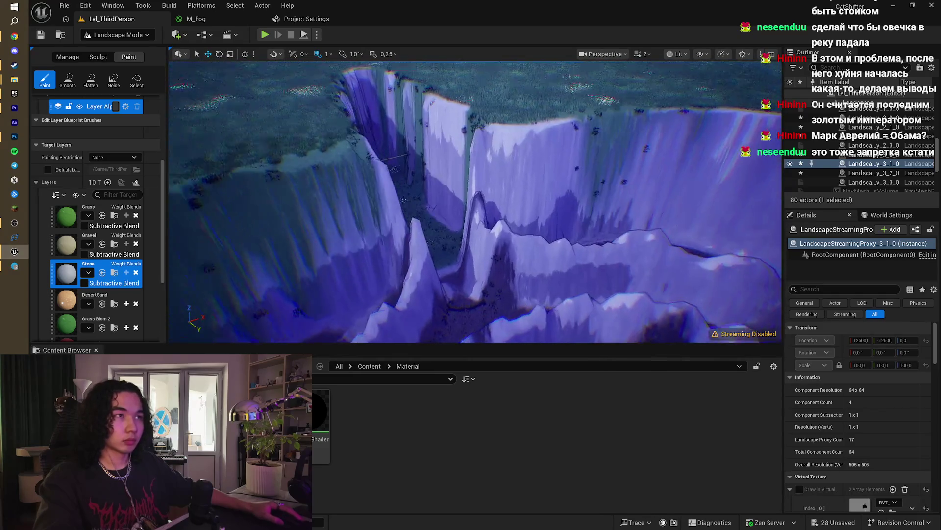
{"action": "key", "text": "a"}
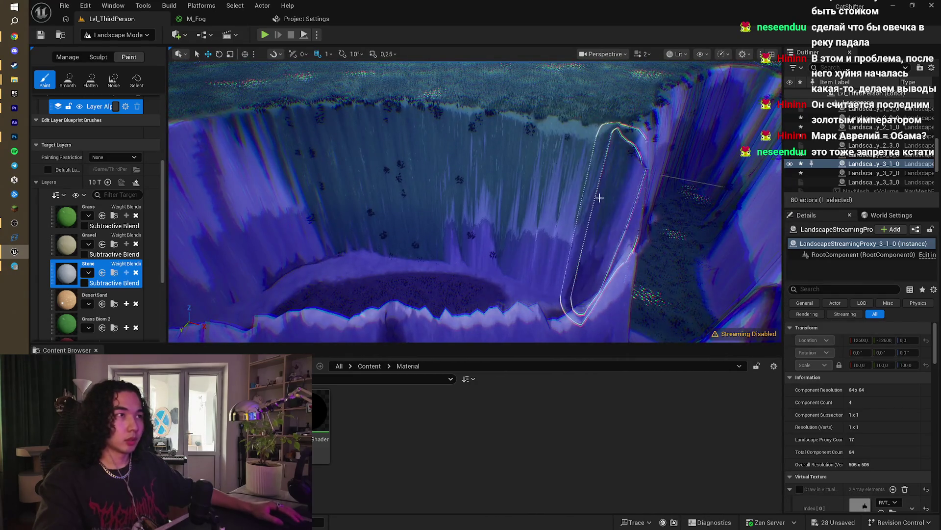
{"action": "key", "text": "e"}
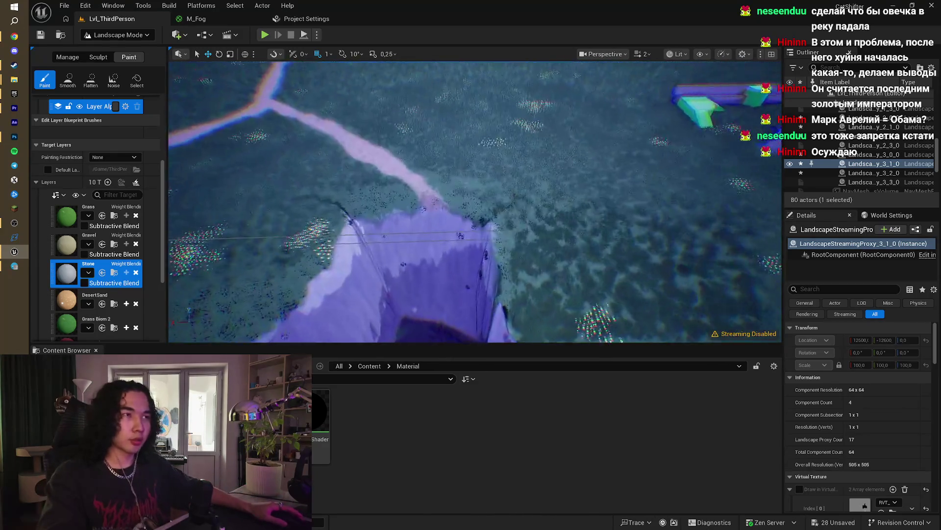
{"action": "scroll", "coordinate": [874, 173], "scroll_direction": "up", "scroll_amount": 5}
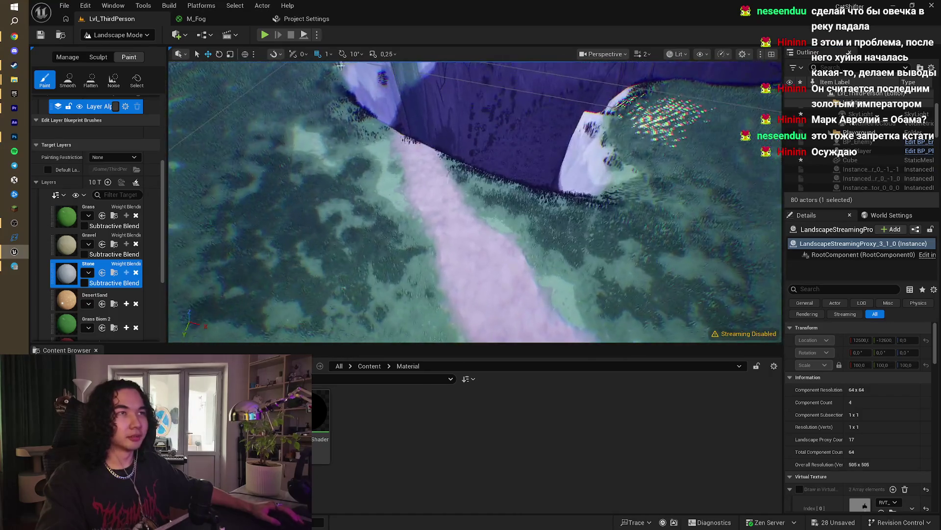
{"action": "left_click", "coordinate": [264, 34]}
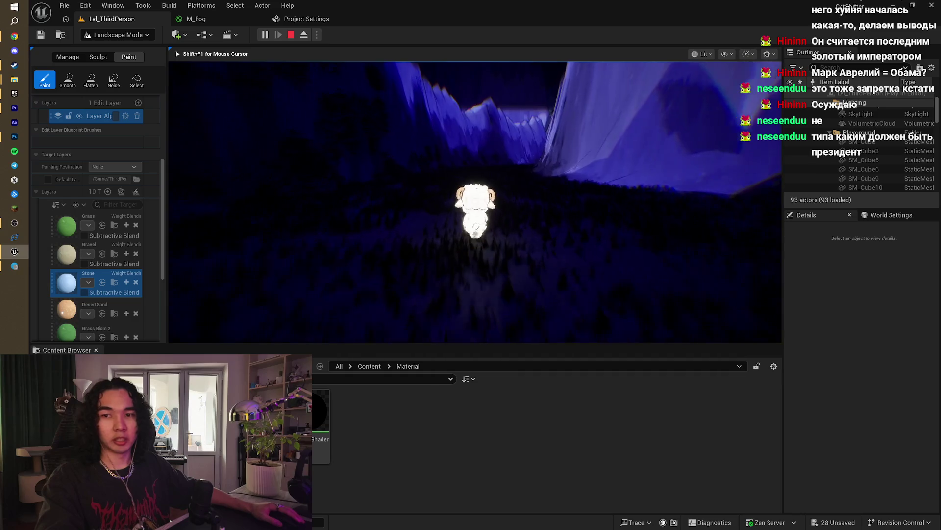
Step: Stop the play session and hide the StaticMesh actor in the Outliner
{"action": "key", "text": "Escape"}
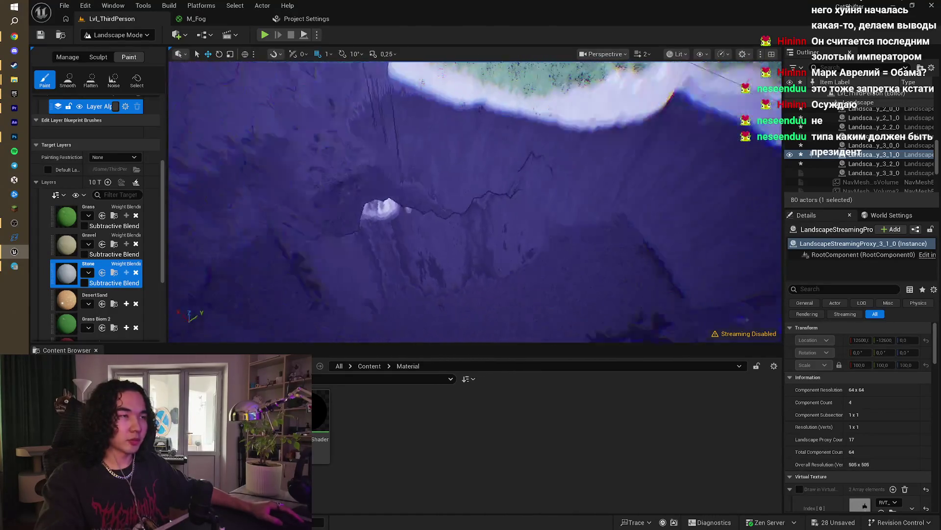
{"action": "scroll", "coordinate": [833, 155], "scroll_direction": "up", "scroll_amount": 5}
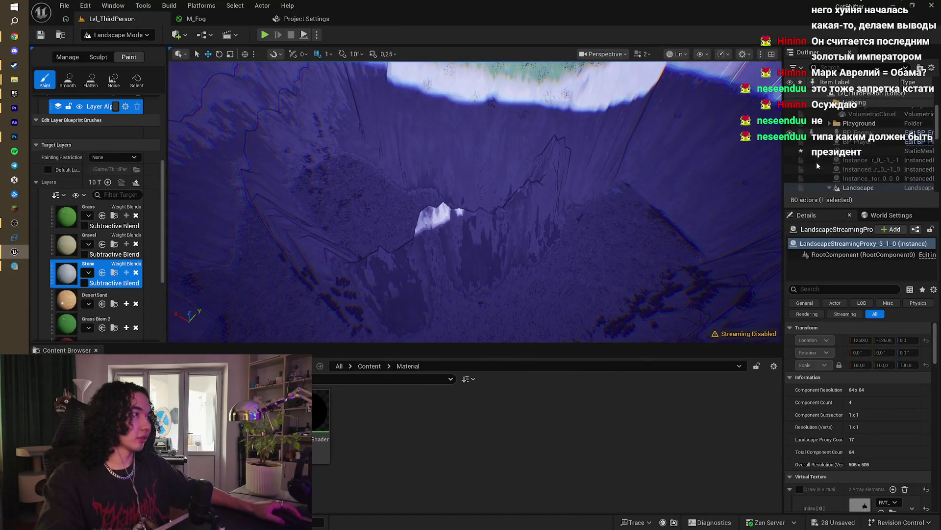
{"action": "left_click", "coordinate": [790, 152]}
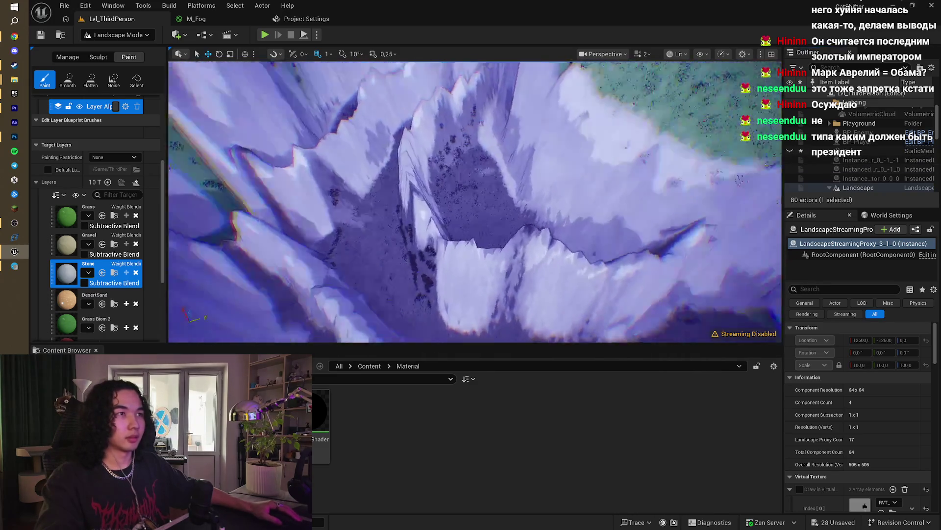
{"action": "key", "text": "w"}
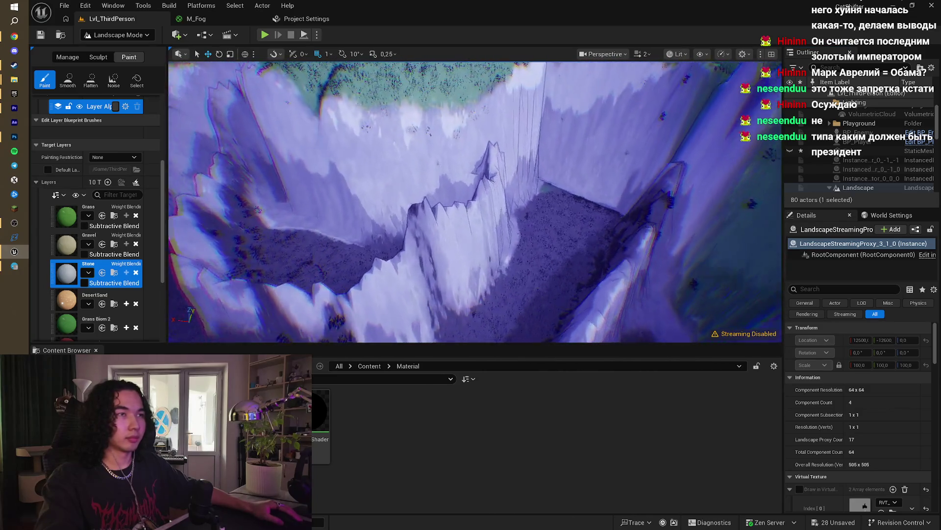
{"action": "left_click", "coordinate": [94, 59]}
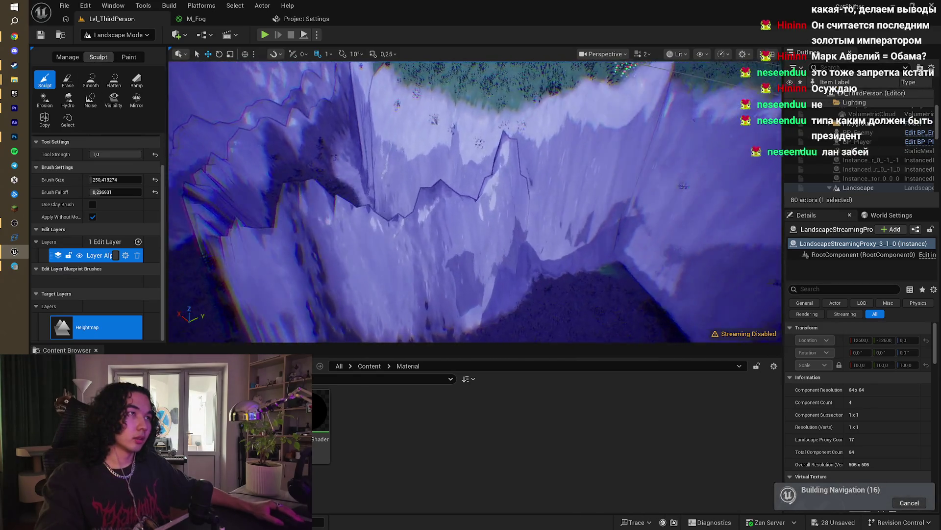
{"action": "left_click_drag", "start_coordinate": [499, 166], "coordinate": [506, 155]}
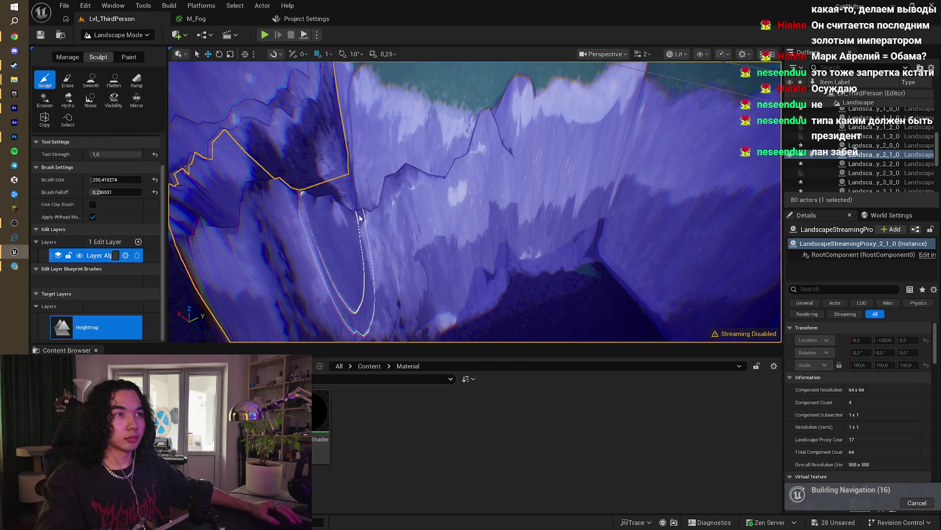
{"action": "left_click_drag", "start_coordinate": [324, 220], "coordinate": [314, 216]}
{"action": "left_click_drag", "start_coordinate": [361, 181], "coordinate": [349, 252]}
{"action": "left_click_drag", "start_coordinate": [344, 201], "coordinate": [334, 186]}
{"action": "left_click", "coordinate": [126, 58]}
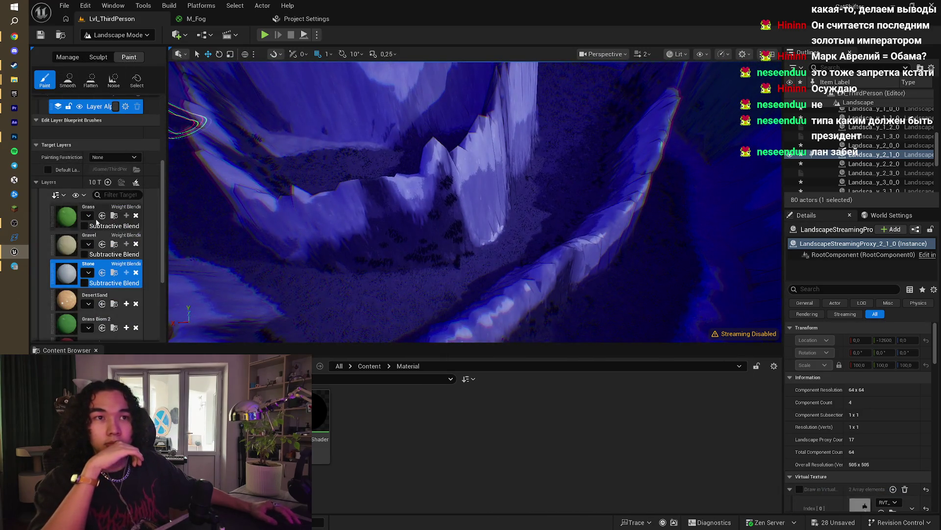
Step: Paint the Stone layer onto the slope, fly through the canyon, and return to Sculpt
{"action": "left_click_drag", "start_coordinate": [374, 243], "coordinate": [368, 244]}
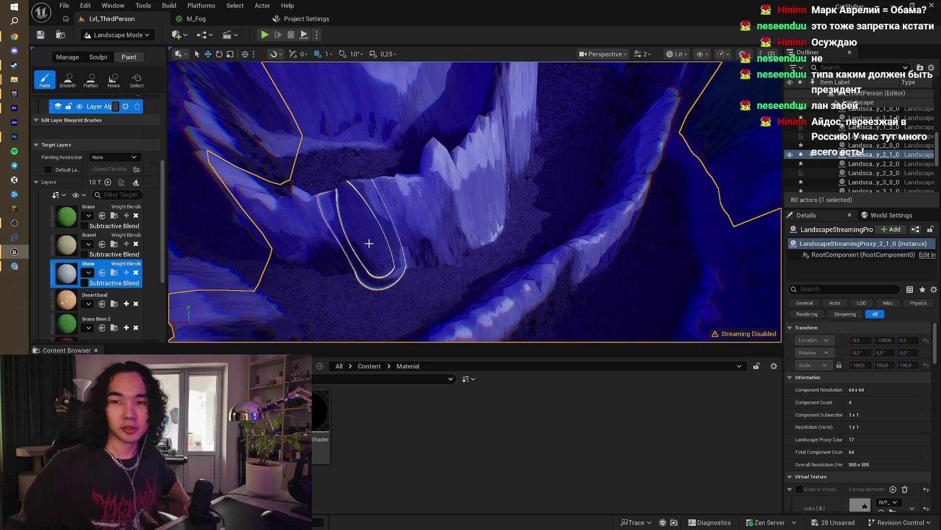
{"action": "mouse_move", "coordinate": [369, 243]}
{"action": "left_mouse_down"}
{"action": "mouse_move", "coordinate": [446, 223]}
{"action": "mouse_move", "coordinate": [454, 309]}
{"action": "mouse_move", "coordinate": [475, 299]}
{"action": "mouse_move", "coordinate": [418, 310]}
{"action": "mouse_move", "coordinate": [486, 280]}
{"action": "mouse_move", "coordinate": [401, 285]}
{"action": "left_mouse_up"}
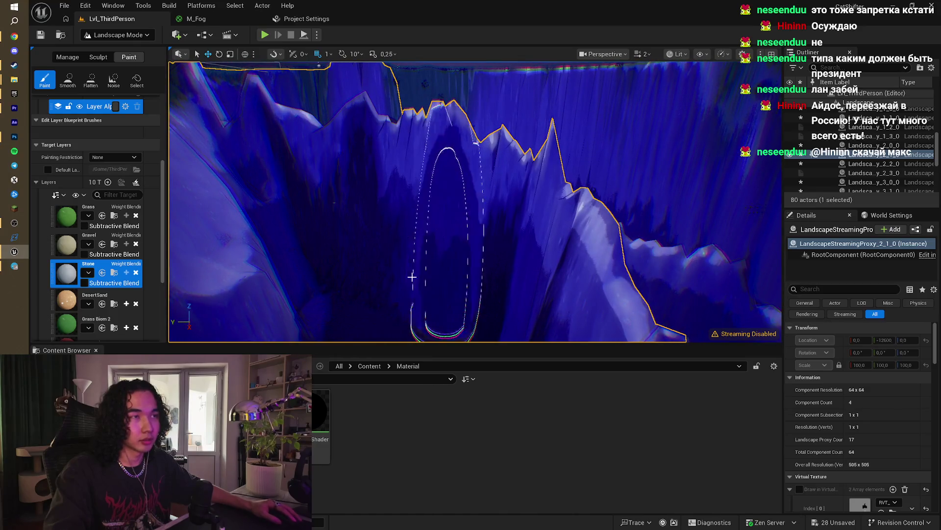
{"action": "left_click_drag", "start_coordinate": [470, 295], "coordinate": [490, 284]}
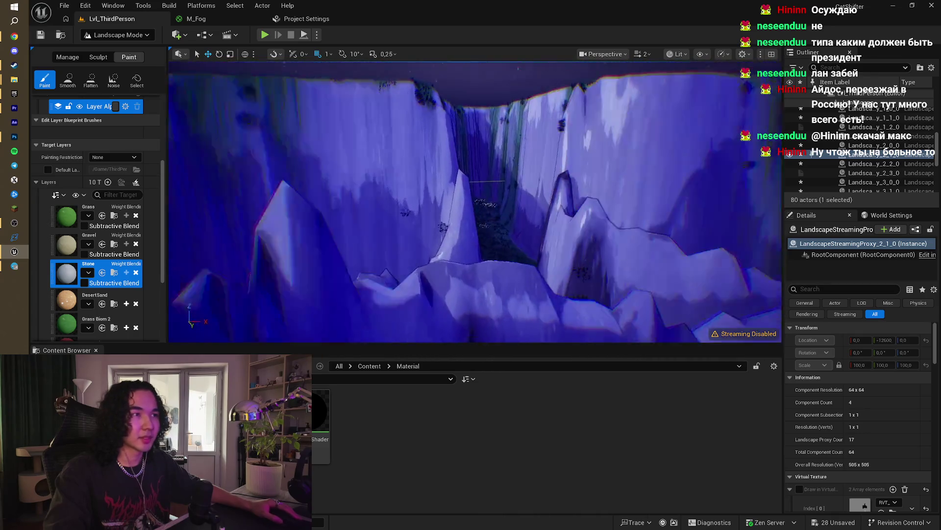
{"action": "left_click_drag", "start_coordinate": [491, 284], "coordinate": [503, 277]}
{"action": "left_click", "coordinate": [89, 59]}
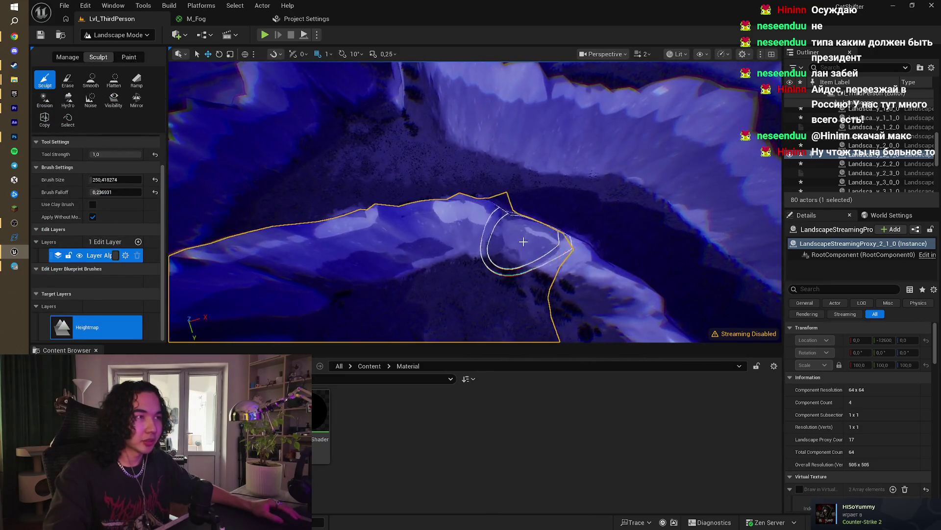
Step: Carve a notch into the canyon ridge with the Sculpt brush and pick the Flatten tool
{"action": "mouse_move", "coordinate": [396, 224]}
{"action": "left_mouse_down"}
{"action": "mouse_move", "coordinate": [491, 267]}
{"action": "mouse_move", "coordinate": [441, 249]}
{"action": "mouse_move", "coordinate": [424, 211]}
{"action": "mouse_move", "coordinate": [461, 240]}
{"action": "mouse_move", "coordinate": [445, 215]}
{"action": "left_mouse_up"}
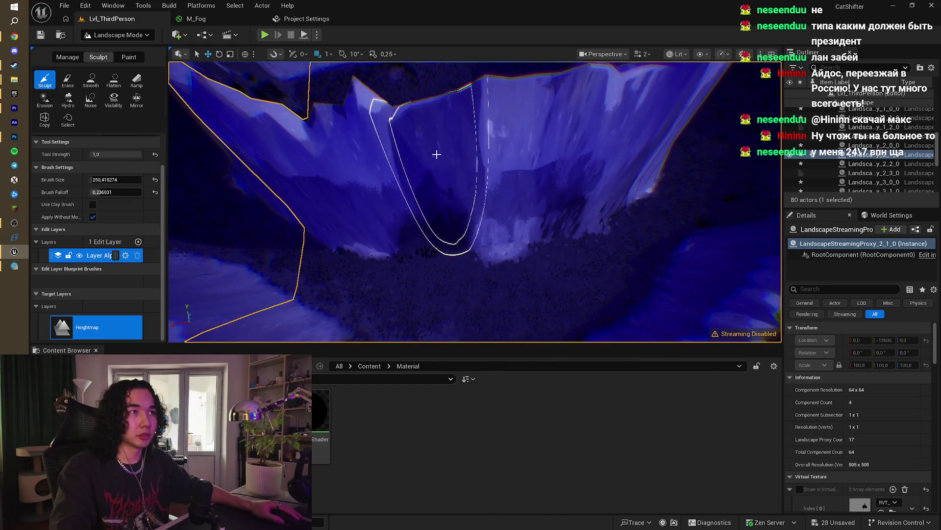
{"action": "mouse_move", "coordinate": [438, 162]}
{"action": "left_mouse_down"}
{"action": "mouse_move", "coordinate": [448, 219]}
{"action": "mouse_move", "coordinate": [431, 170]}
{"action": "mouse_move", "coordinate": [442, 194]}
{"action": "left_mouse_up"}
{"action": "left_click_drag", "start_coordinate": [447, 233], "coordinate": [447, 232]}
{"action": "left_click_drag", "start_coordinate": [458, 200], "coordinate": [458, 199]}
{"action": "left_click_drag", "start_coordinate": [299, 138], "coordinate": [300, 138]}
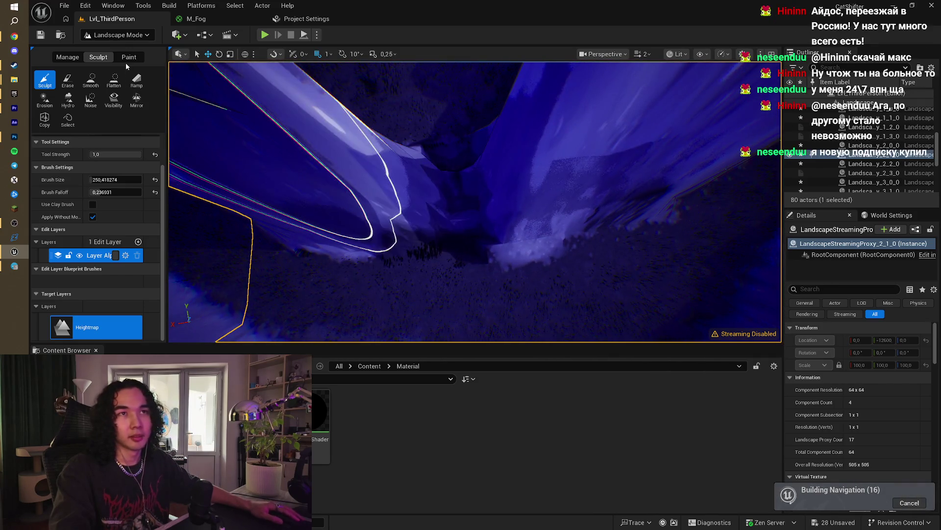
{"action": "left_click", "coordinate": [110, 81]}
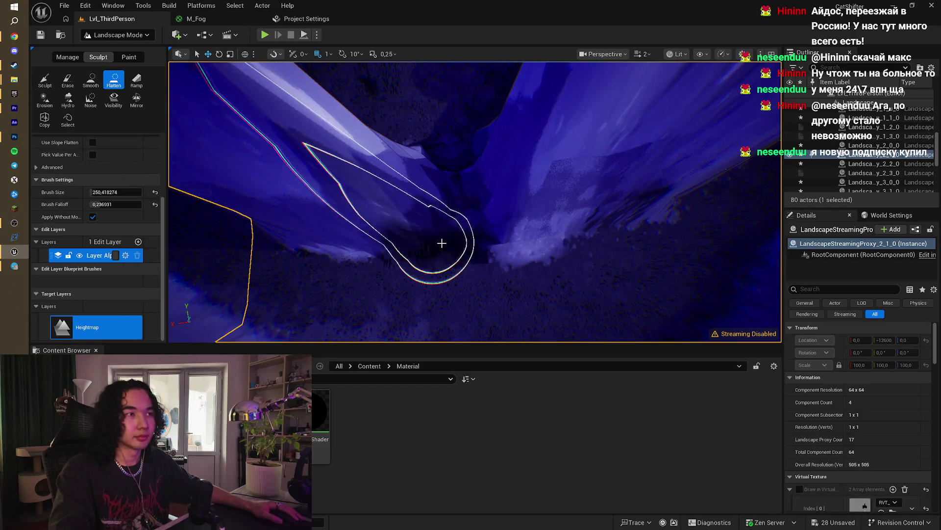
Step: Select the Smooth tool and move through the canyon to face a cliff
{"action": "left_click_drag", "start_coordinate": [450, 202], "coordinate": [450, 202]}
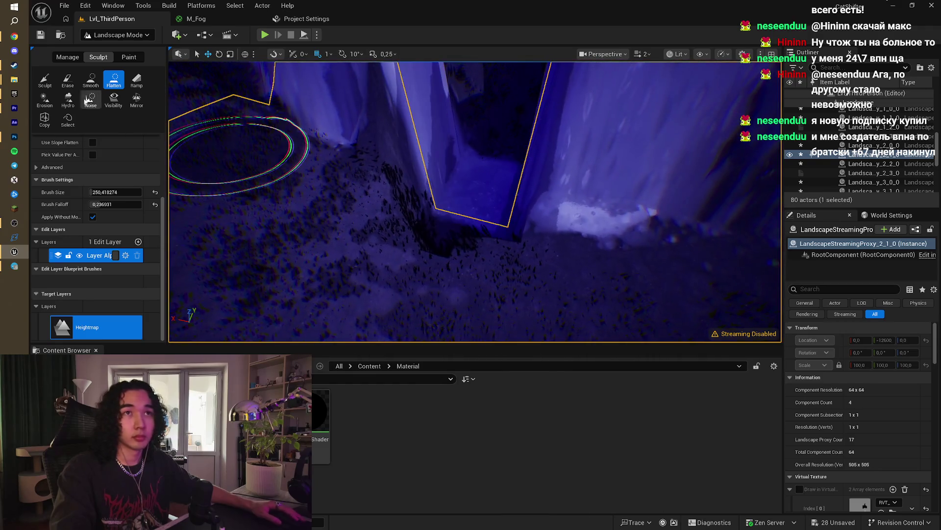
{"action": "left_click", "coordinate": [91, 80]}
{"action": "scroll", "coordinate": [441, 236], "scroll_direction": "down", "scroll_amount": 3}
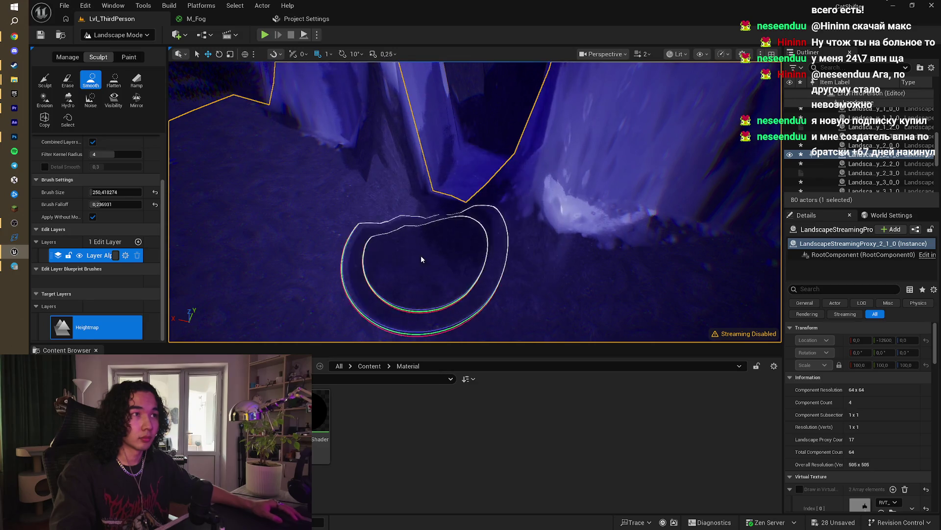
{"action": "mouse_move", "coordinate": [422, 256]}
{"action": "left_mouse_down"}
{"action": "mouse_move", "coordinate": [441, 242]}
{"action": "mouse_move", "coordinate": [427, 216]}
{"action": "mouse_move", "coordinate": [441, 210]}
{"action": "left_mouse_up"}
{"action": "scroll", "coordinate": [441, 242], "scroll_direction": "down", "scroll_amount": 3}
{"action": "mouse_move", "coordinate": [382, 253]}
{"action": "left_mouse_down"}
{"action": "mouse_move", "coordinate": [340, 191]}
{"action": "mouse_move", "coordinate": [399, 225]}
{"action": "mouse_move", "coordinate": [586, 227]}
{"action": "left_mouse_up"}
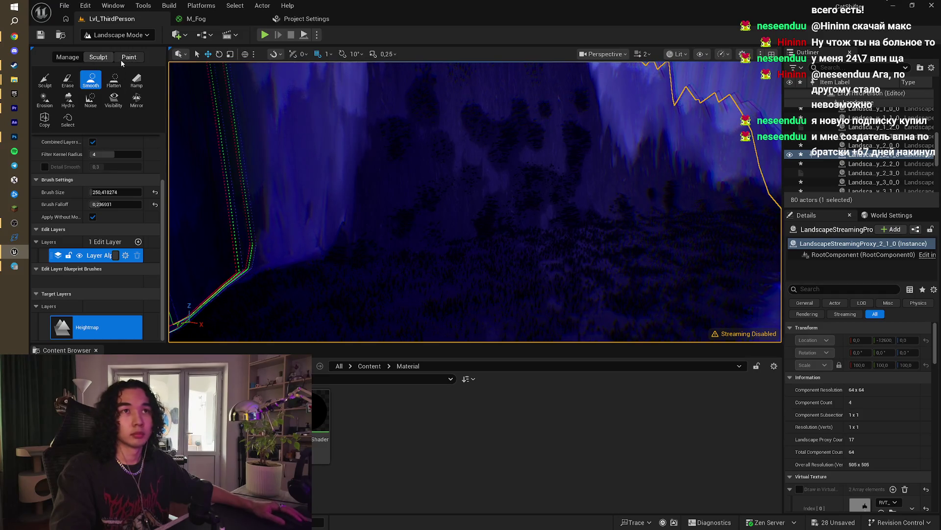
Step: Return to layer painting and fly into the canyon toward its floor
{"action": "left_click", "coordinate": [123, 58]}
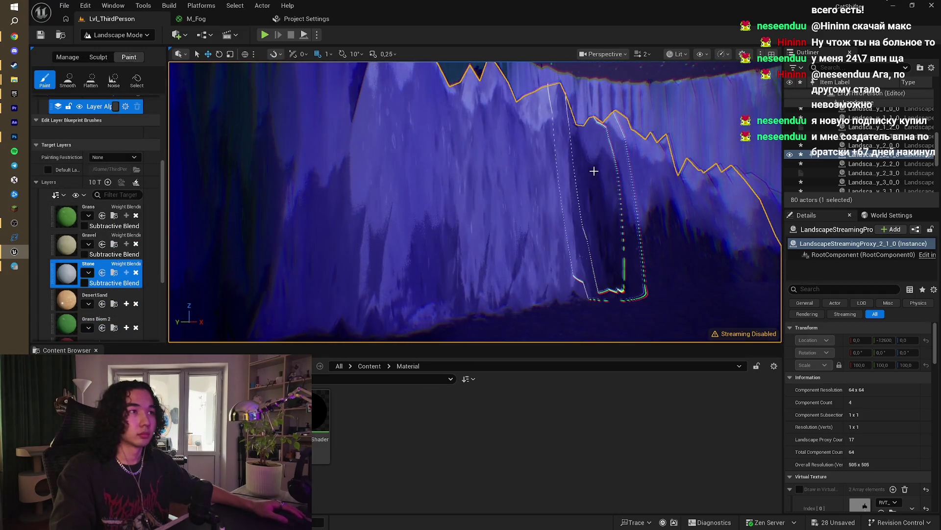
{"action": "left_click_drag", "start_coordinate": [594, 171], "coordinate": [573, 183]}
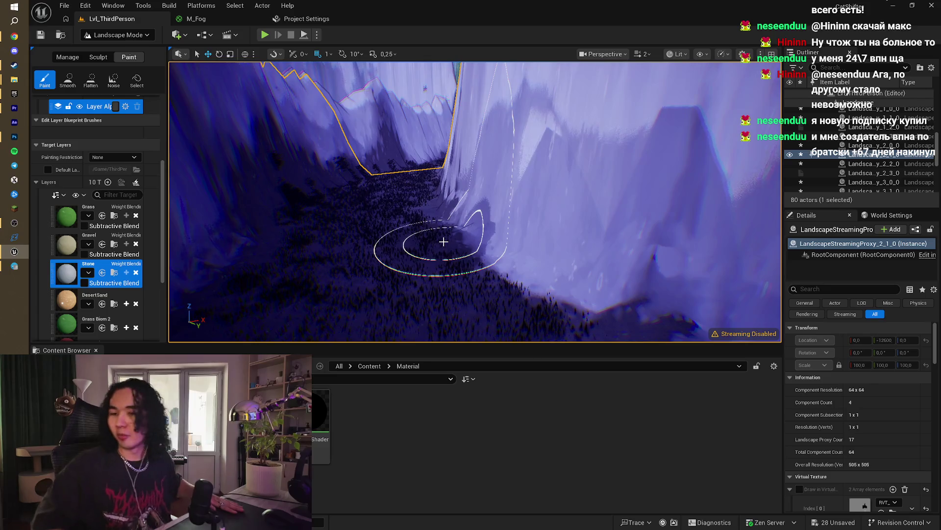
{"action": "left_click_drag", "start_coordinate": [443, 241], "coordinate": [443, 241]}
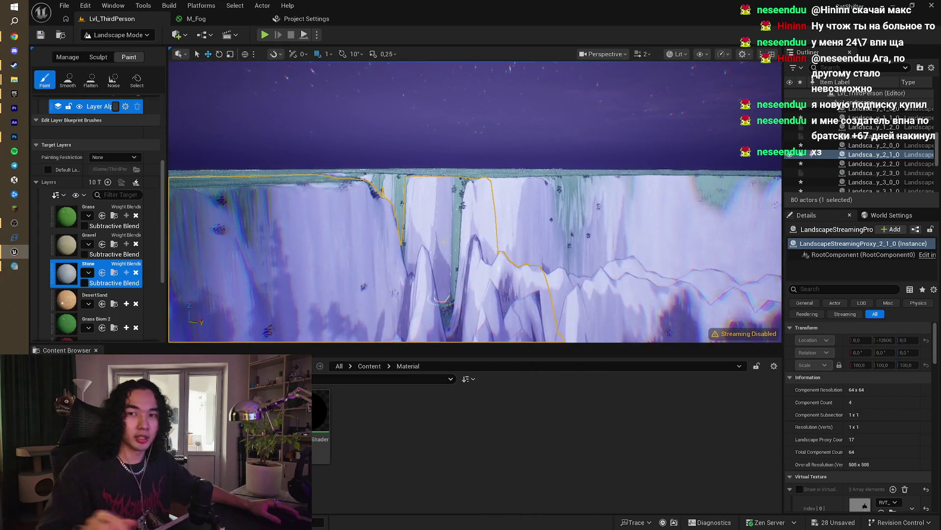